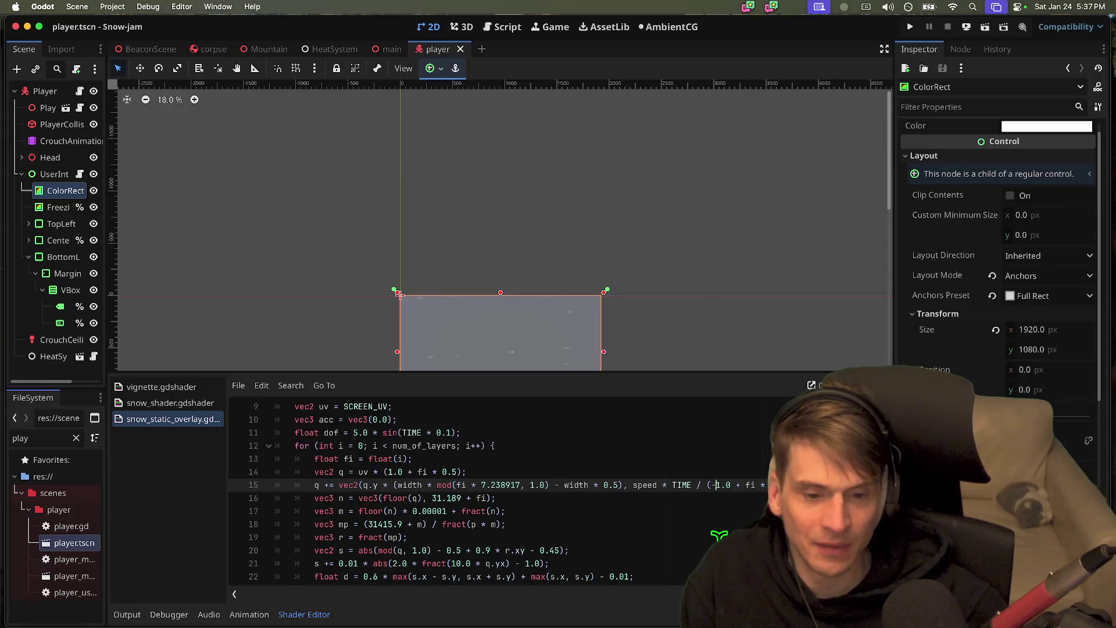
# - Test-run the game, then re-export the web build over dist/web/index.html
pyautogui.press('super+b')
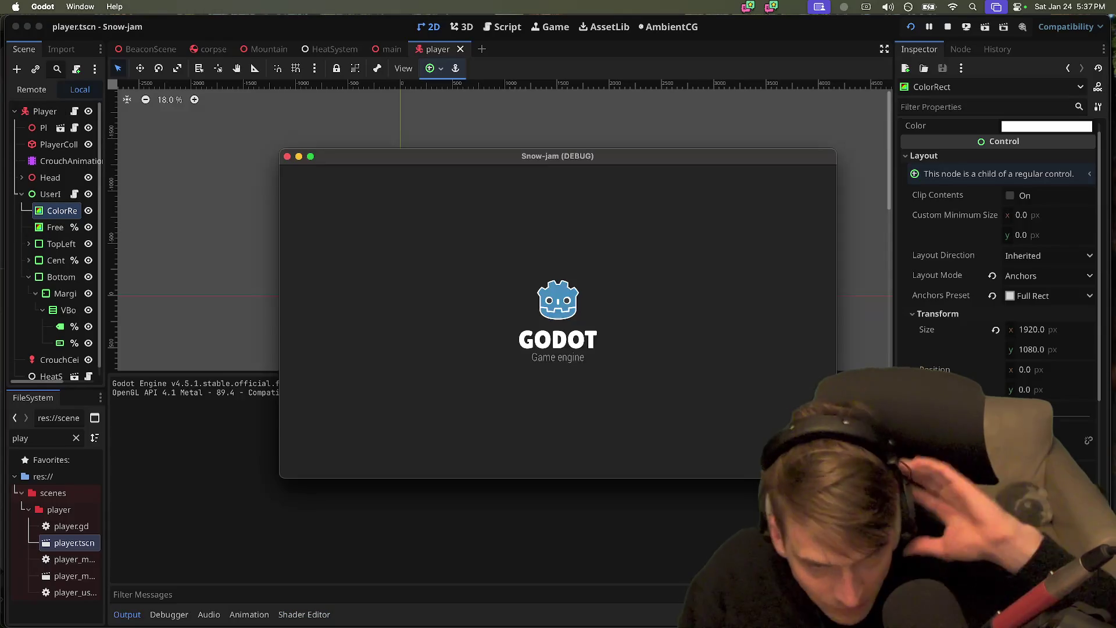
pyautogui.press('super+period')
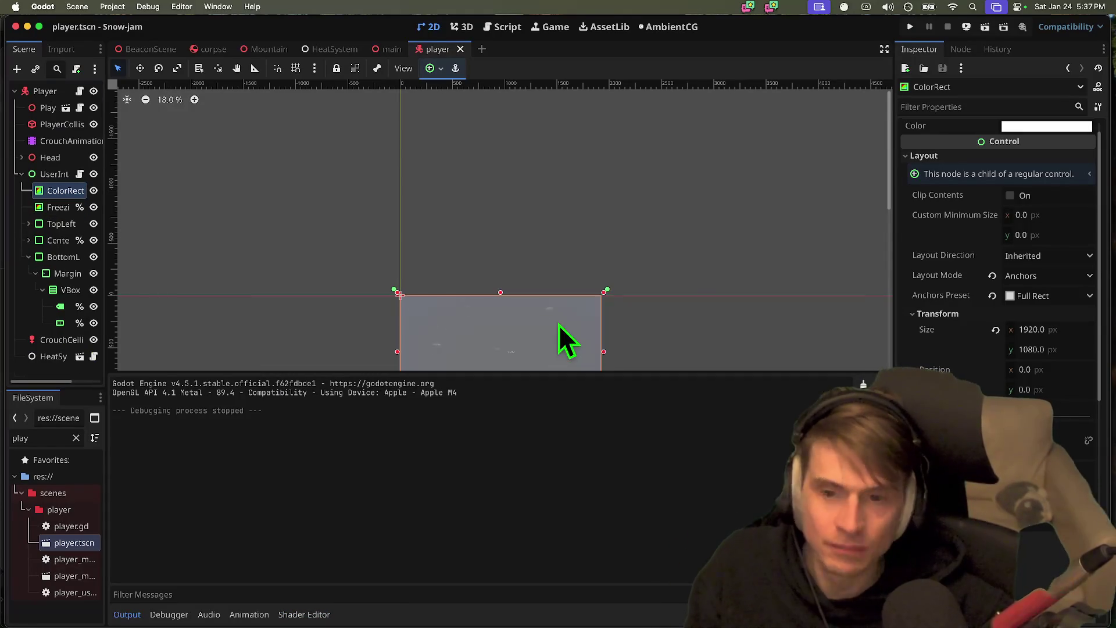
pyautogui.click(113, 6)
pyautogui.click(134, 76)
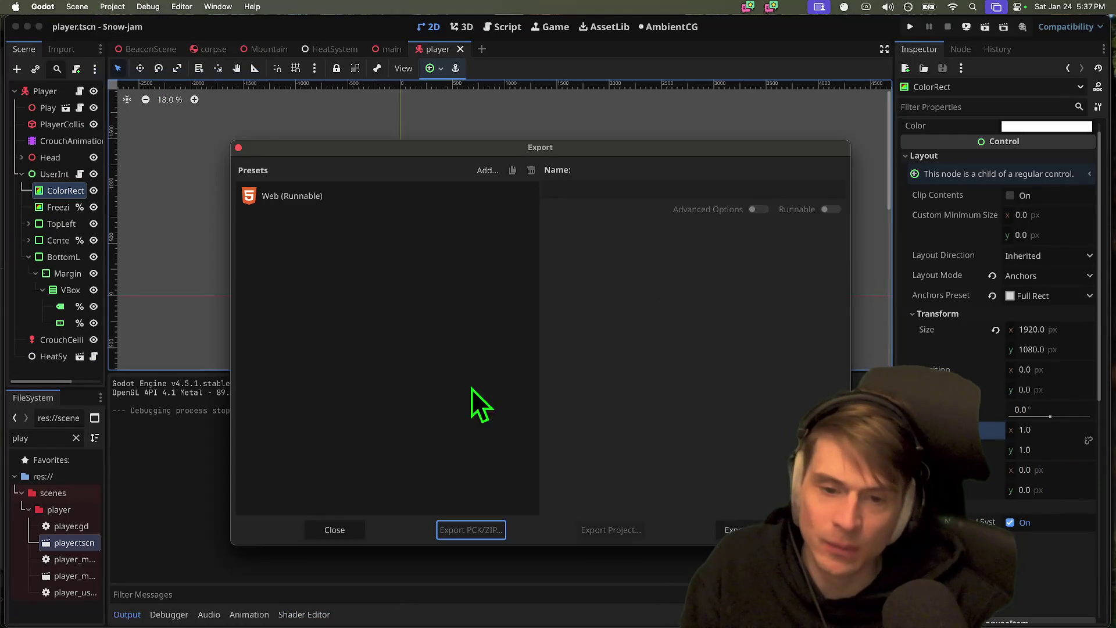
pyautogui.click(621, 532)
pyautogui.click(676, 504)
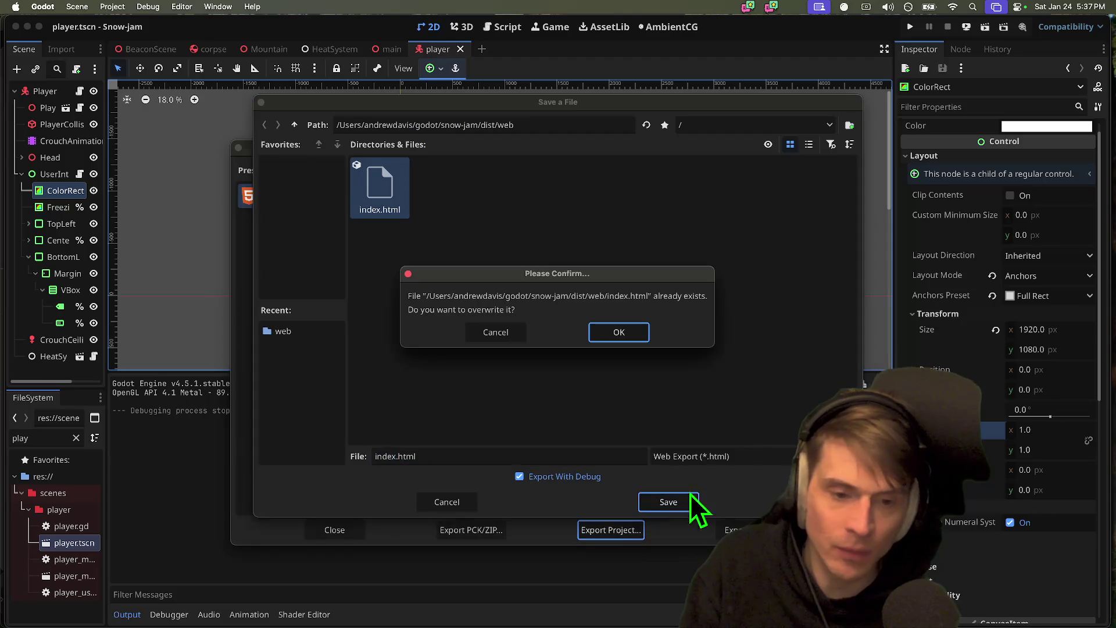
pyautogui.click(616, 333)
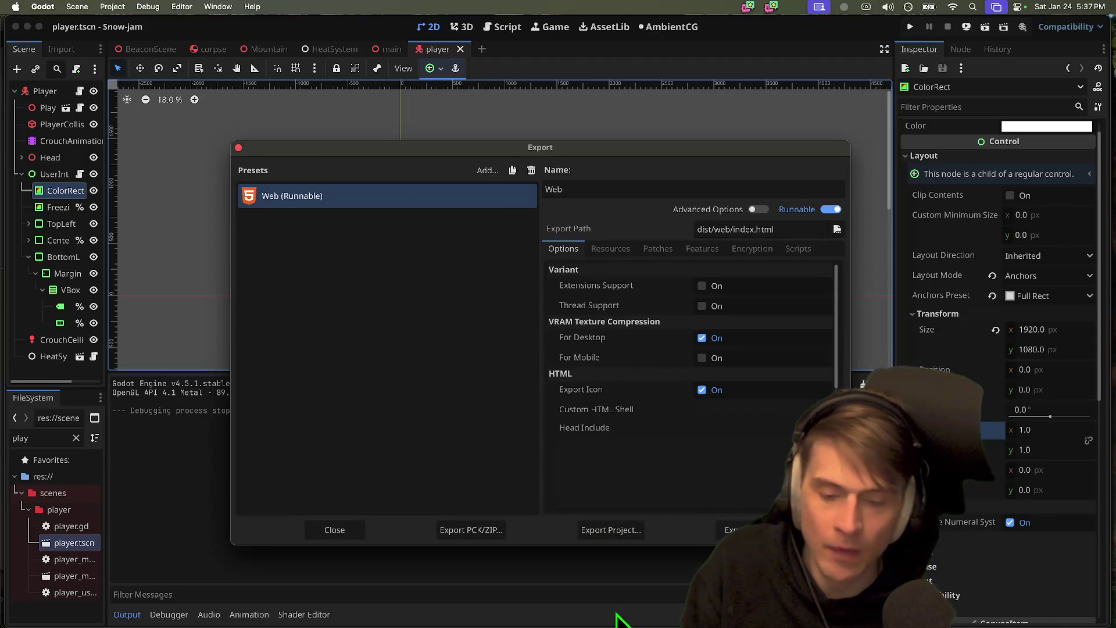
# - Check git status in the terminal and start python3 server.py --root './dist/web'
pyautogui.moveTo(617, 619)
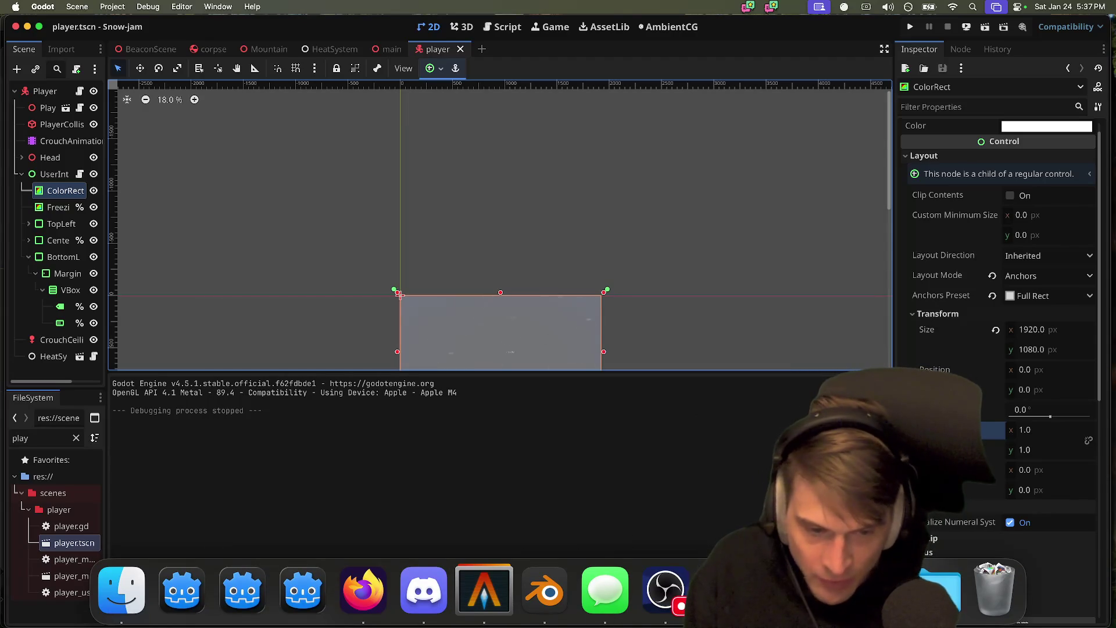
pyautogui.click(424, 610)
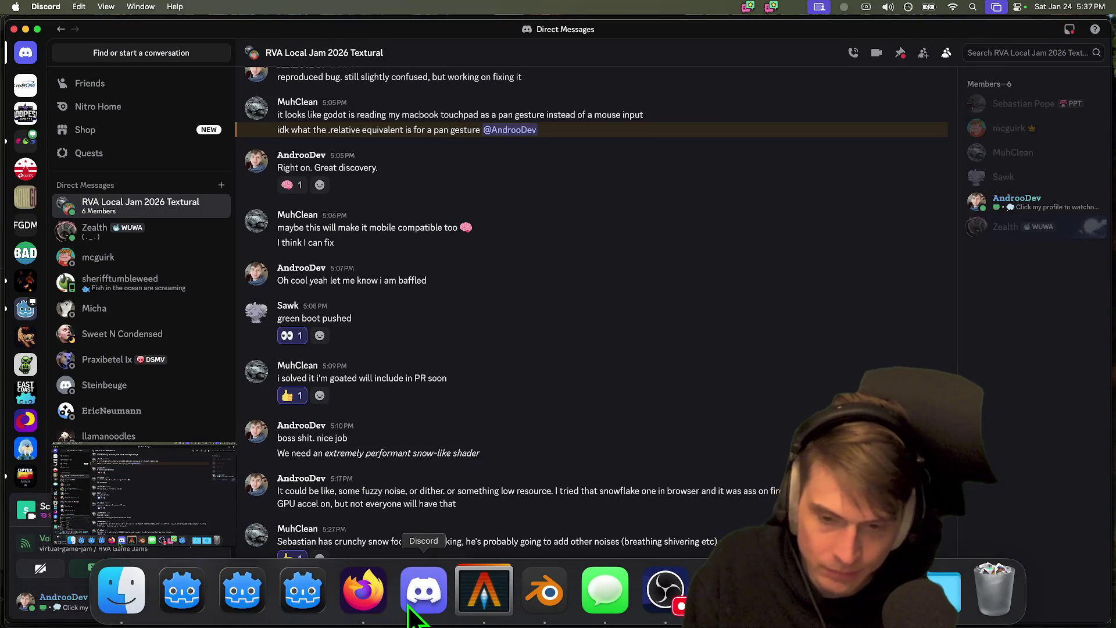
pyautogui.click(494, 593)
pyautogui.write('gst')
pyautogui.press('Return')
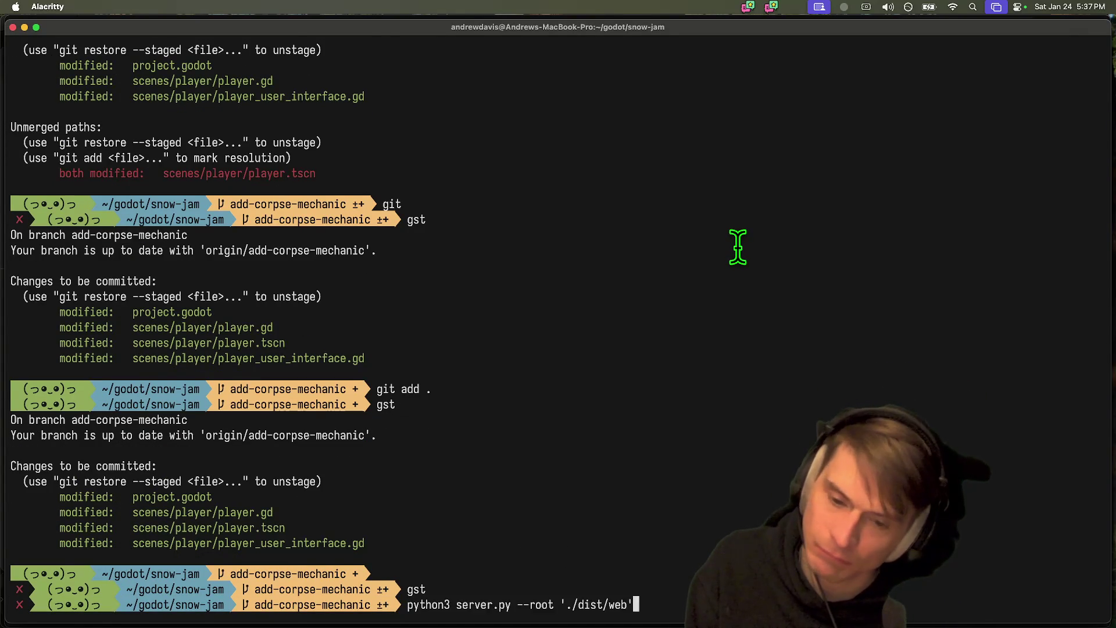
pyautogui.press('Return')
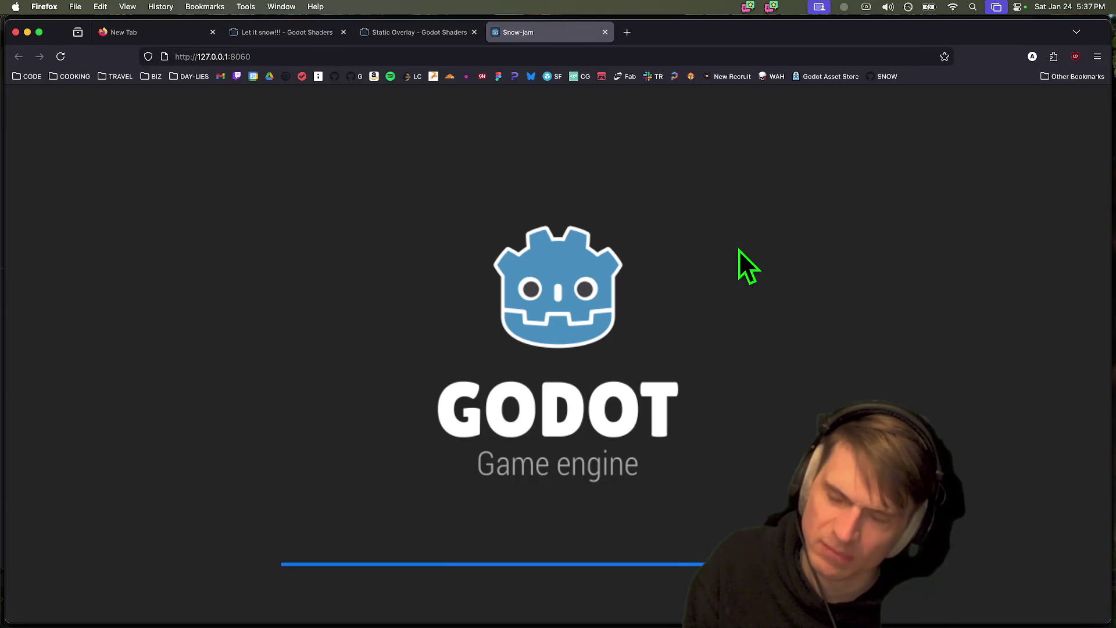
# - Close the empty tab and start playing Snow-jam at 127.0.0.1:8060 in Firefox
pyautogui.middleClick(142, 40)
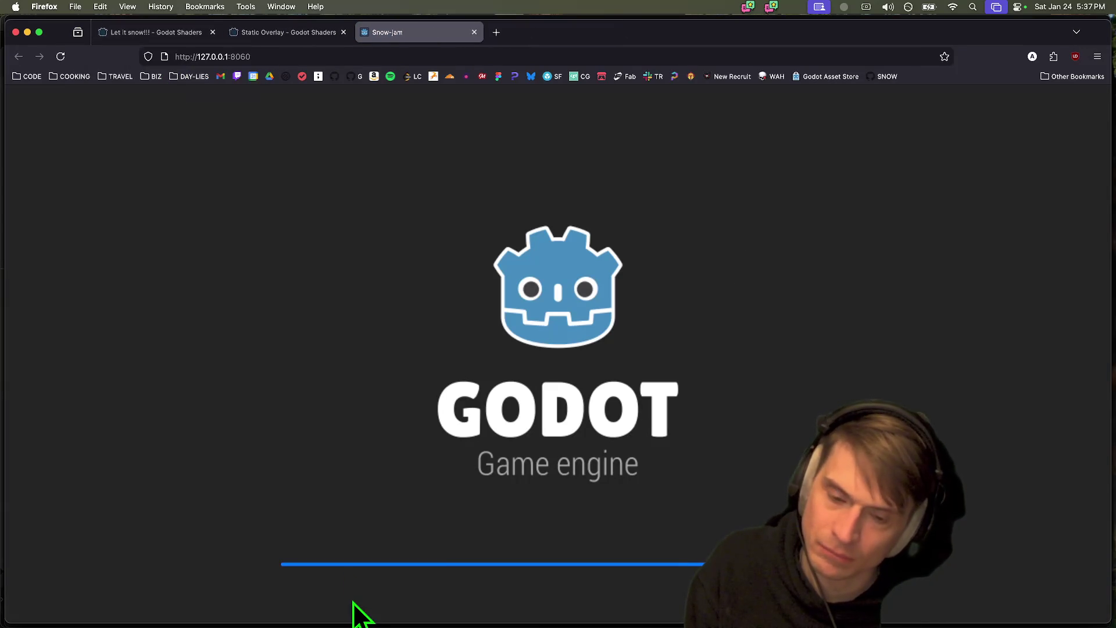
pyautogui.press('super+Tab')
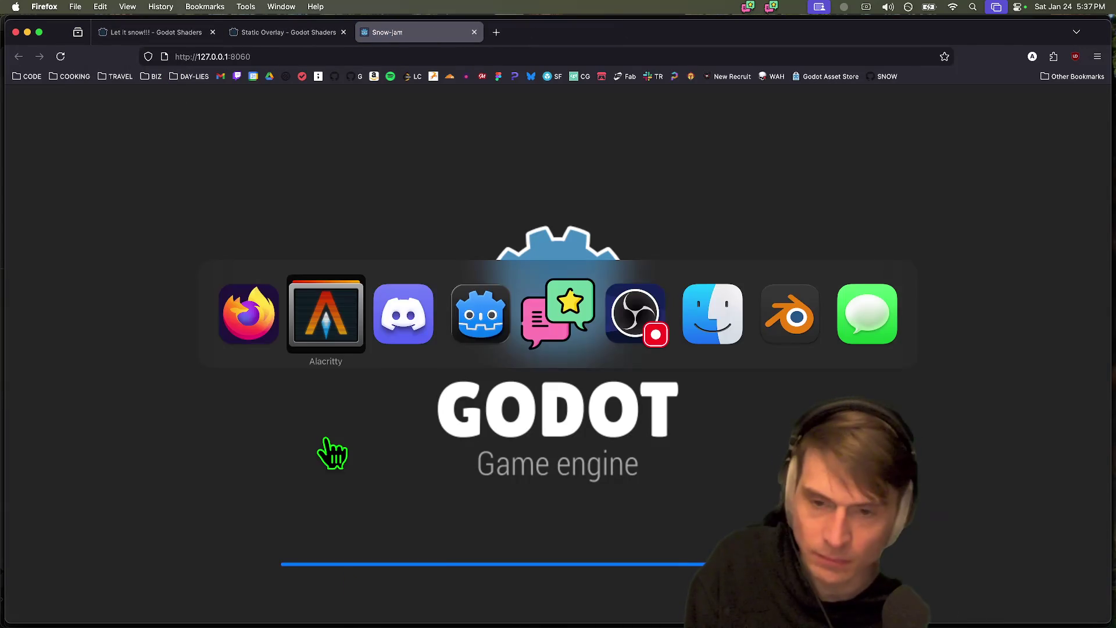
pyautogui.press('super+Tab')
pyautogui.press('super+Tab')
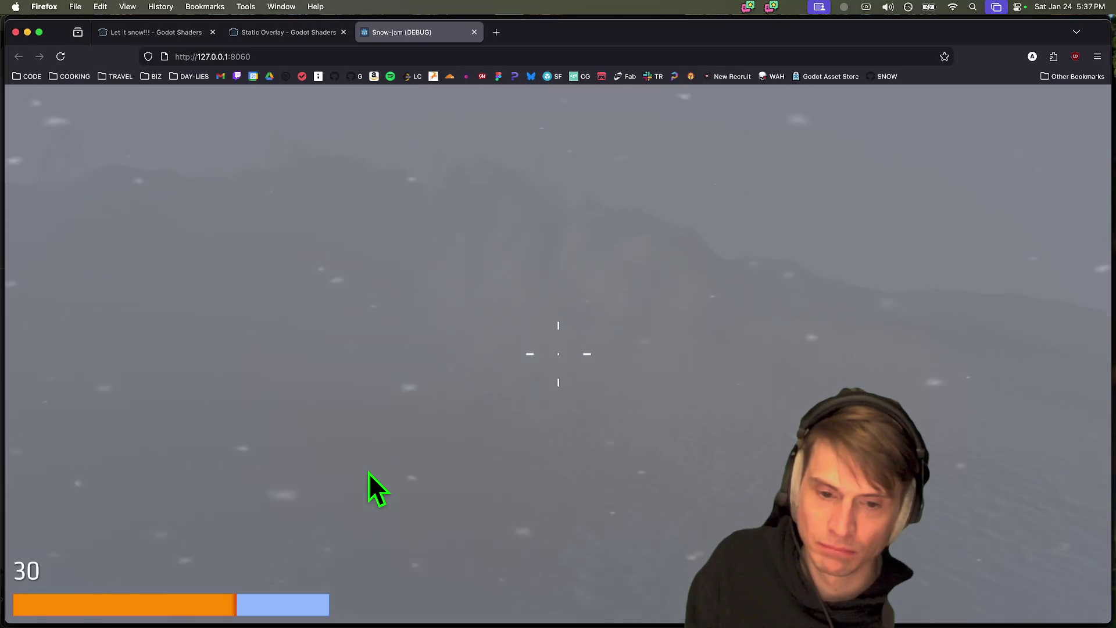
pyautogui.click(472, 431)
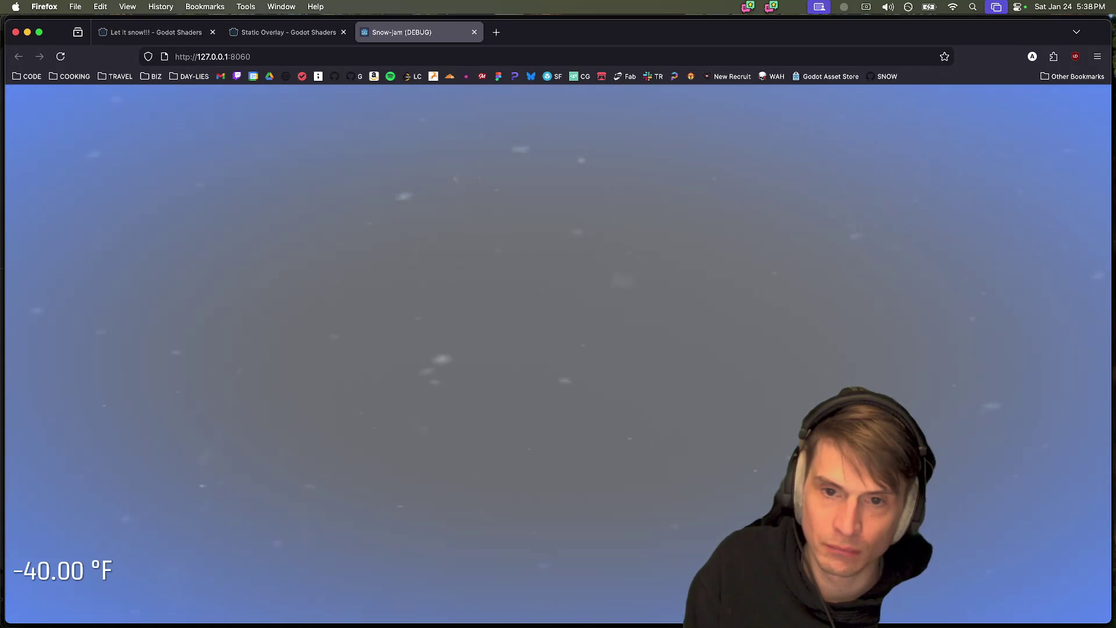
# - Close the Snow-jam tab and return to Godot's editor
pyautogui.click(75, 7)
pyautogui.press('super+w')
pyautogui.press('super+Tab')
pyautogui.press('super+Tab')
pyautogui.press('super+Tab')
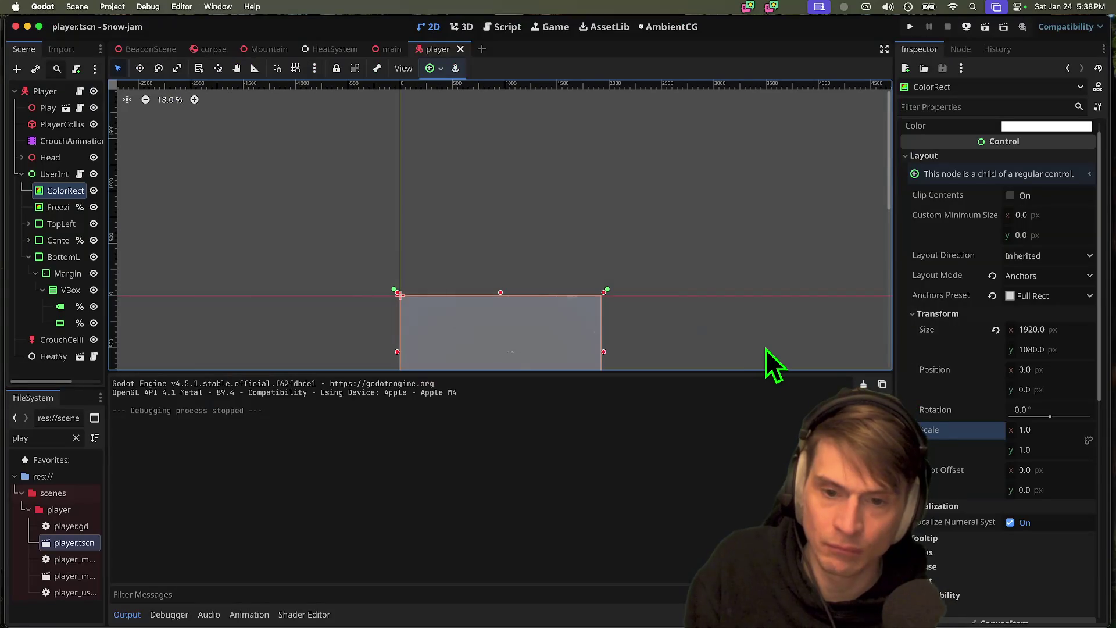
# - Change snow_static_overlay's snow alpha on line 27 from 0.5 to 0.2 and save
pyautogui.moveTo(765, 348); pyautogui.dragTo(596, 187)
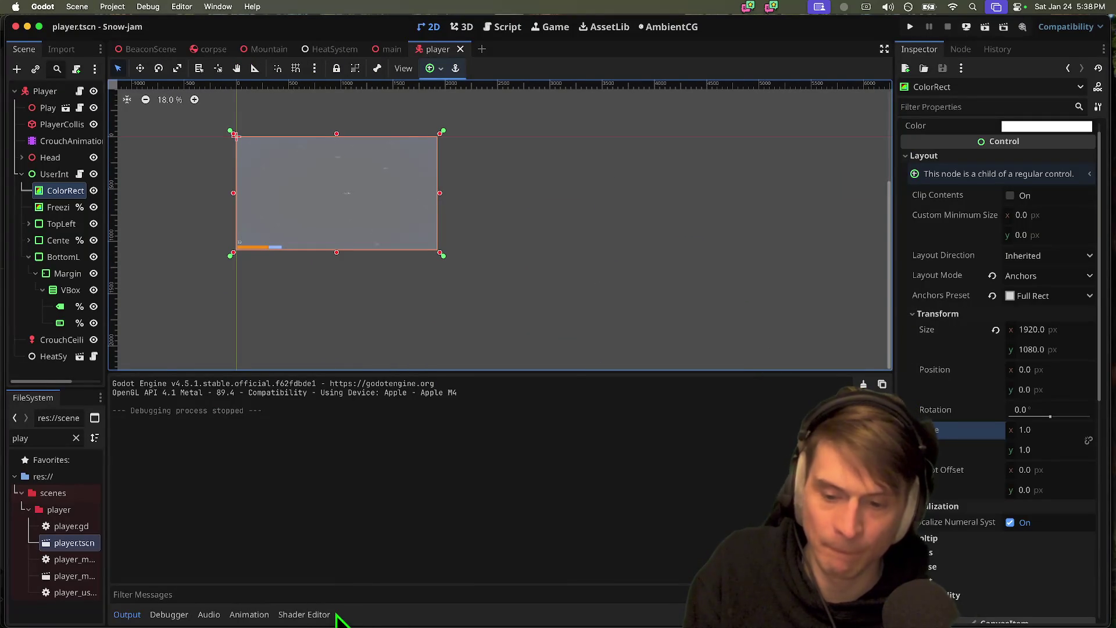
pyautogui.click(336, 615)
pyautogui.scroll(-4, 598, 518)
pyautogui.scroll(3, 692, 509)
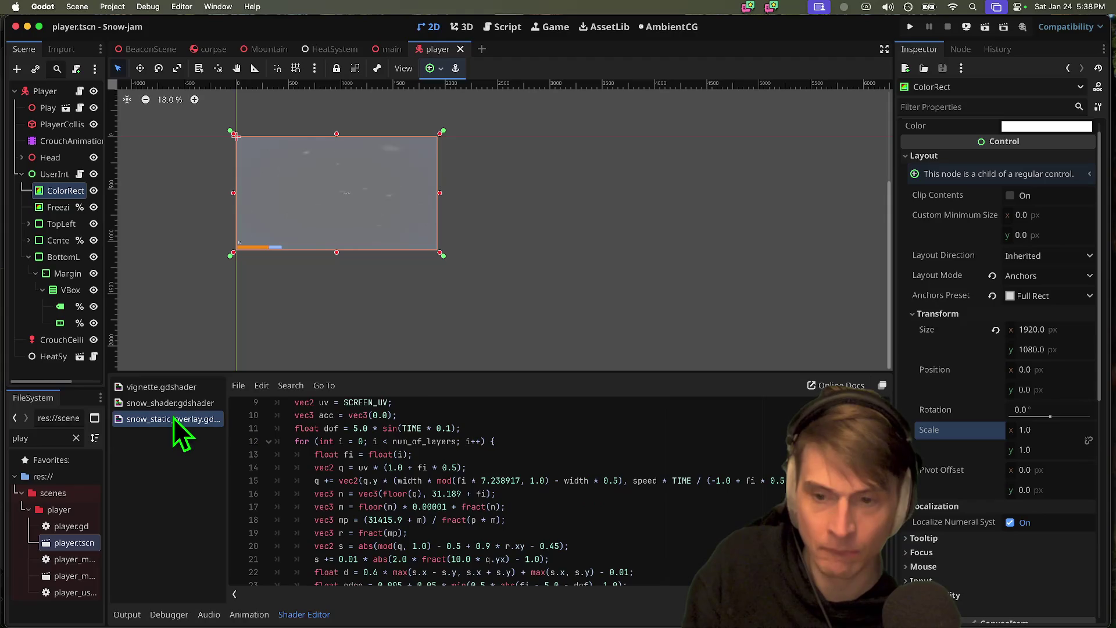
pyautogui.scroll(-3, 399, 528)
pyautogui.moveTo(532, 536); pyautogui.dragTo(559, 532)
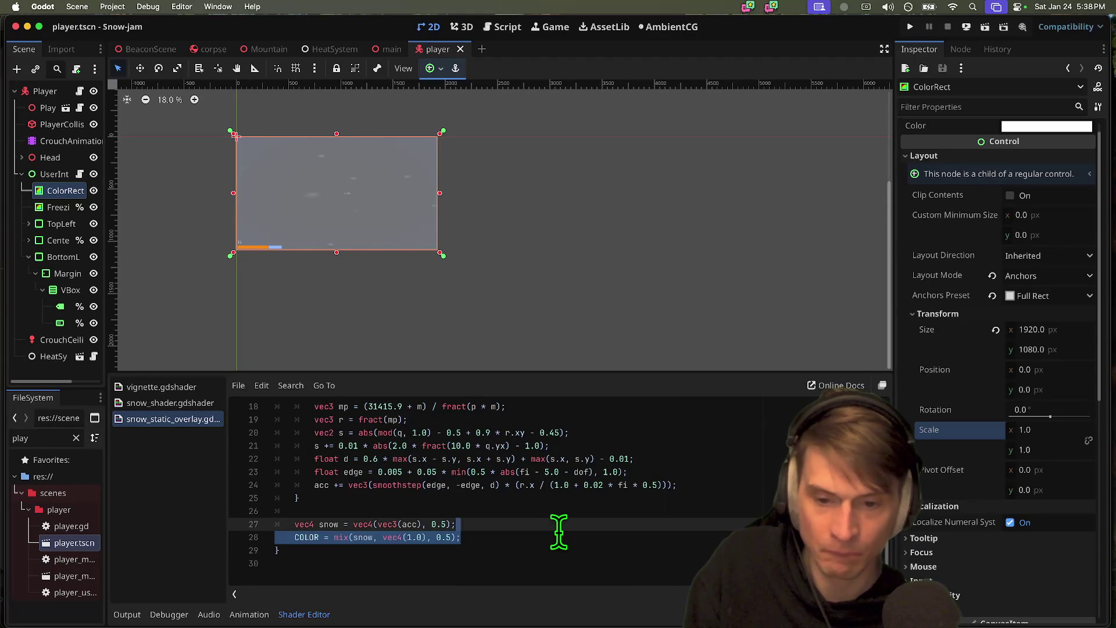
pyautogui.press('Left')
pyautogui.press('super+s')
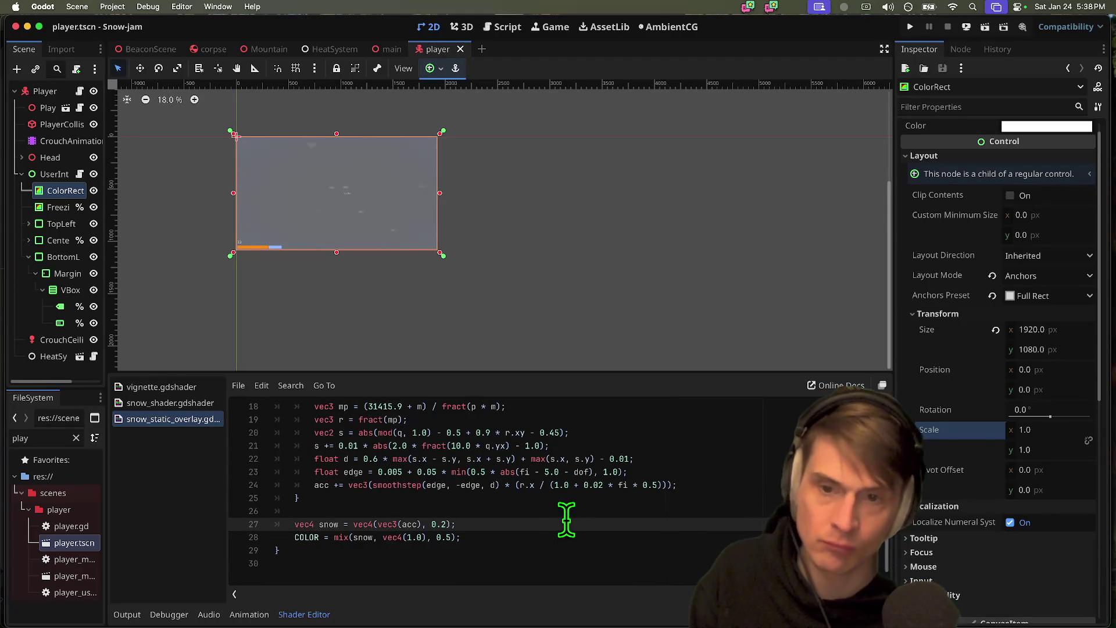
# - Run the game to check the fainter snow overlay
pyautogui.press('Up')
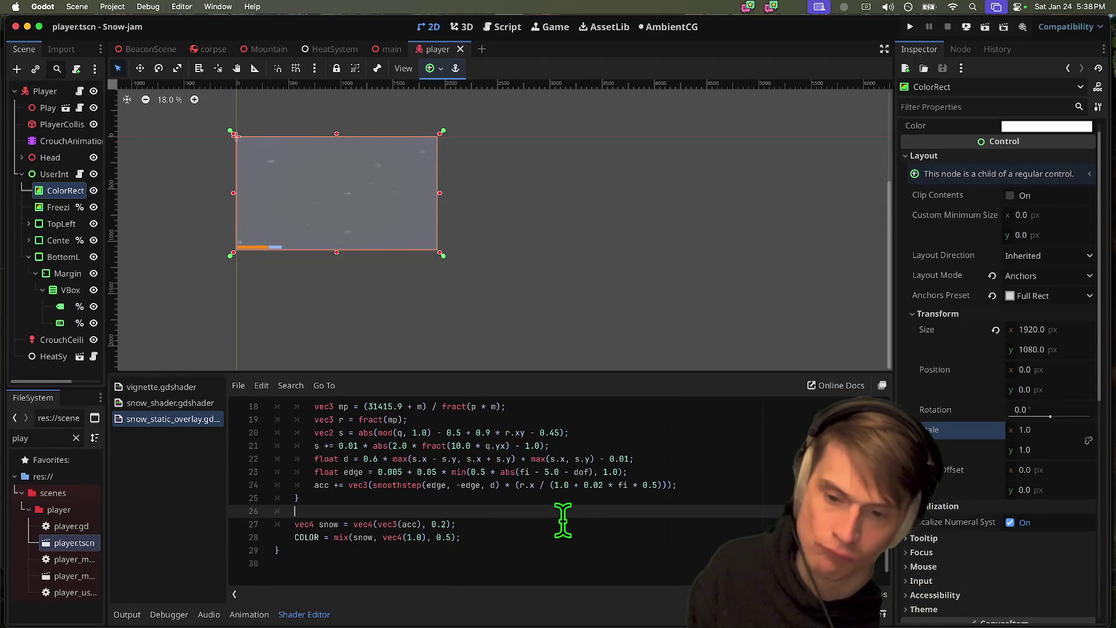
pyautogui.press('super+b')
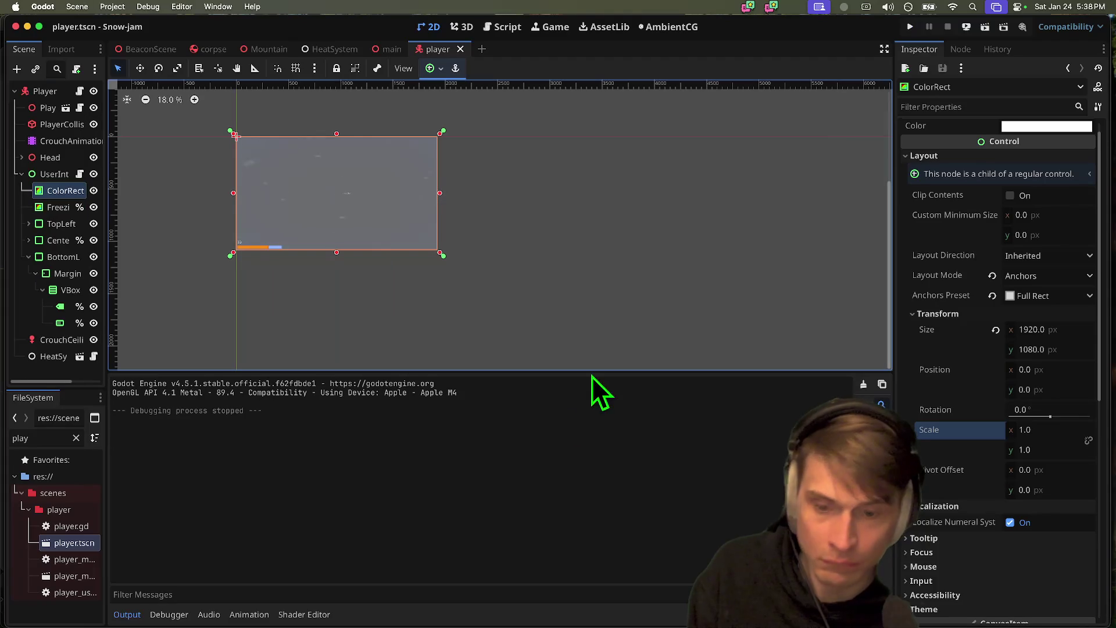
pyautogui.click(78, 543)
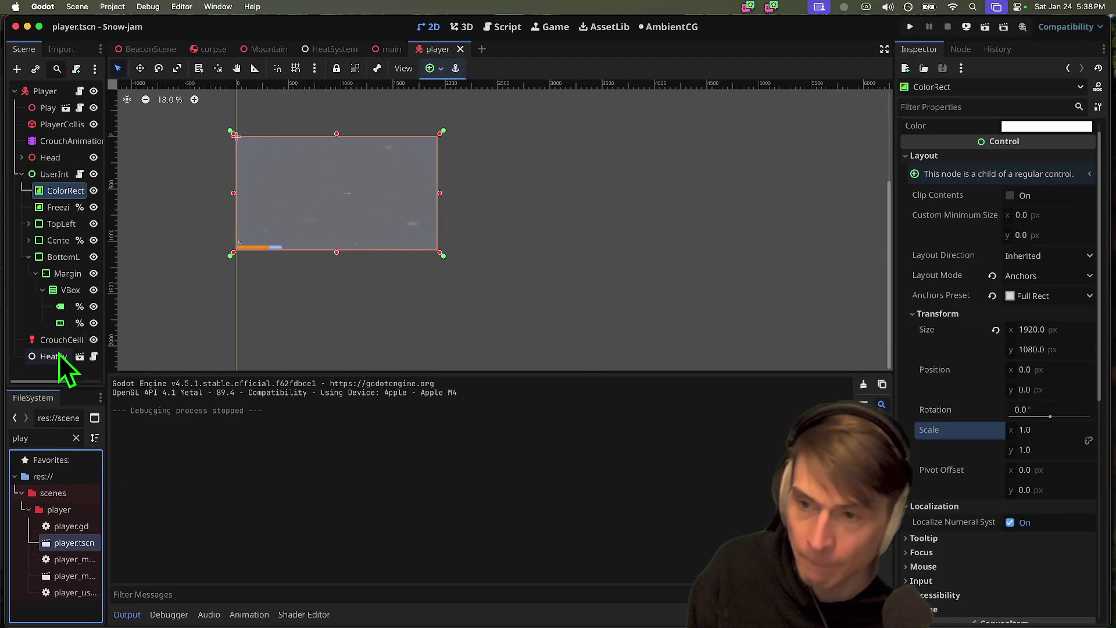
# - Make the ColorRect overlay visible, rename it SnowShader, and save the player scene
pyautogui.press('super+b')
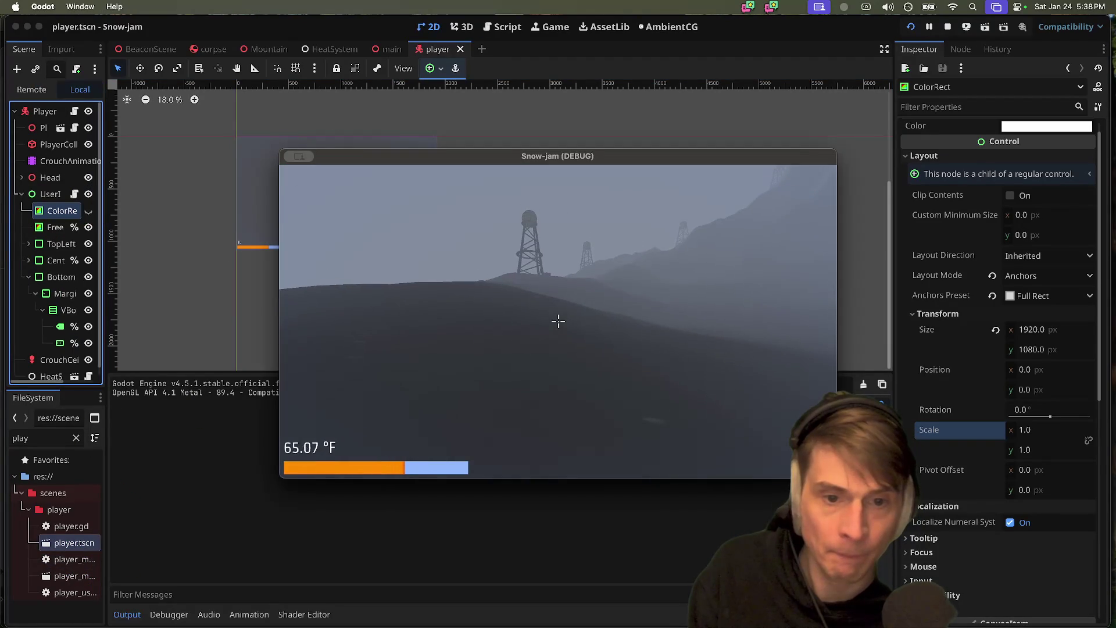
pyautogui.press('super+q')
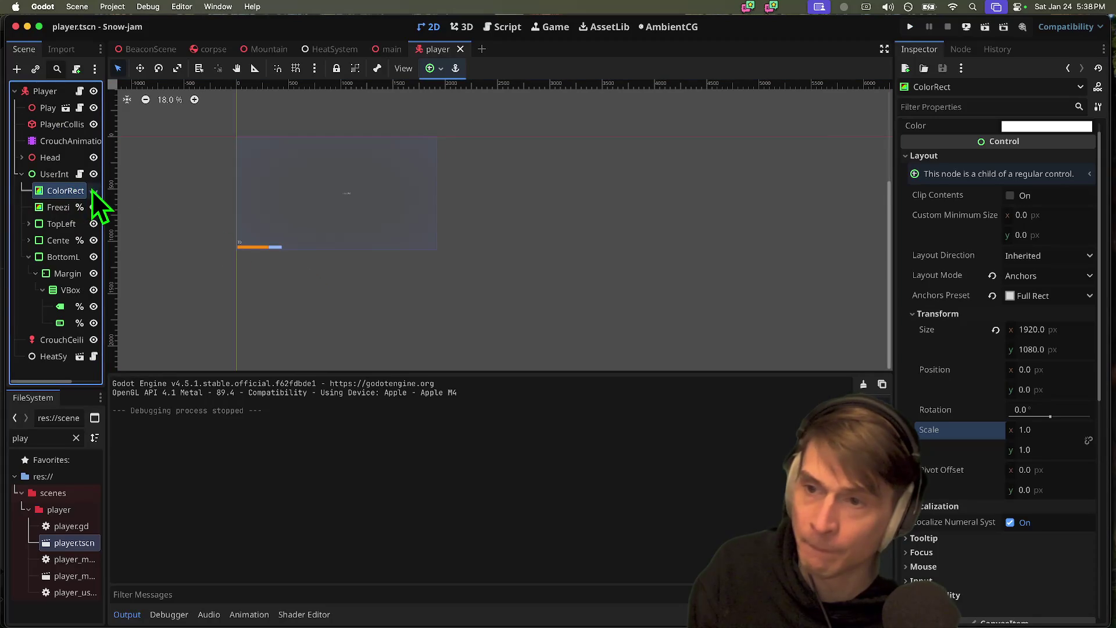
pyautogui.click(93, 190)
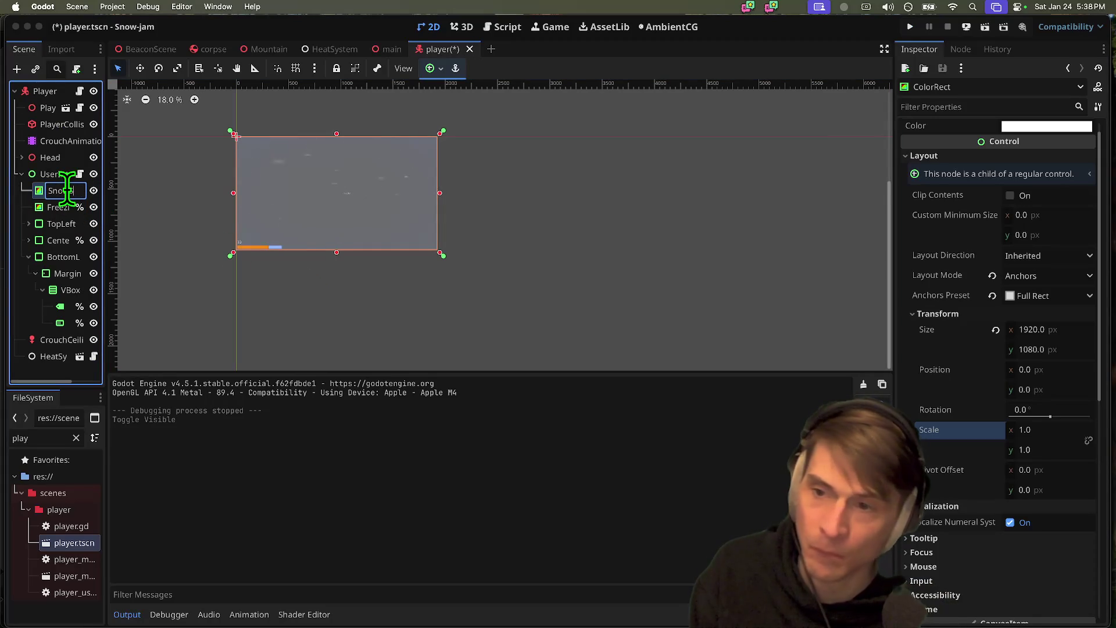
pyautogui.press('Return')
pyautogui.press('cmd+s')
pyautogui.moveTo(110, 204); pyautogui.dragTo(187, 194)
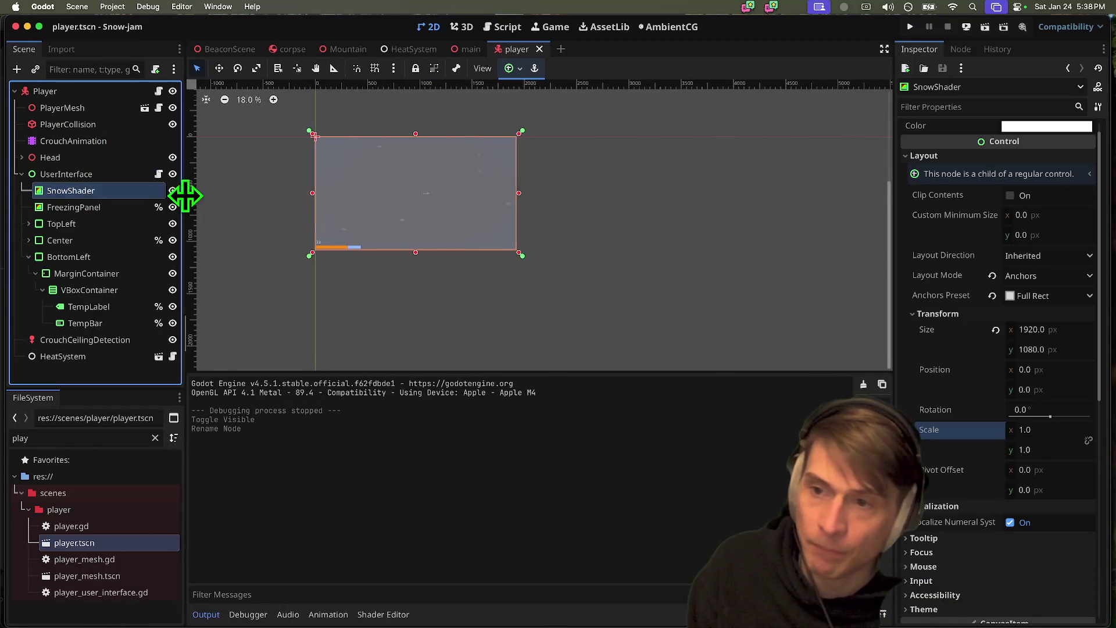
pyautogui.click(380, 150)
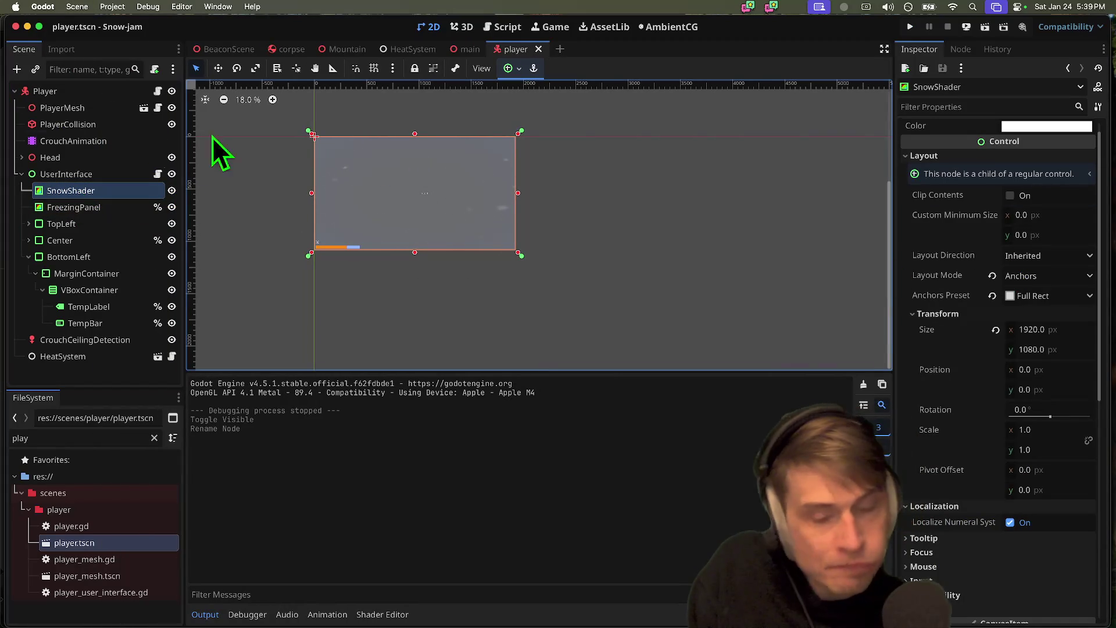
# - Select the SnowShader node and test-run the game with the overlay
pyautogui.click(158, 92)
pyautogui.click(99, 190)
pyautogui.click(104, 191)
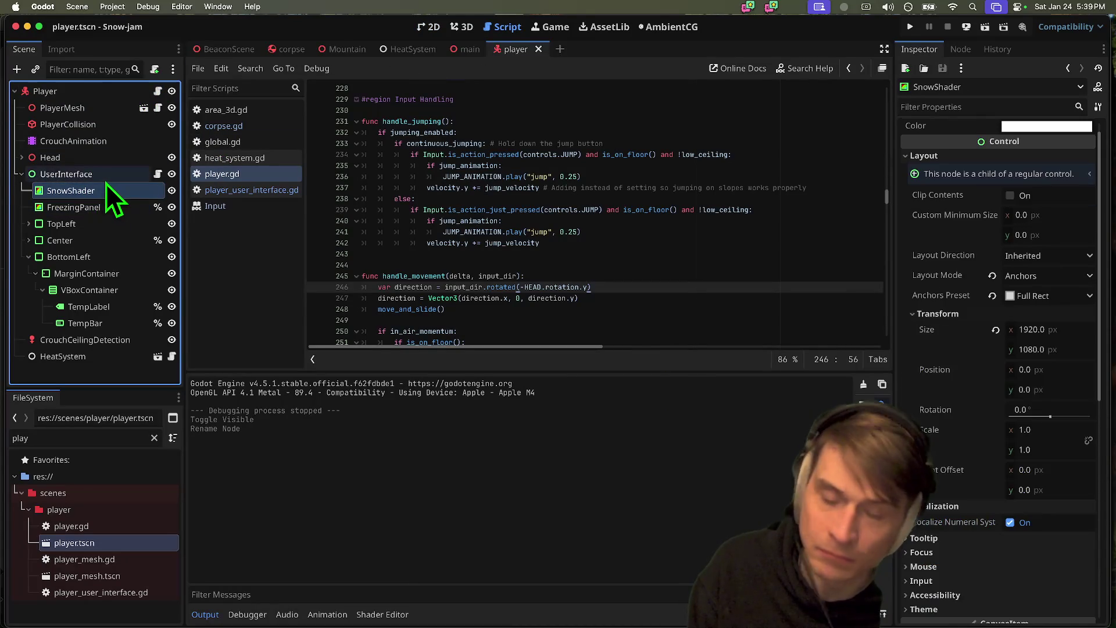
pyautogui.press('cmd+b')
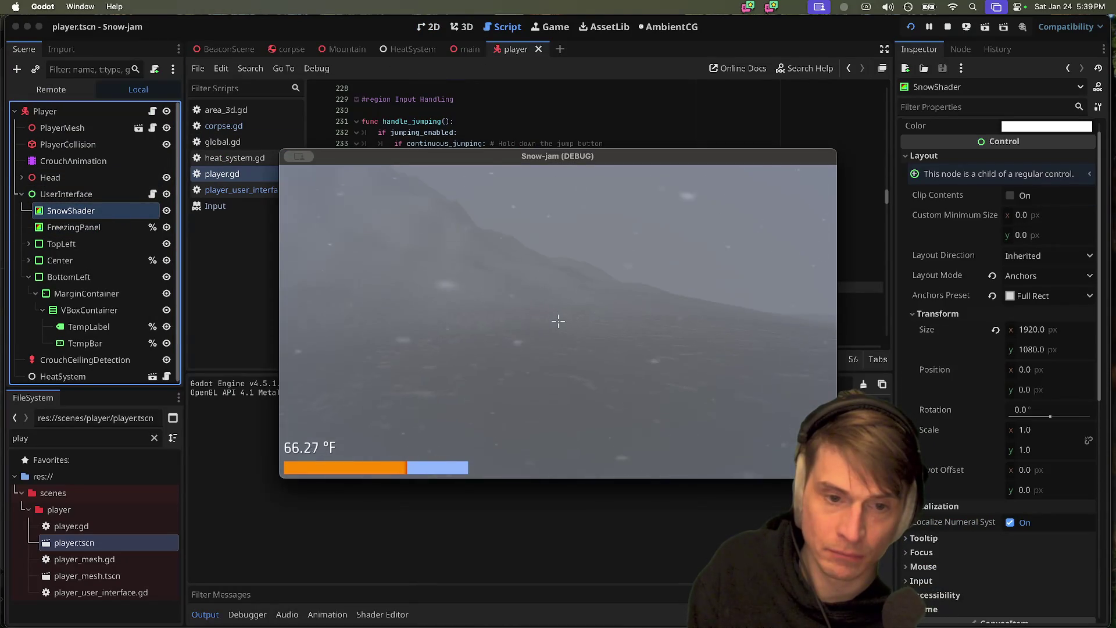
pyautogui.press('Escape')
pyautogui.click(463, 27)
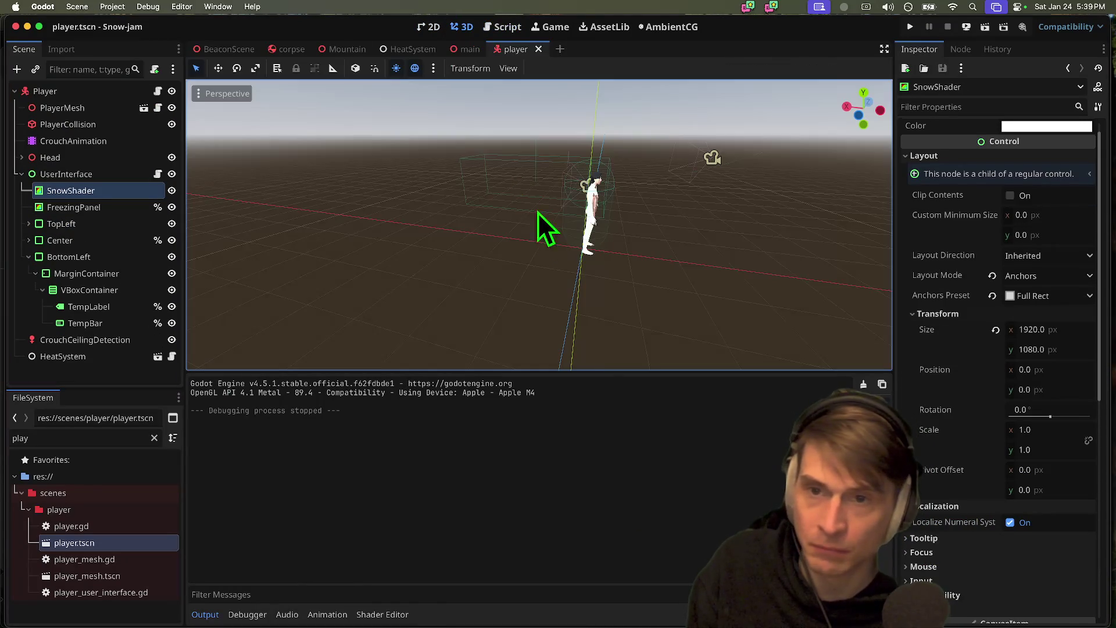
# - Duplicate the Mountain scene's DirectionalLight3D, tilt the copy to brighten the snow, and save
pyautogui.click(347, 49)
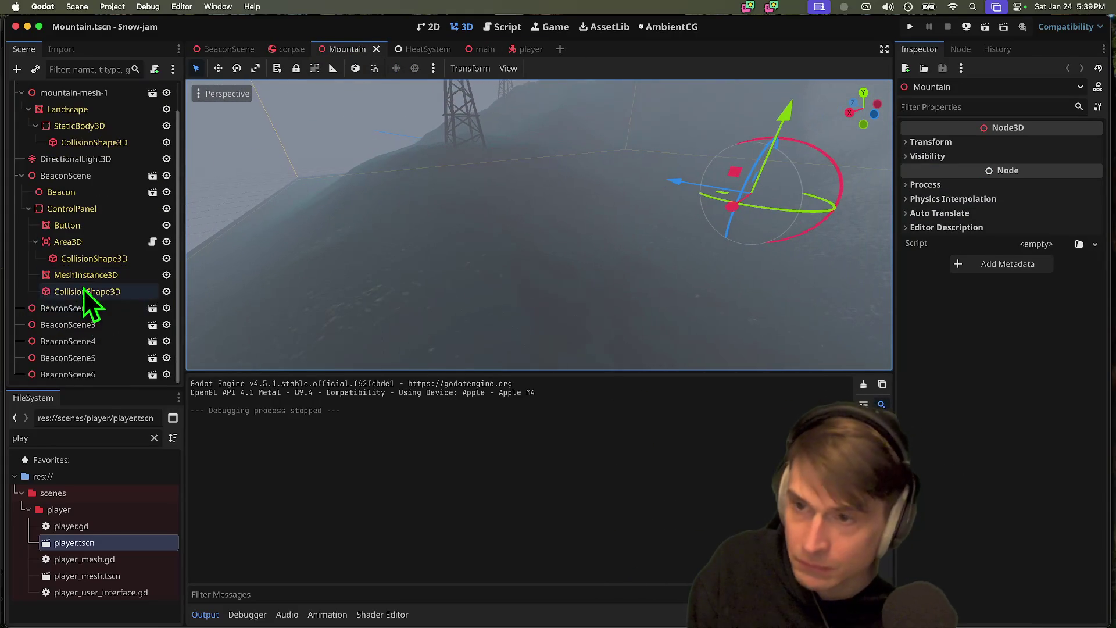
pyautogui.click(93, 192)
pyautogui.press('d')
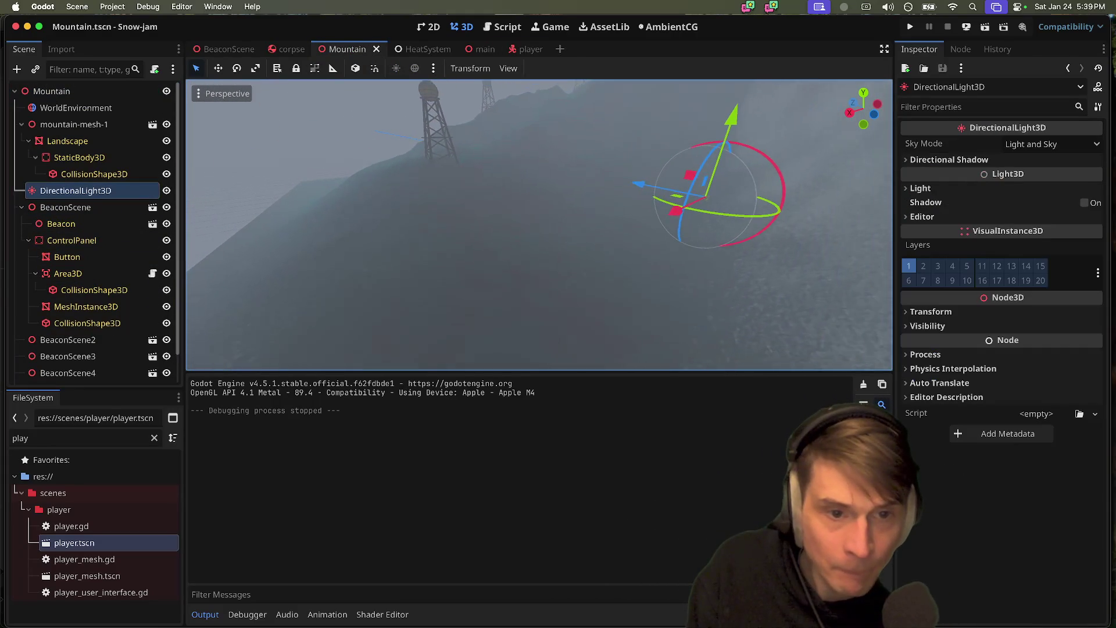
pyautogui.moveTo(747, 142)
pyautogui.mouseDown()
pyautogui.moveTo(784, 199)
pyautogui.moveTo(801, 279)
pyautogui.moveTo(768, 208)
pyautogui.moveTo(780, 303)
pyautogui.moveTo(751, 157)
pyautogui.mouseUp()
pyautogui.hotkey('ctrl', 'z')
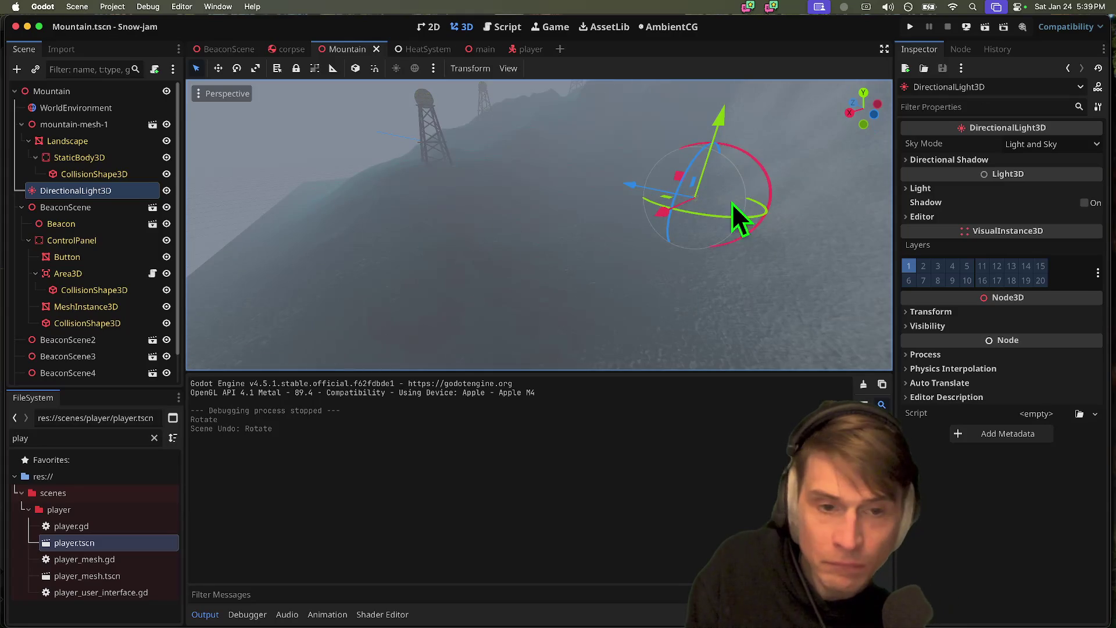
pyautogui.hotkey('ctrl', 'd')
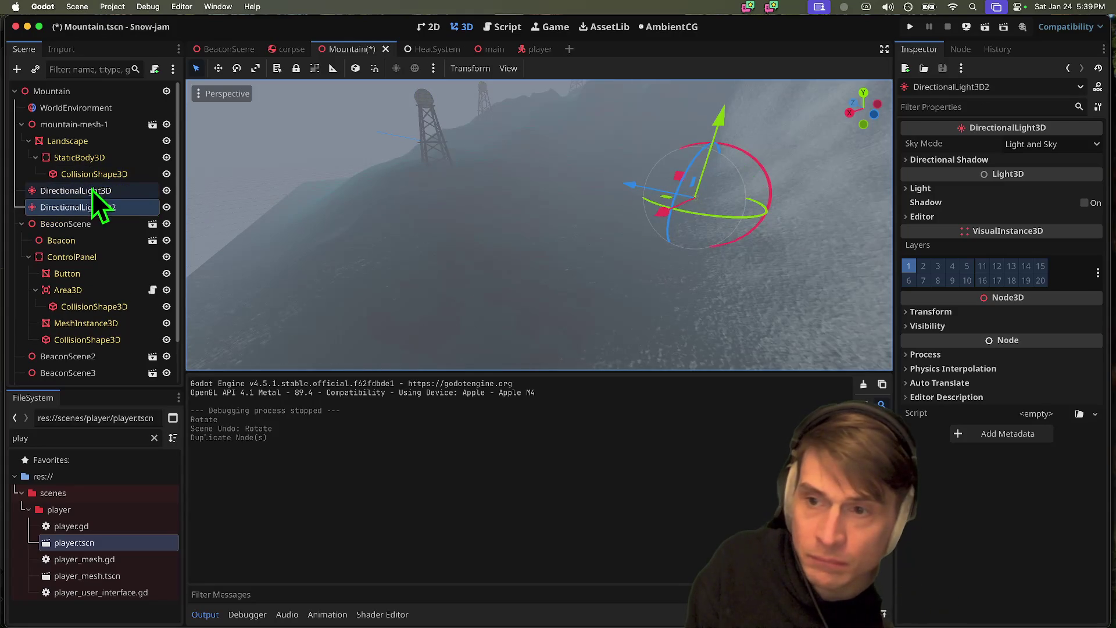
pyautogui.moveTo(758, 169)
pyautogui.mouseDown()
pyautogui.moveTo(774, 250)
pyautogui.moveTo(765, 285)
pyautogui.moveTo(768, 239)
pyautogui.moveTo(748, 315)
pyautogui.moveTo(608, 233)
pyautogui.moveTo(653, 263)
pyautogui.moveTo(806, 287)
pyautogui.moveTo(850, 264)
pyautogui.moveTo(849, 281)
pyautogui.moveTo(845, 239)
pyautogui.mouseUp()
pyautogui.press('super+s')
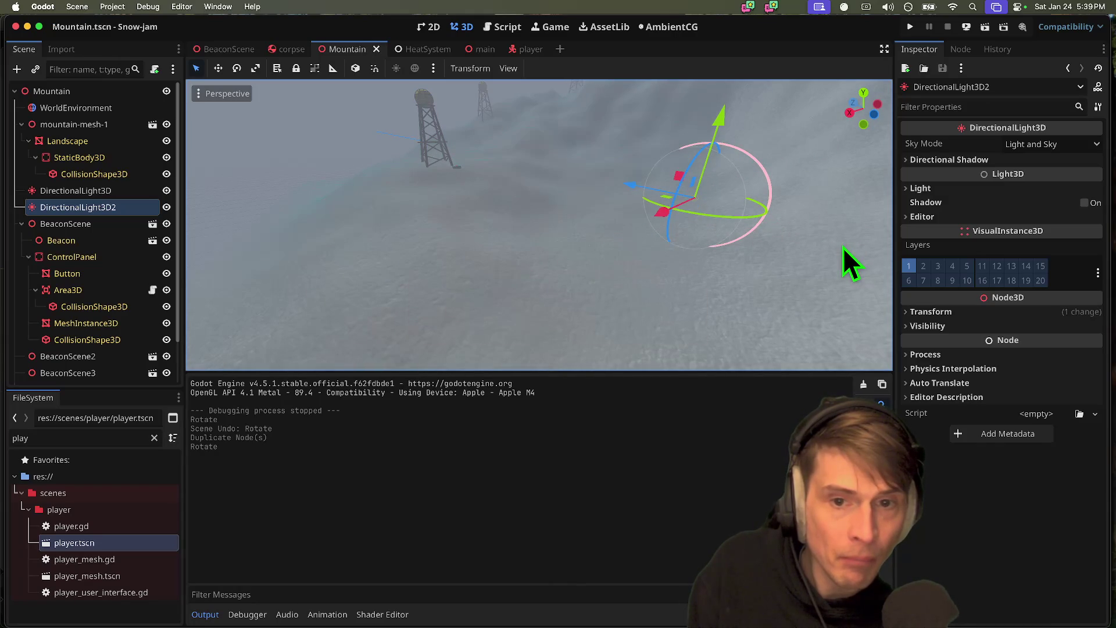
# - Test-run the game with the new lighting, then return to the player scene
pyautogui.press('super+b')
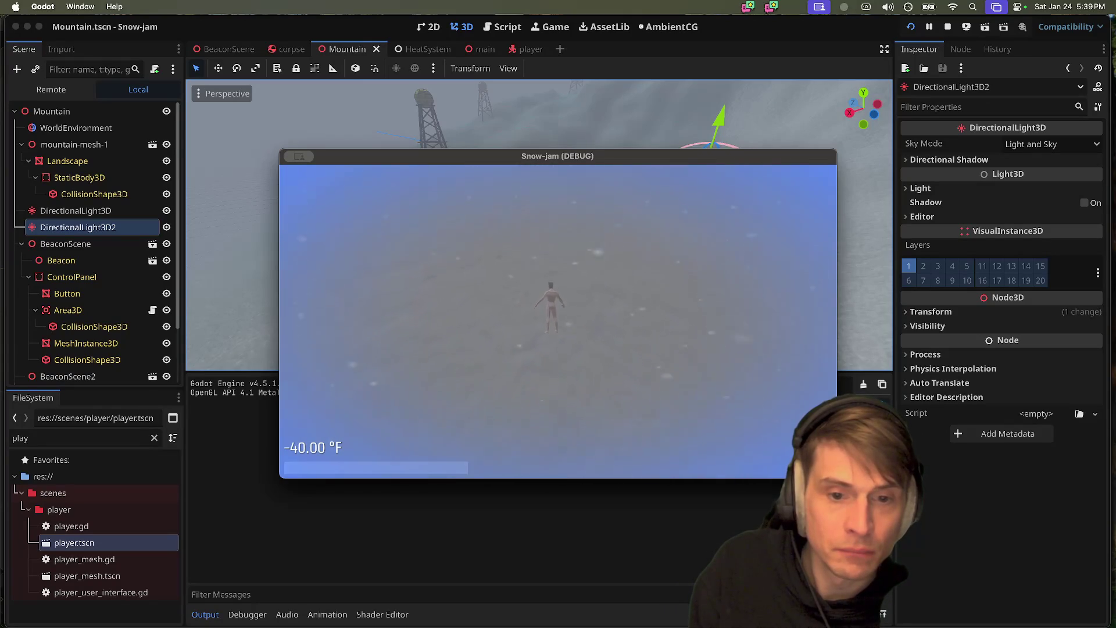
pyautogui.press('super+period')
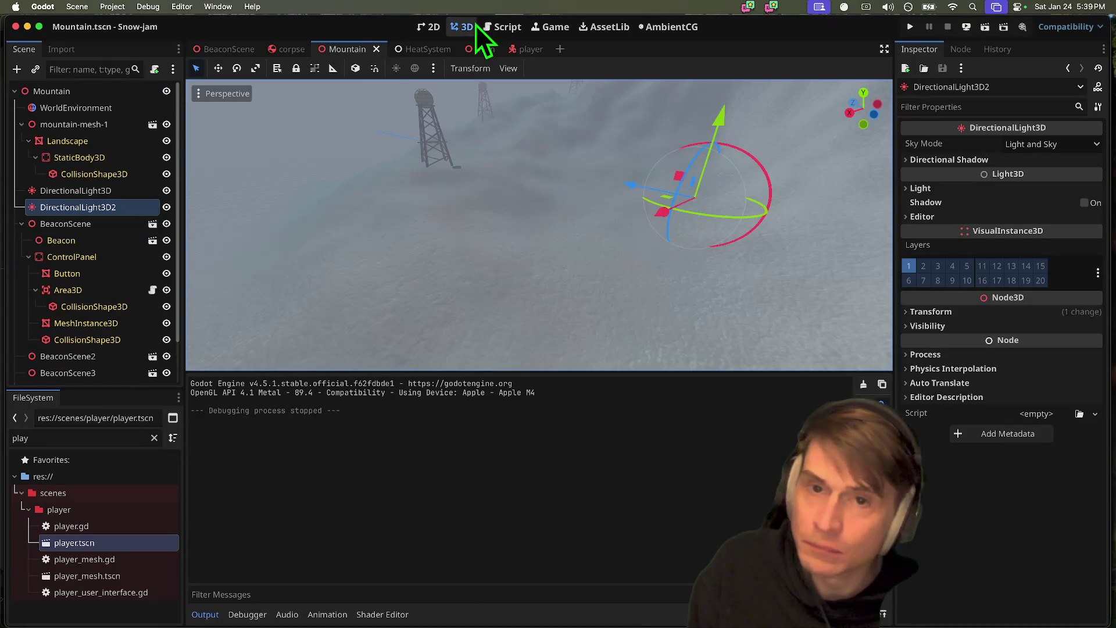
pyautogui.click(529, 50)
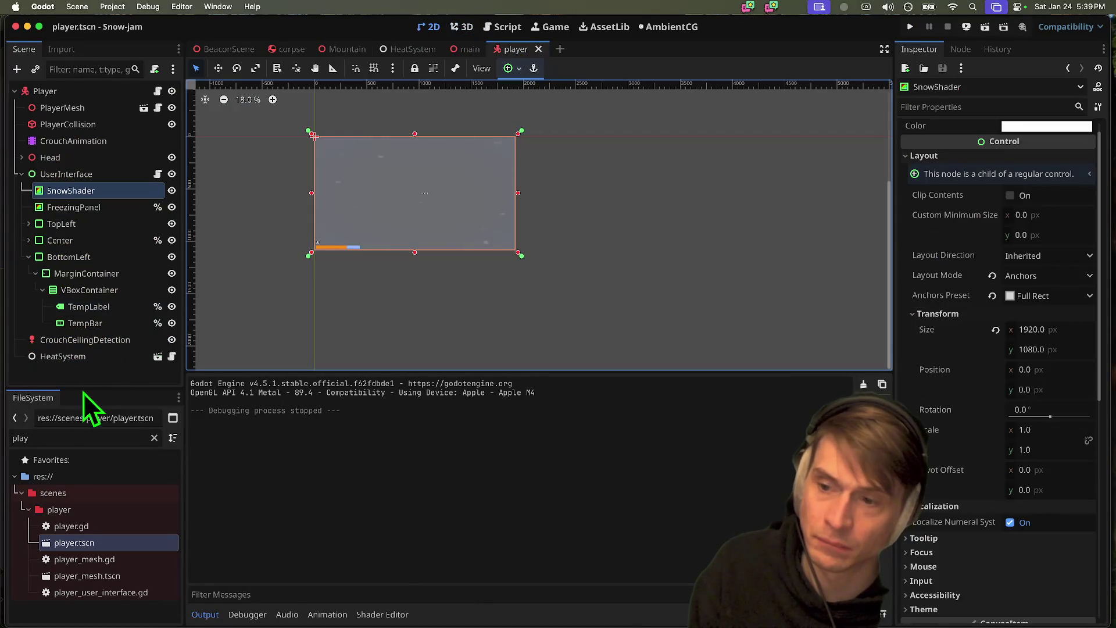
# - Review the add_corpse function around line 540 in player.gd
pyautogui.moveTo(84, 388); pyautogui.dragTo(85, 395)
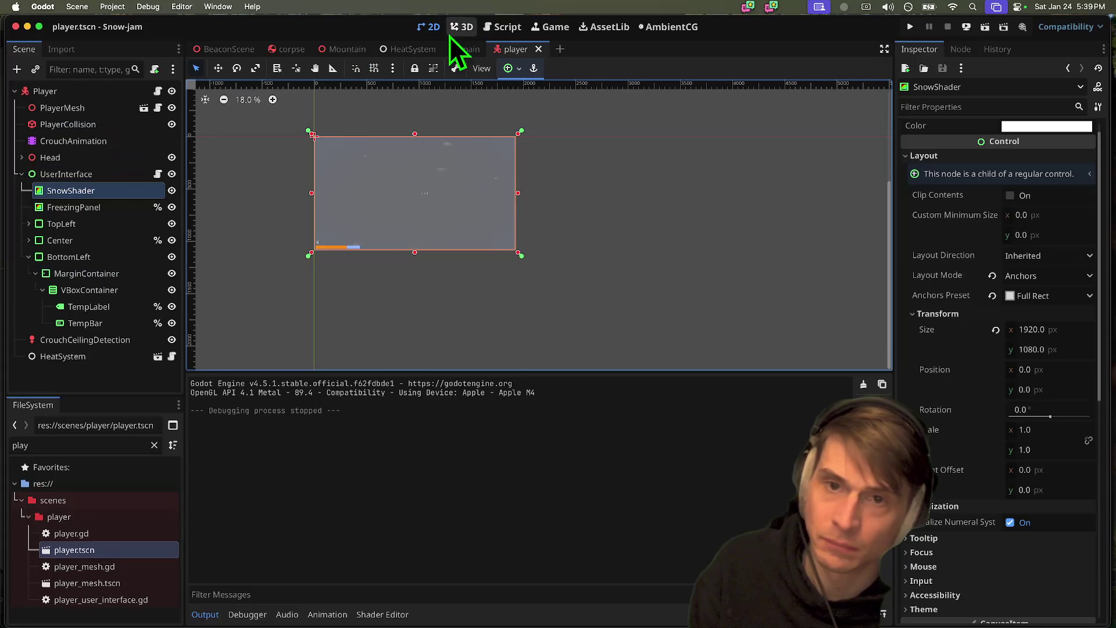
pyautogui.click(158, 91)
pyautogui.scroll(10, 732, 209)
pyautogui.moveTo(887, 231)
pyautogui.mouseDown()
pyautogui.moveTo(859, 245)
pyautogui.moveTo(891, 269)
pyautogui.moveTo(884, 354)
pyautogui.mouseUp()
pyautogui.click(715, 288)
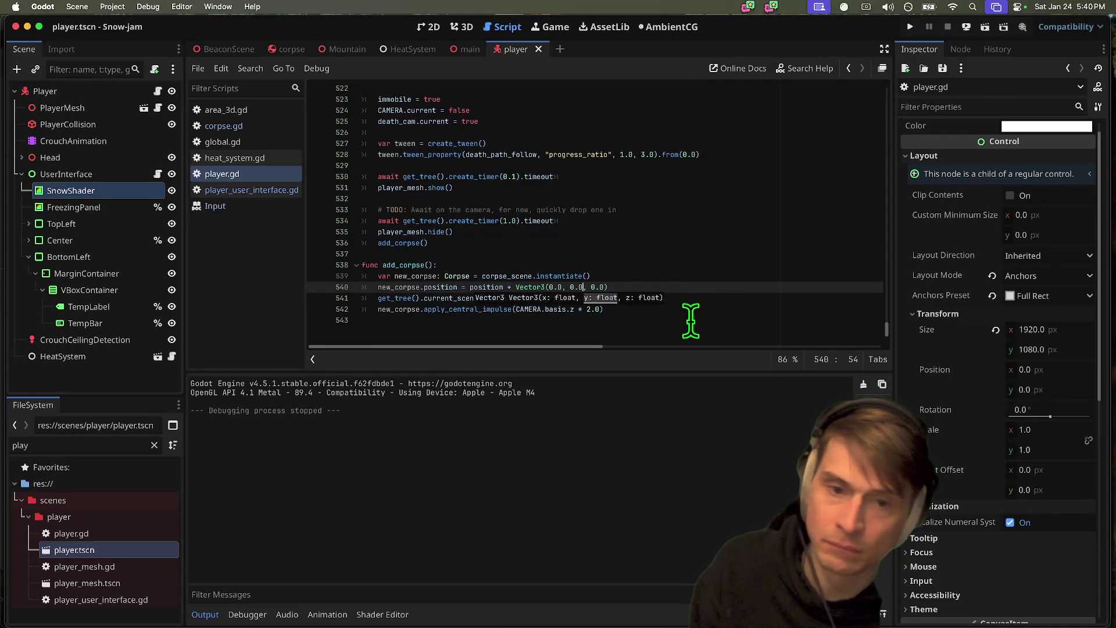
pyautogui.click(695, 321)
pyautogui.click(647, 310)
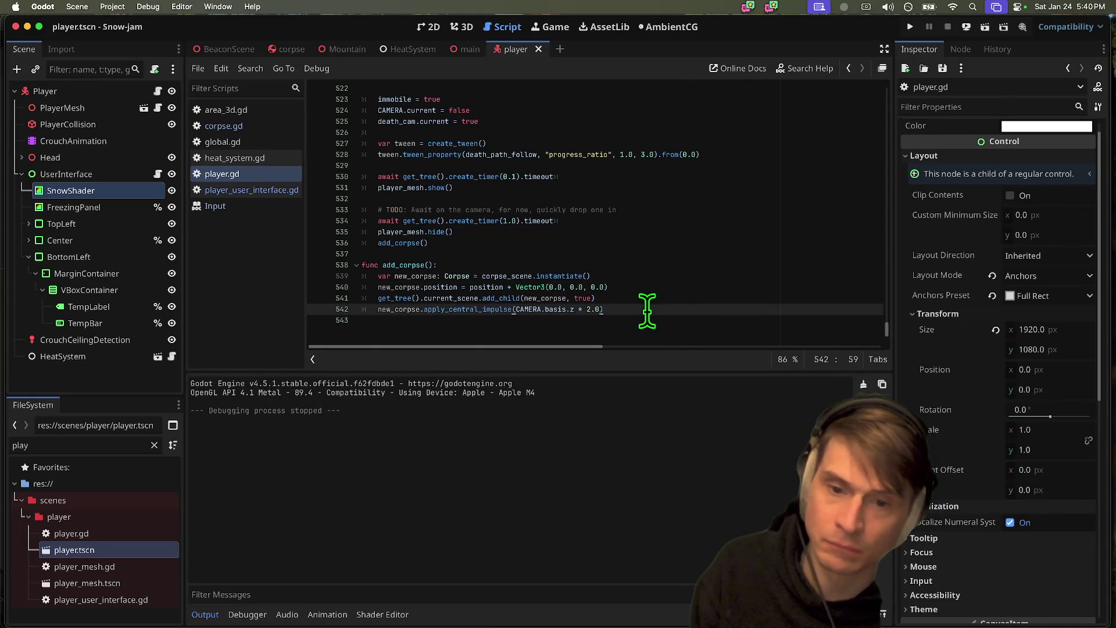
pyautogui.press('Down')
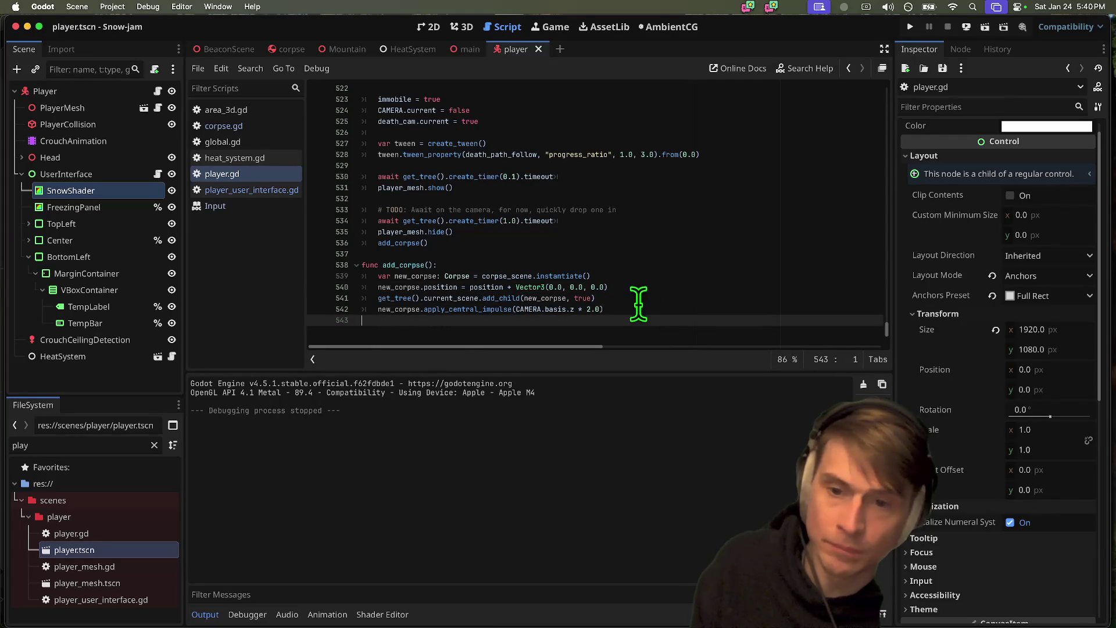
# - Open the Corpse class script corpse.gd and then the corpse scene in 3D
pyautogui.keyDown('super'); pyautogui.click(460, 276); pyautogui.keyUp('super')
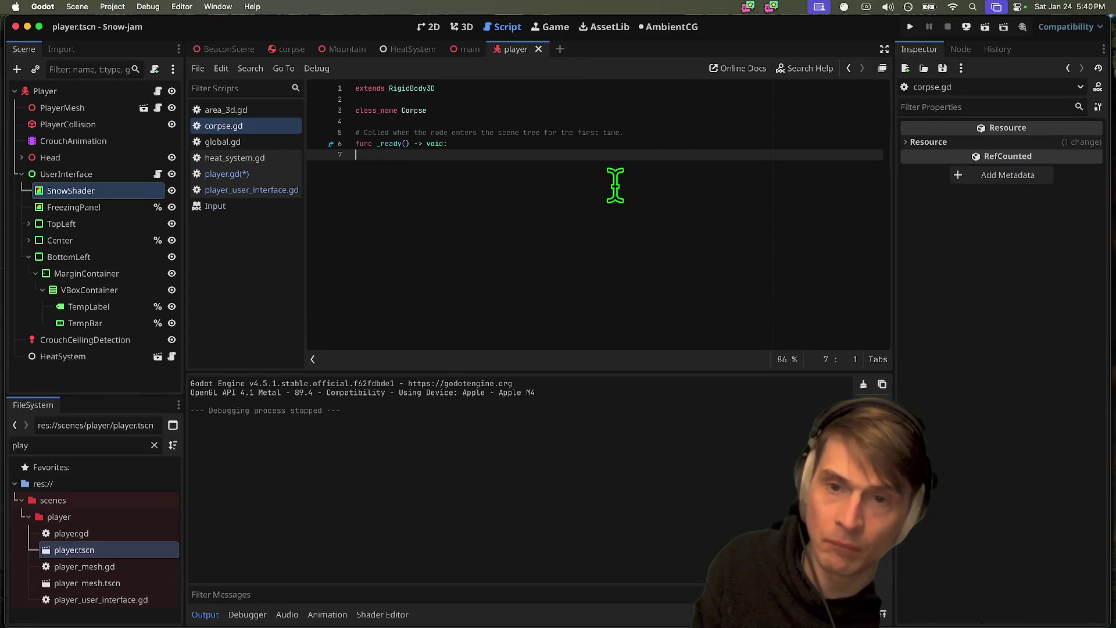
pyautogui.click(458, 26)
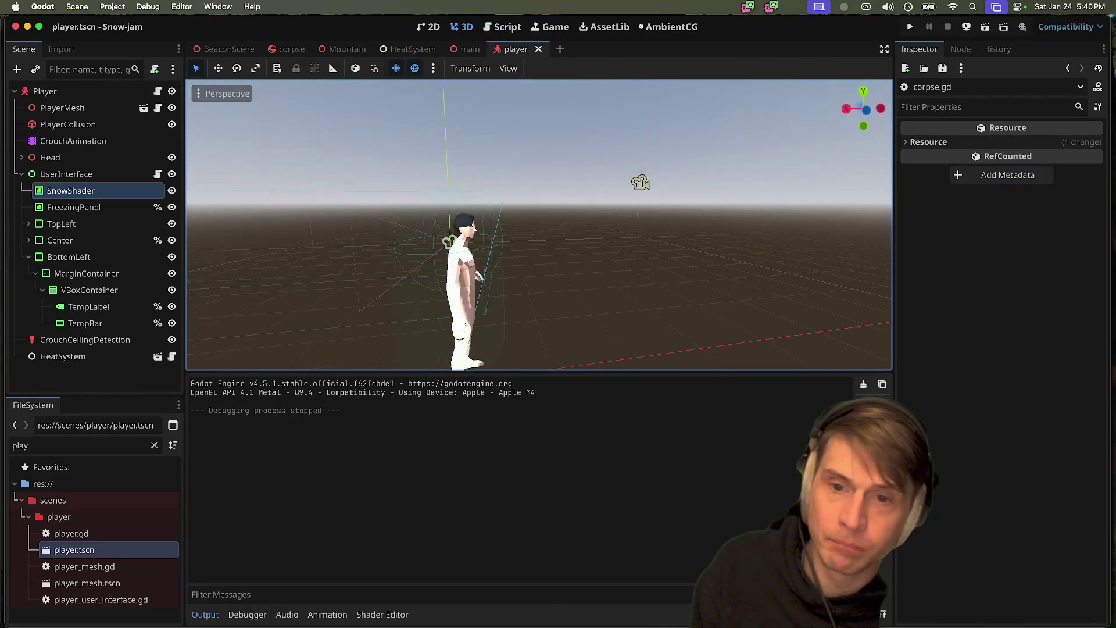
pyautogui.click(269, 55)
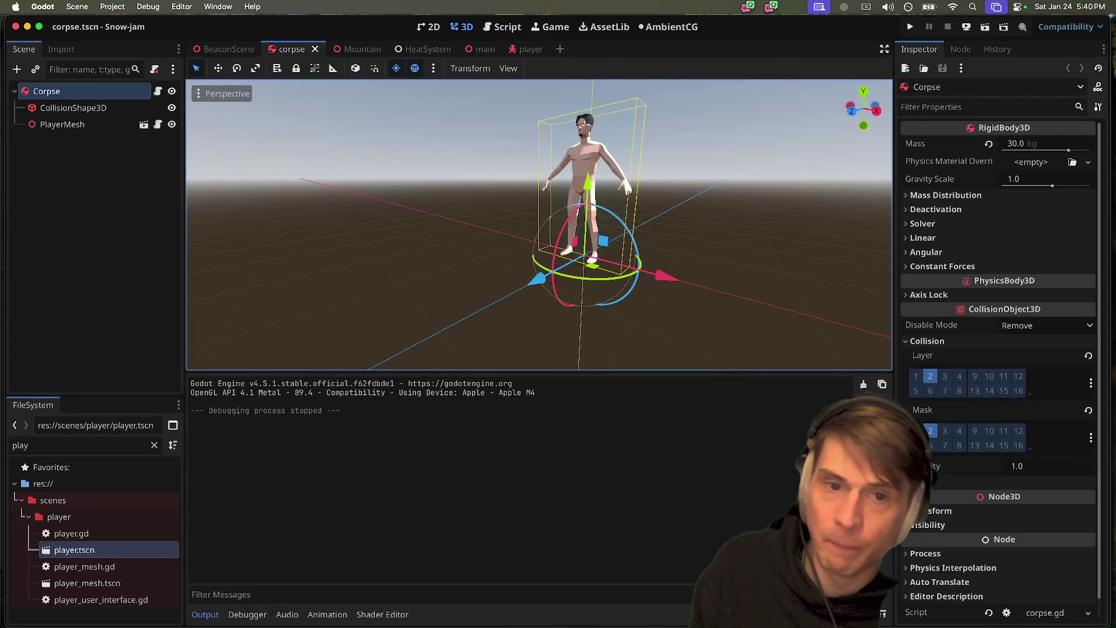
# - Search 'area' in Create New Node and add an Area3D child under Corpse
pyautogui.press('f')
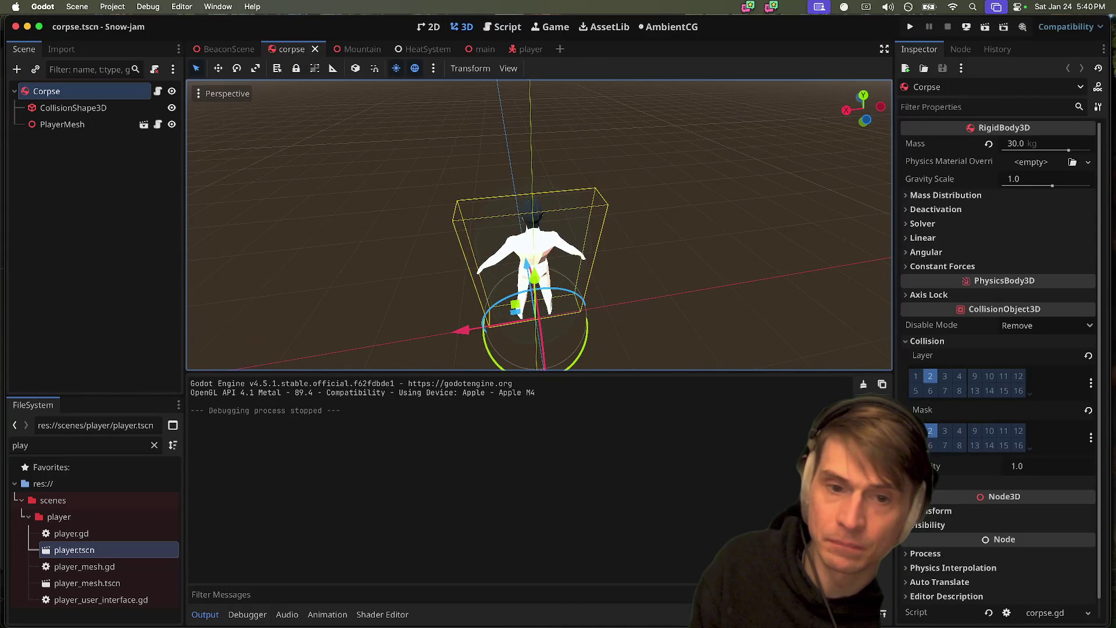
pyautogui.scroll(-3, 388, 203)
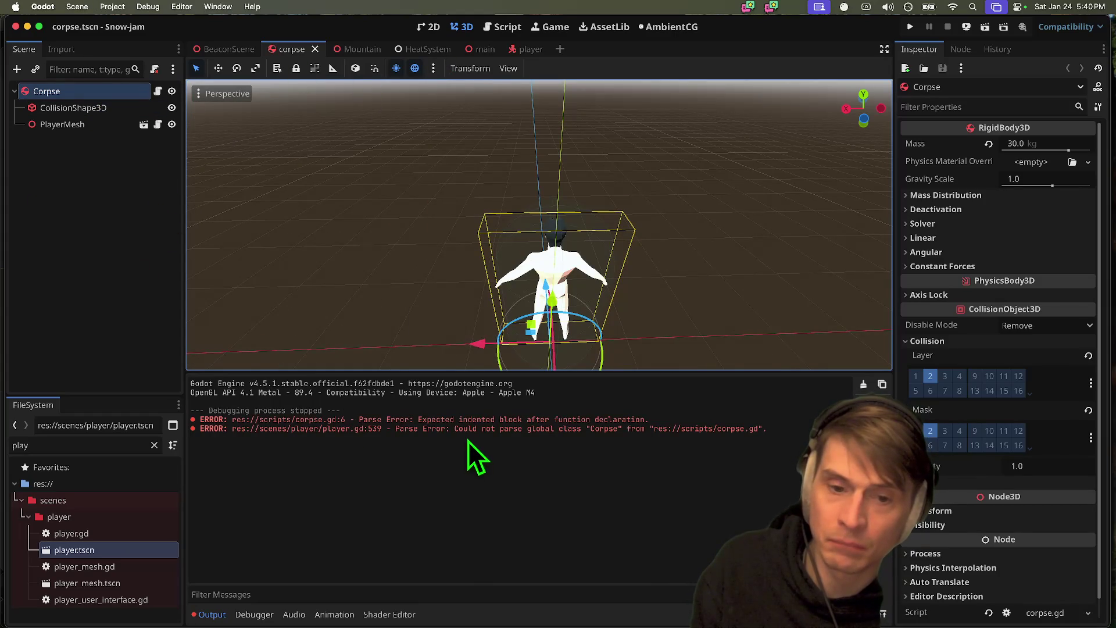
pyautogui.click(157, 91)
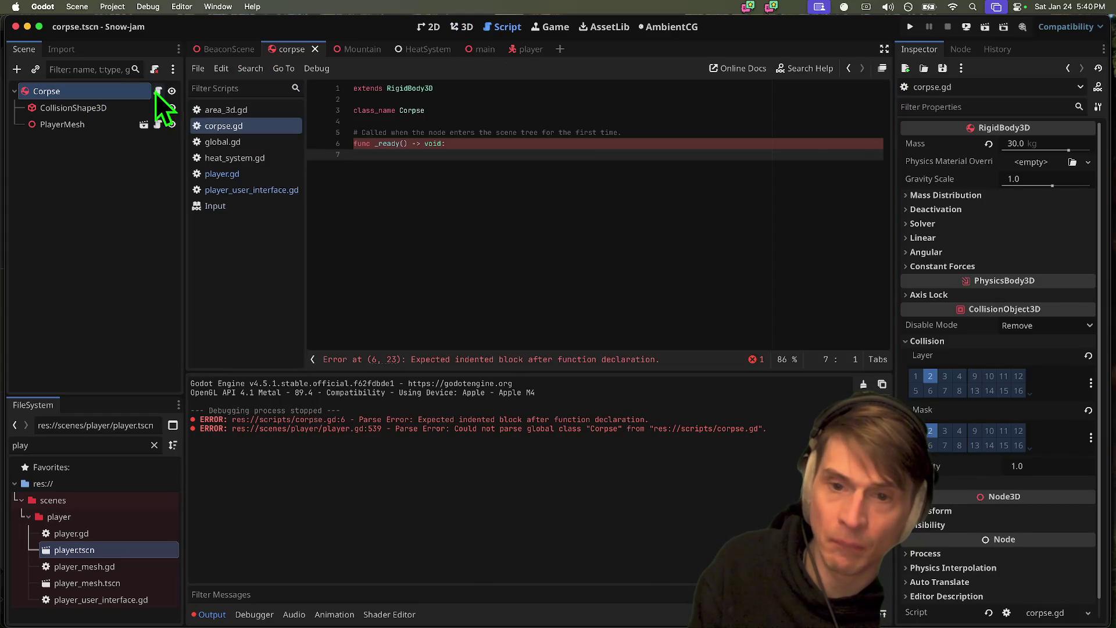
pyautogui.click(179, 200)
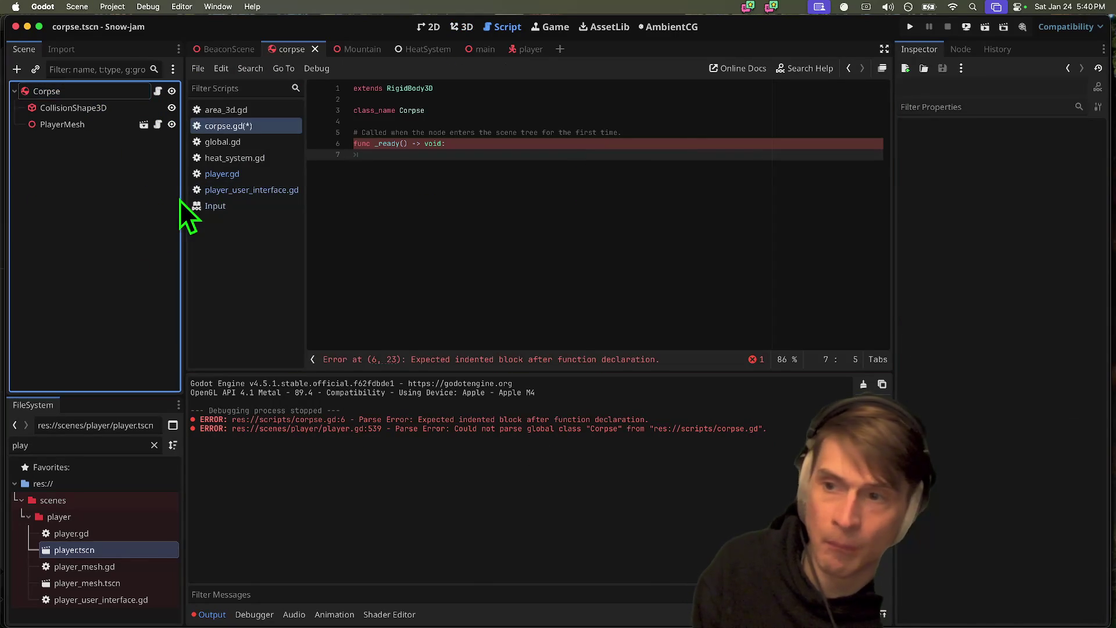
pyautogui.press('super+a')
pyautogui.write('area')
pyautogui.press('Return')
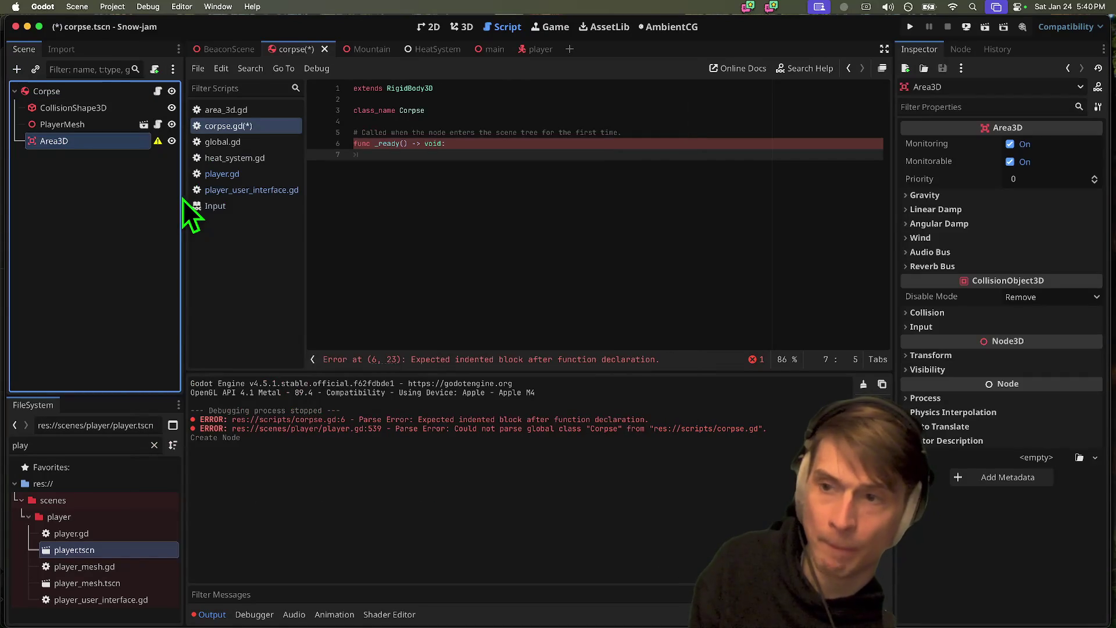
# - Add a CollisionShape3D under the Area3D and give it a SphereShape3D
pyautogui.click(468, 27)
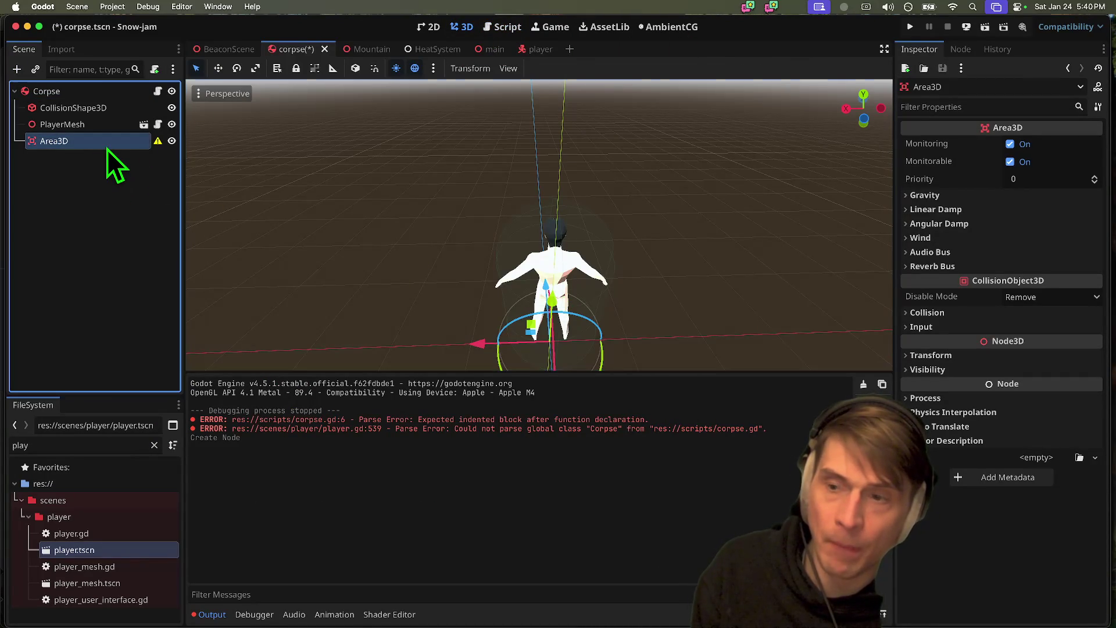
pyautogui.press('super+a')
pyautogui.write('coll')
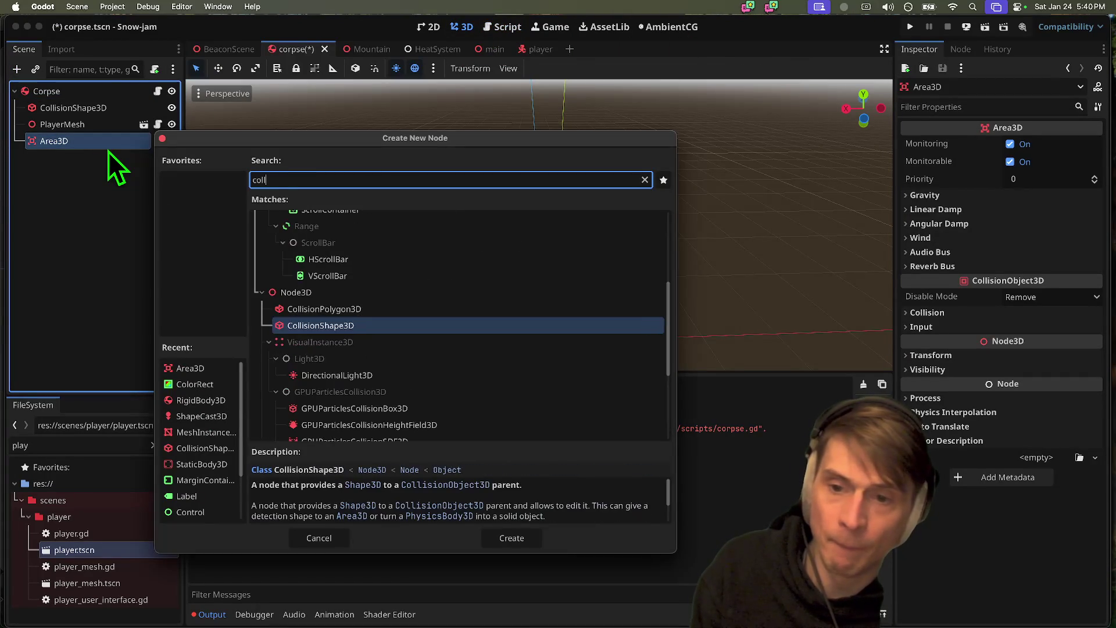
pyautogui.press('Return')
pyautogui.click(1034, 150)
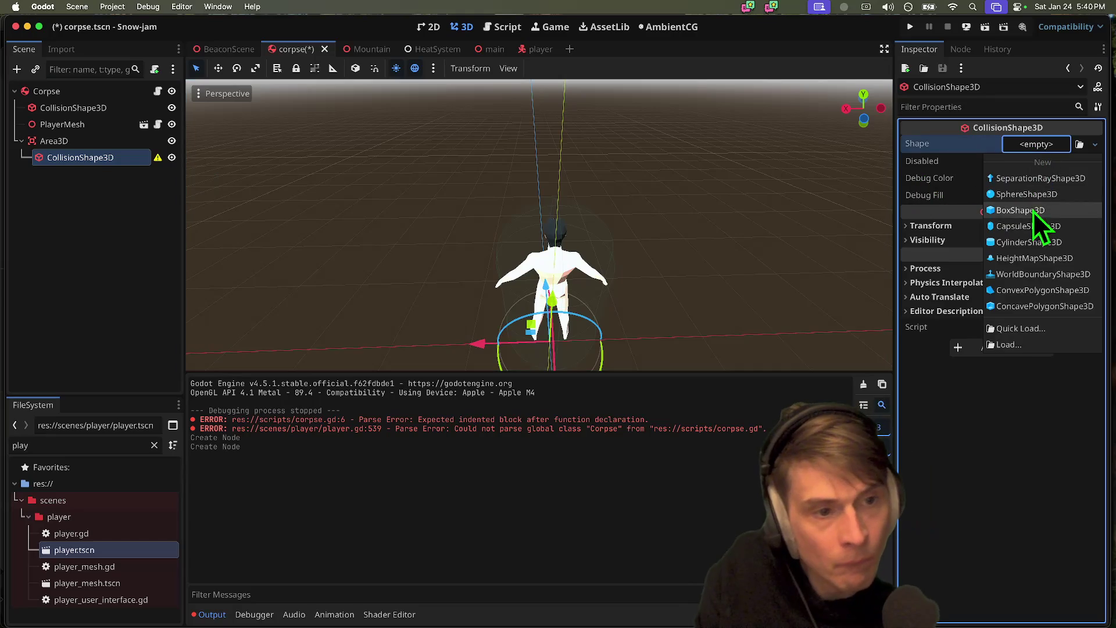
pyautogui.click(1035, 186)
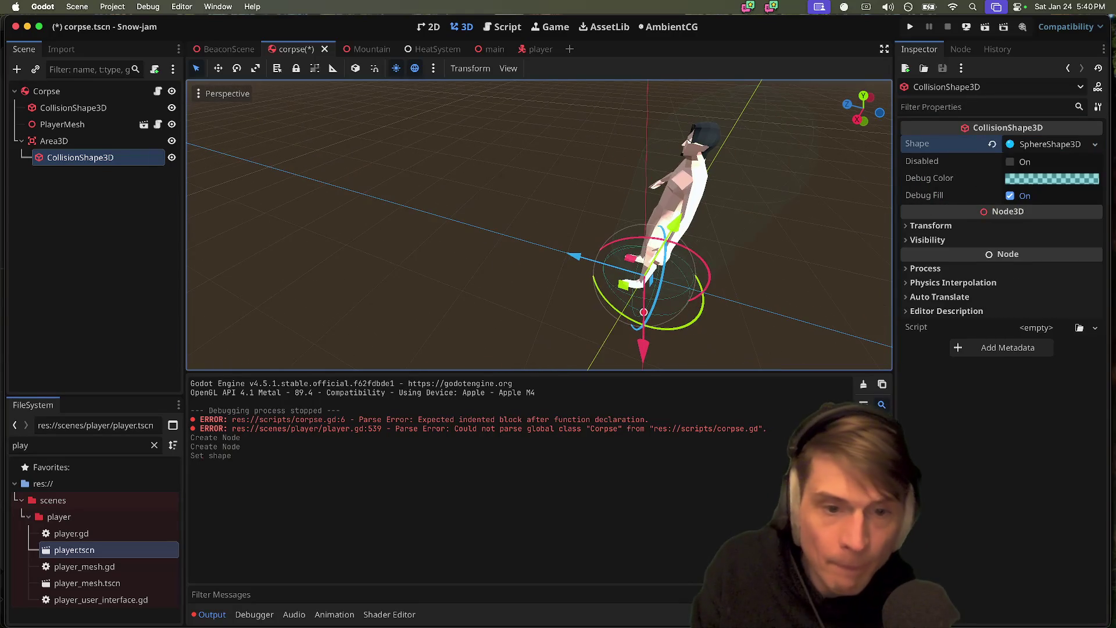
# - Move the collision sphere up around the body's head and save the scene
pyautogui.moveTo(665, 236); pyautogui.dragTo(782, 18)
pyautogui.press('f')
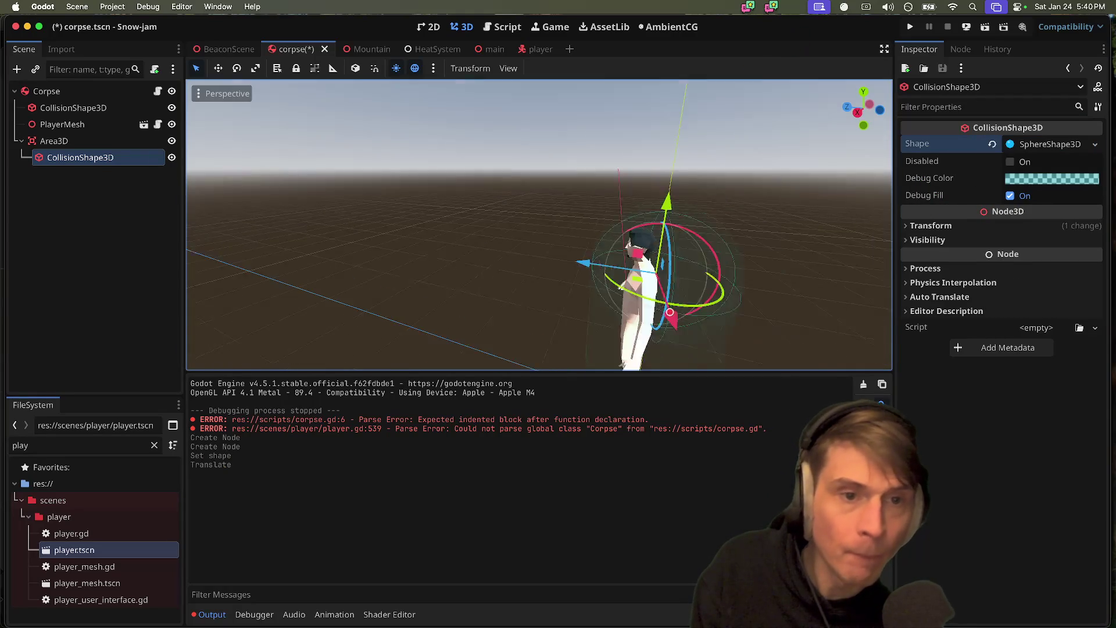
pyautogui.moveTo(575, 205)
pyautogui.mouseDown()
pyautogui.moveTo(515, 257)
pyautogui.moveTo(469, 267)
pyautogui.moveTo(499, 267)
pyautogui.moveTo(466, 270)
pyautogui.moveTo(482, 270)
pyautogui.moveTo(473, 267)
pyautogui.moveTo(479, 293)
pyautogui.mouseUp()
pyautogui.hscroll(5, 539, 225)
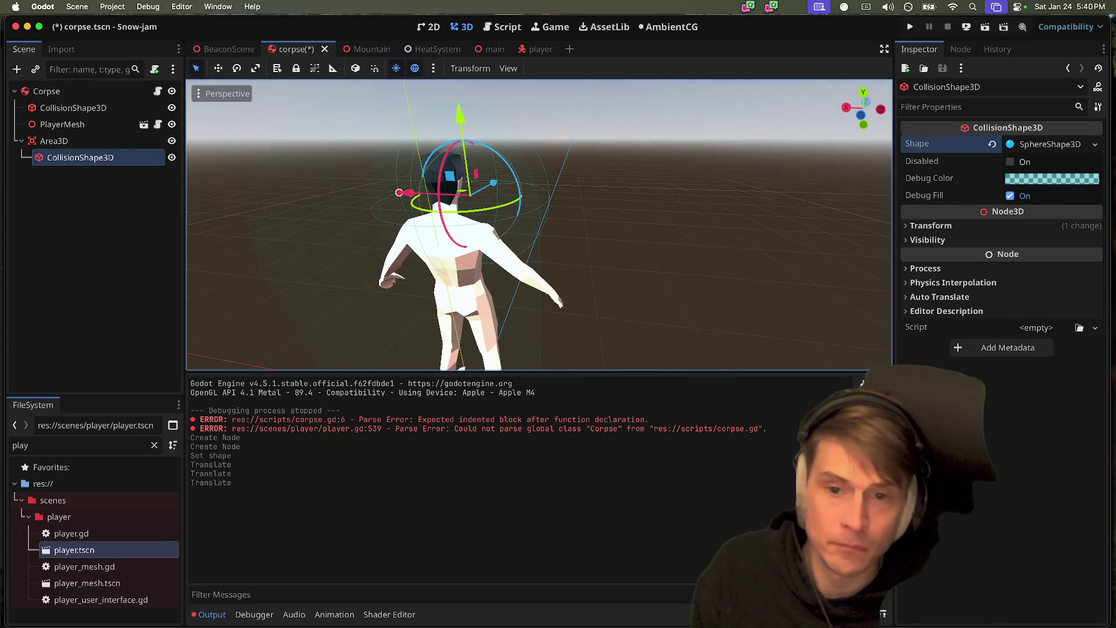
pyautogui.moveTo(495, 185); pyautogui.dragTo(487, 193)
pyautogui.moveTo(491, 191); pyautogui.dragTo(488, 192)
pyautogui.hotkey('ctrl', 's')
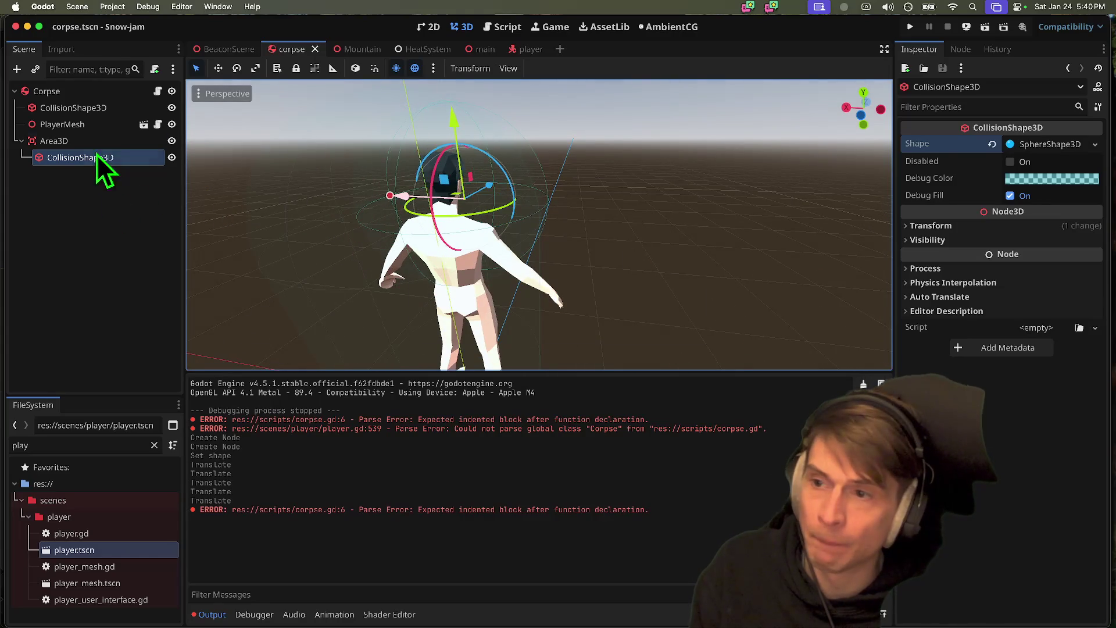
# - Check the Area3D and PlayerMesh nodes, then select the body's capsule collision shape
pyautogui.click(87, 141)
pyautogui.click(85, 158)
pyautogui.click(107, 141)
pyautogui.doubleClick(107, 140)
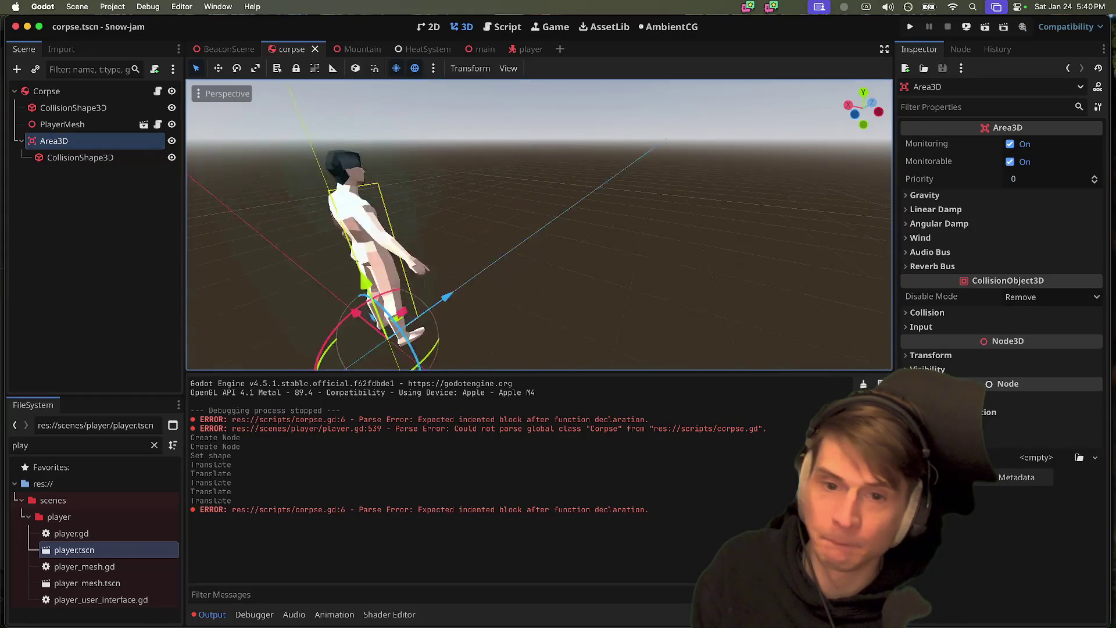
pyautogui.click(87, 123)
pyautogui.click(82, 140)
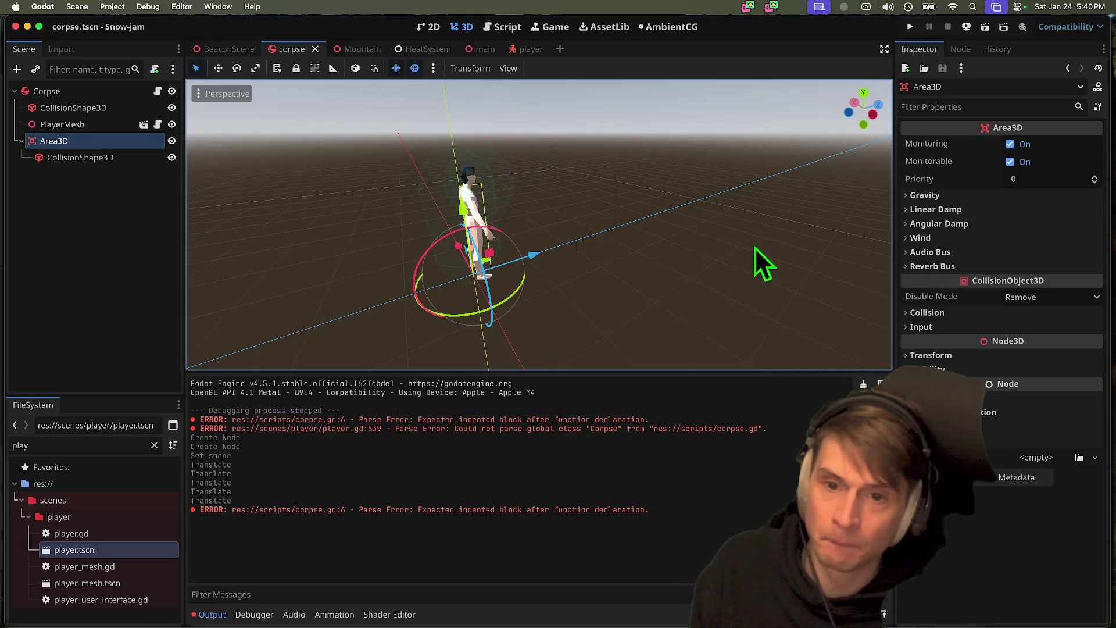
pyautogui.hscroll(-3, 540, 226)
pyautogui.click(70, 108)
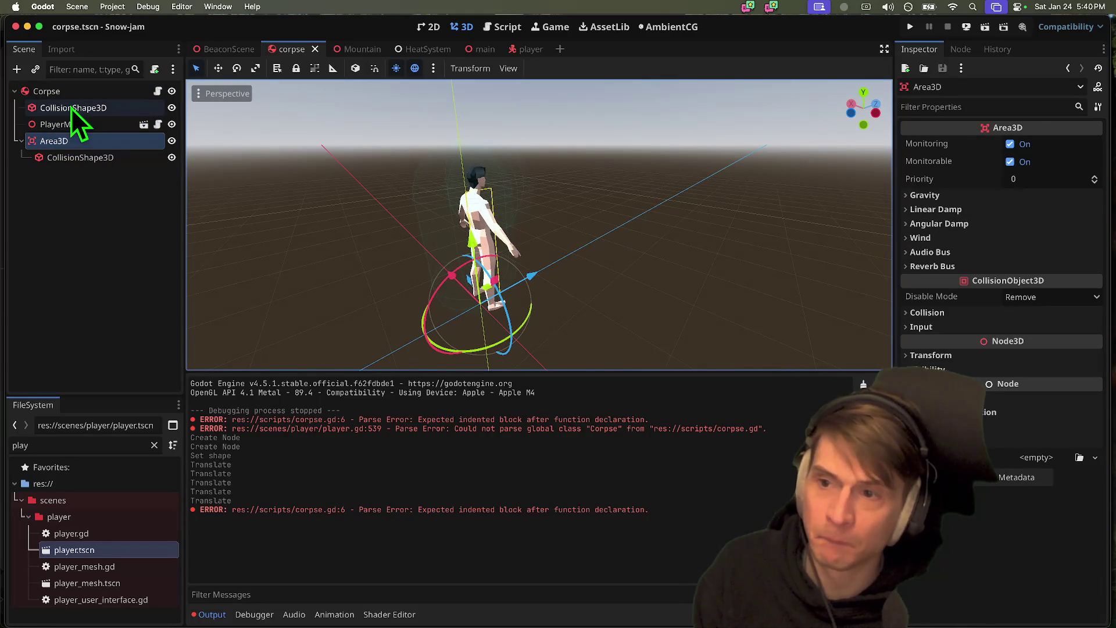
# - Set the CapsuleShape3D radius to 0.3 and save the corpse scene
pyautogui.click(1051, 165)
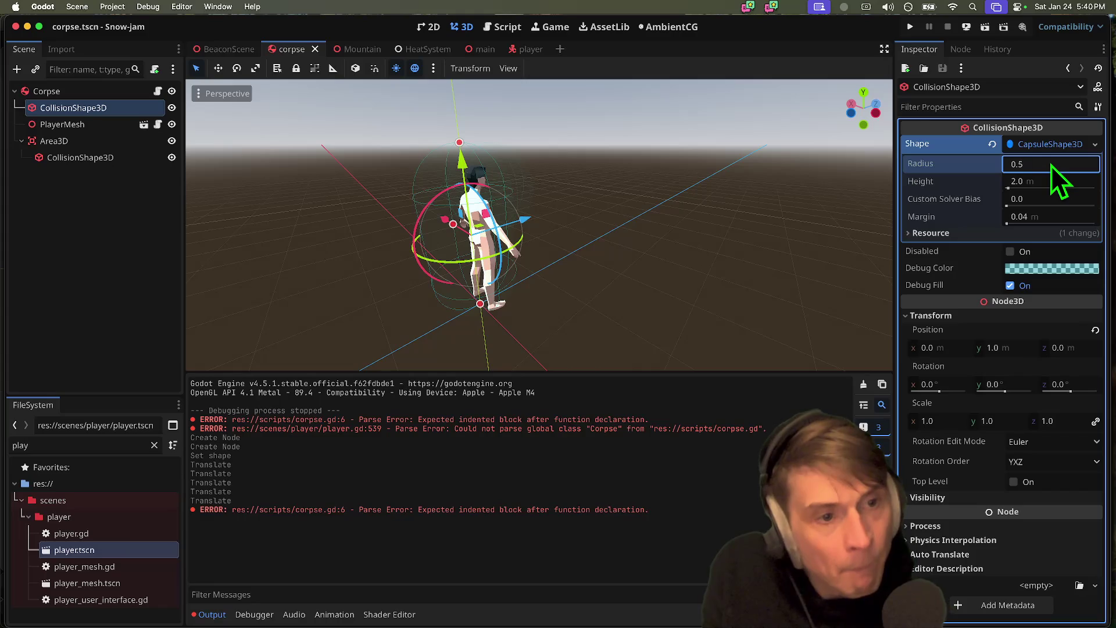
pyautogui.press('Tab')
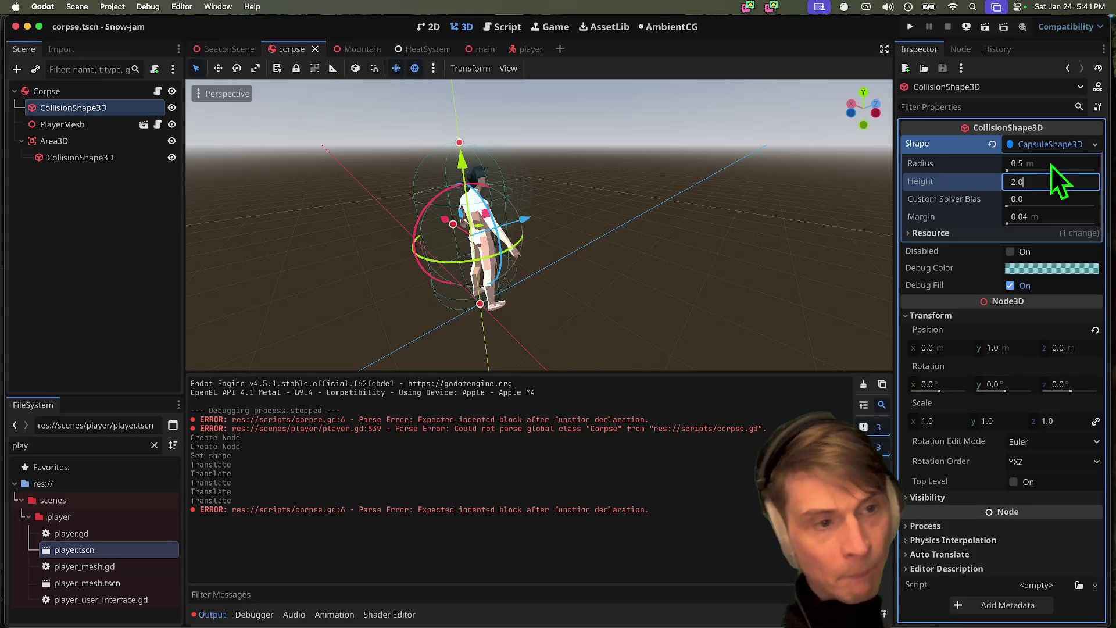
pyautogui.click(1051, 165)
pyautogui.write('0.2')
pyautogui.press('Return')
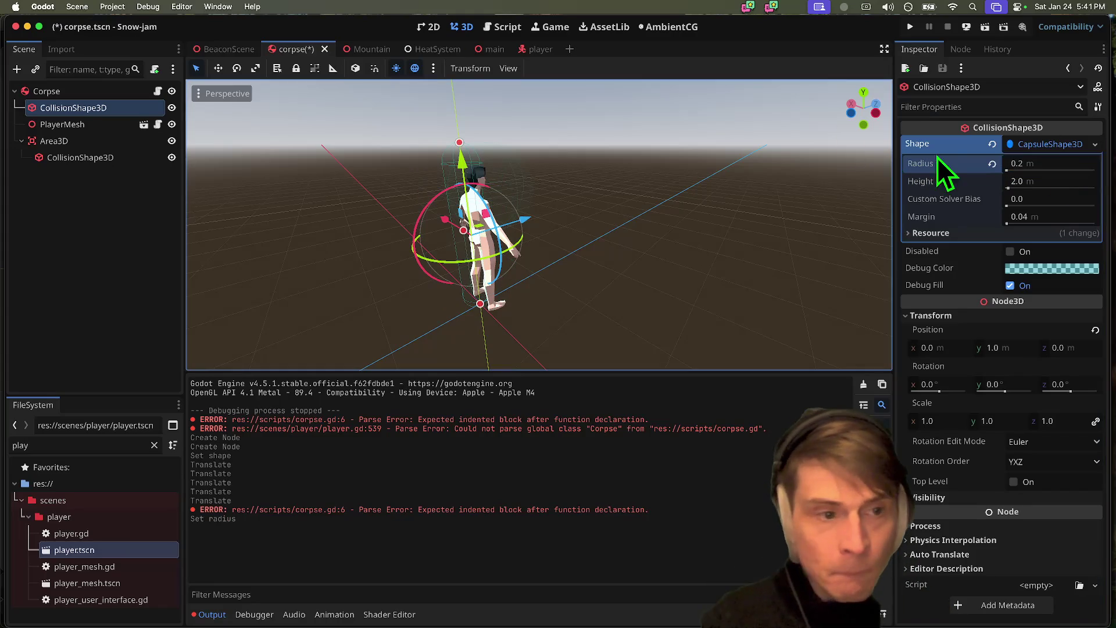
pyautogui.press('Return')
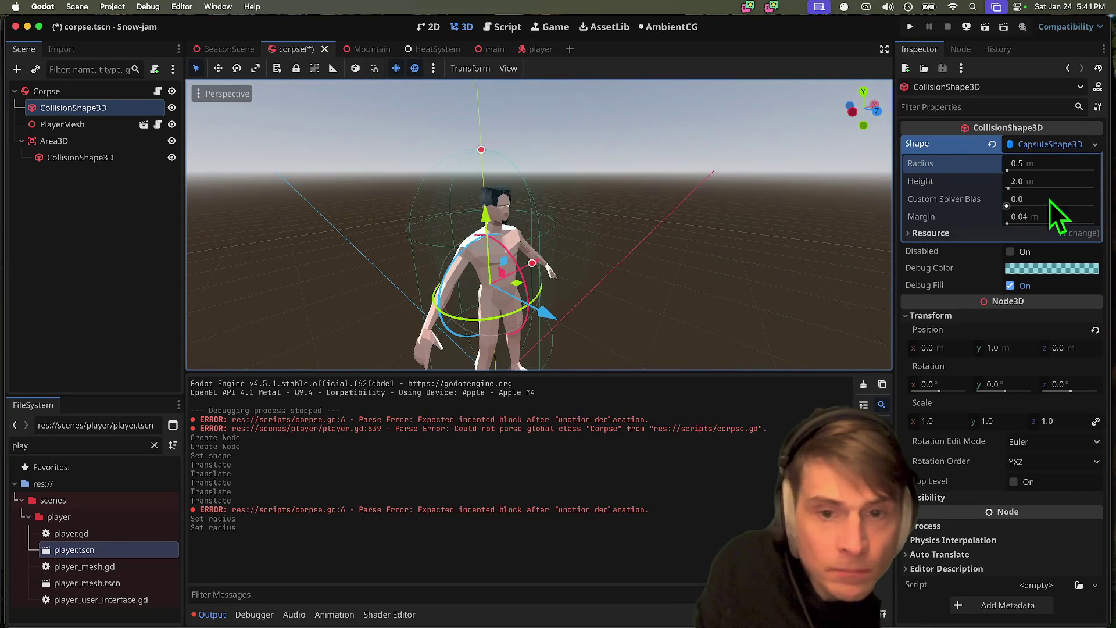
pyautogui.click(1072, 165)
pyautogui.write('0.')
pyautogui.press('Return')
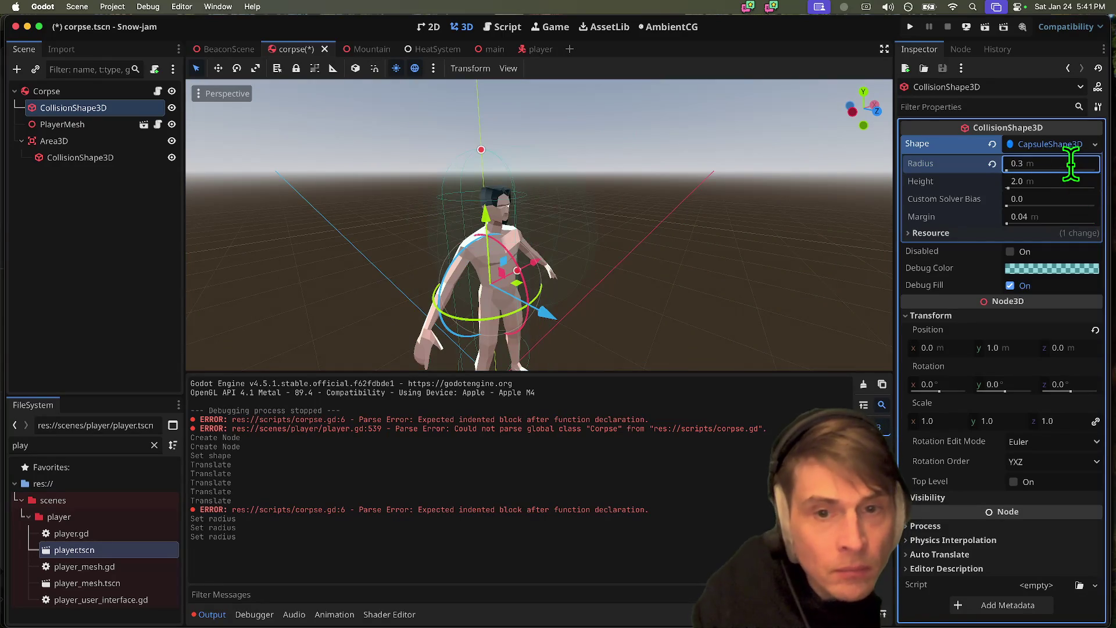
pyautogui.hscroll(-5, 539, 225)
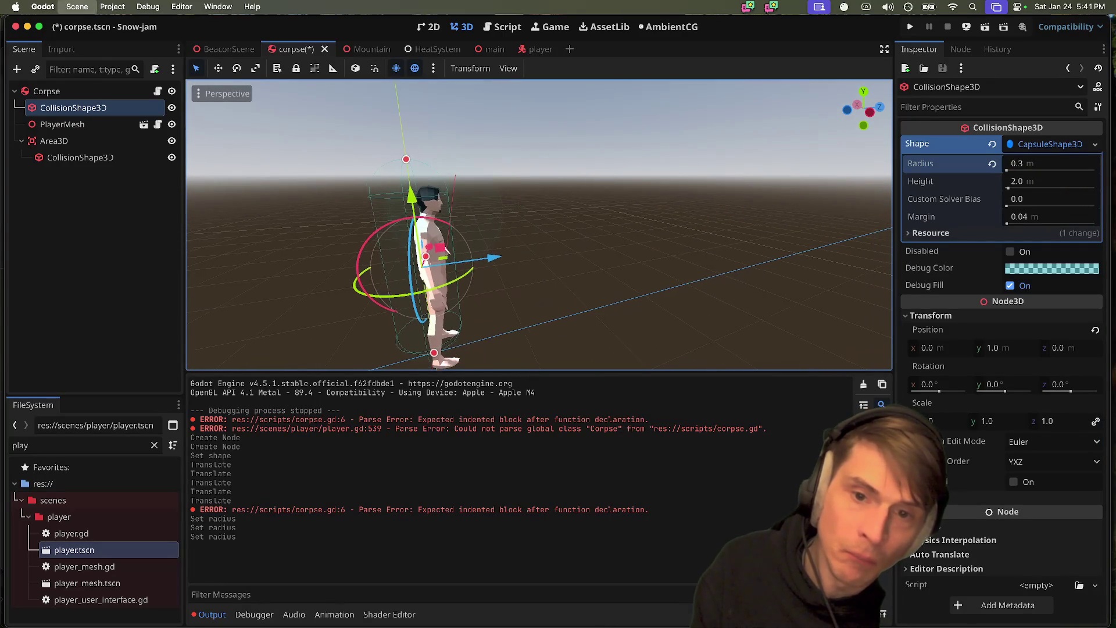
pyautogui.hotkey('ctrl', 's')
# - Select the Corpse root, its collision shape, then the Area3D node
pyautogui.click(100, 93)
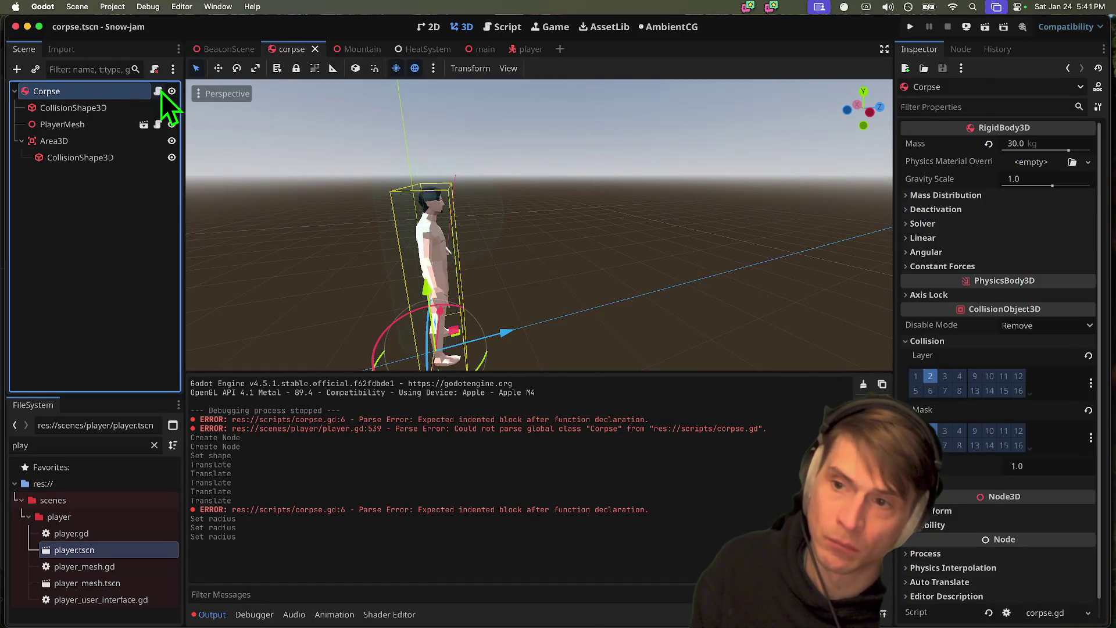
pyautogui.click(103, 107)
pyautogui.click(132, 145)
# - Rename the Area3D to FreezeArea and reset its collision shape's position to zero
pyautogui.doubleClick(133, 147)
pyautogui.write('FreezeAr')
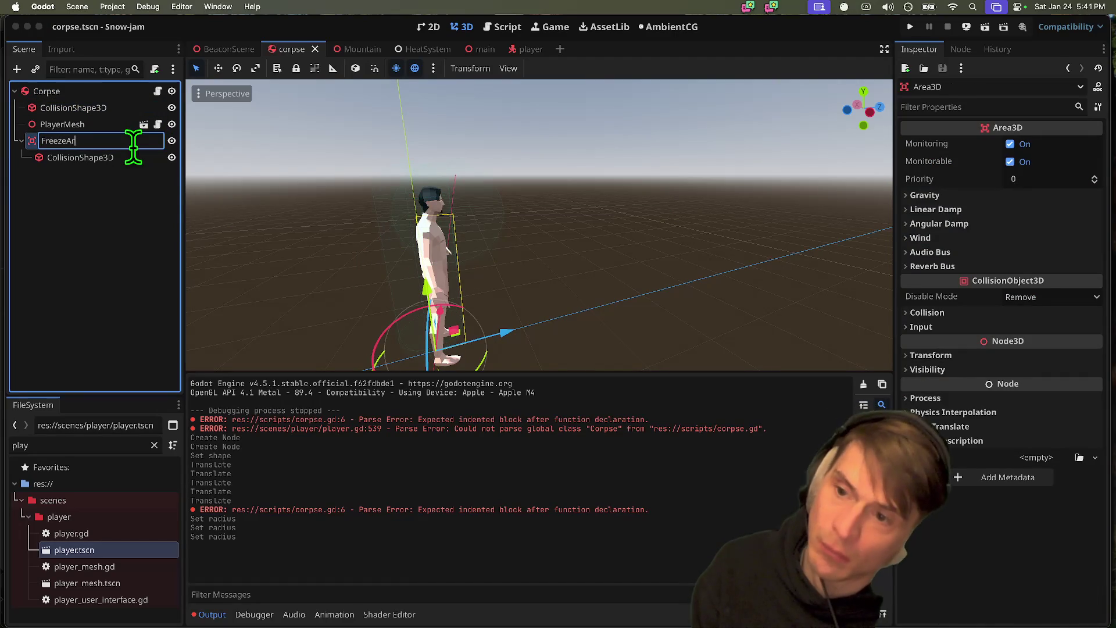
pyautogui.write('ea')
pyautogui.press('Return')
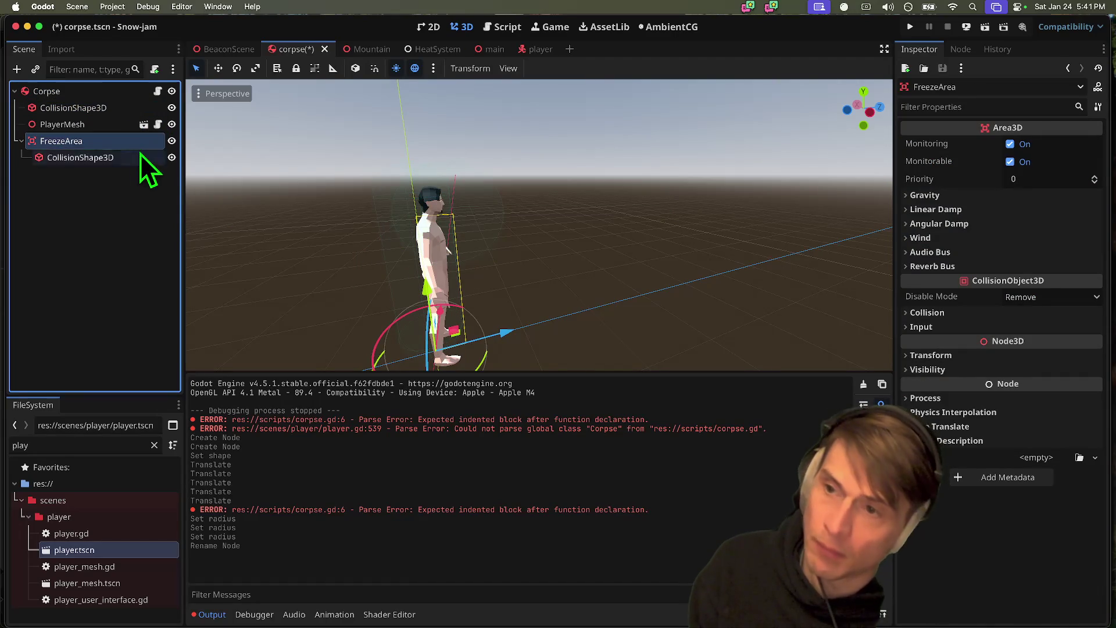
pyautogui.click(121, 158)
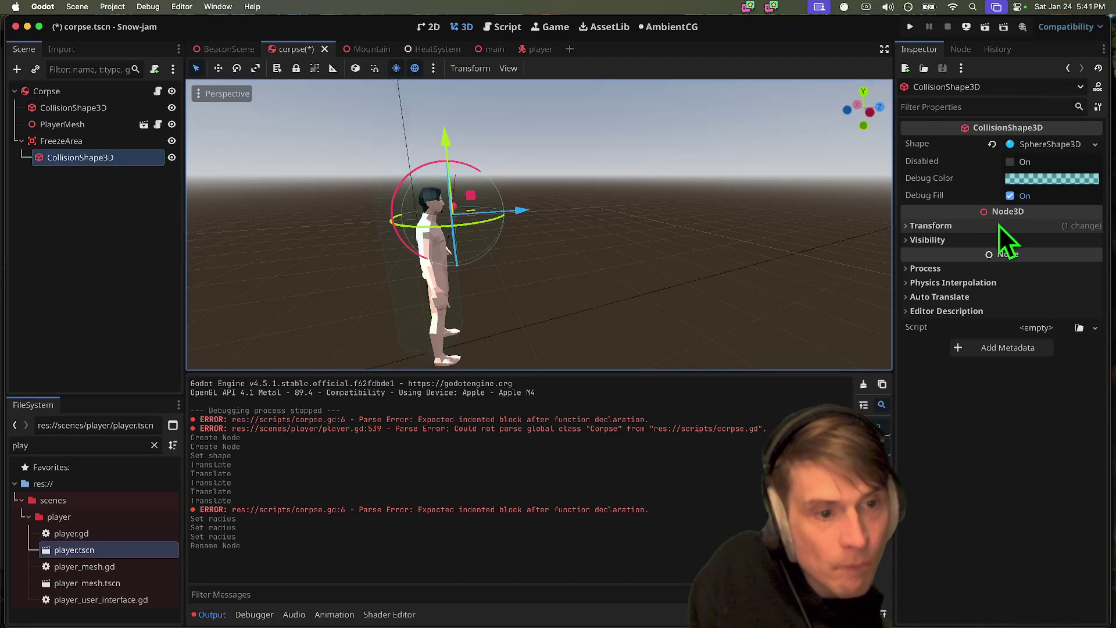
pyautogui.click(993, 268)
pyautogui.click(991, 268)
pyautogui.click(96, 141)
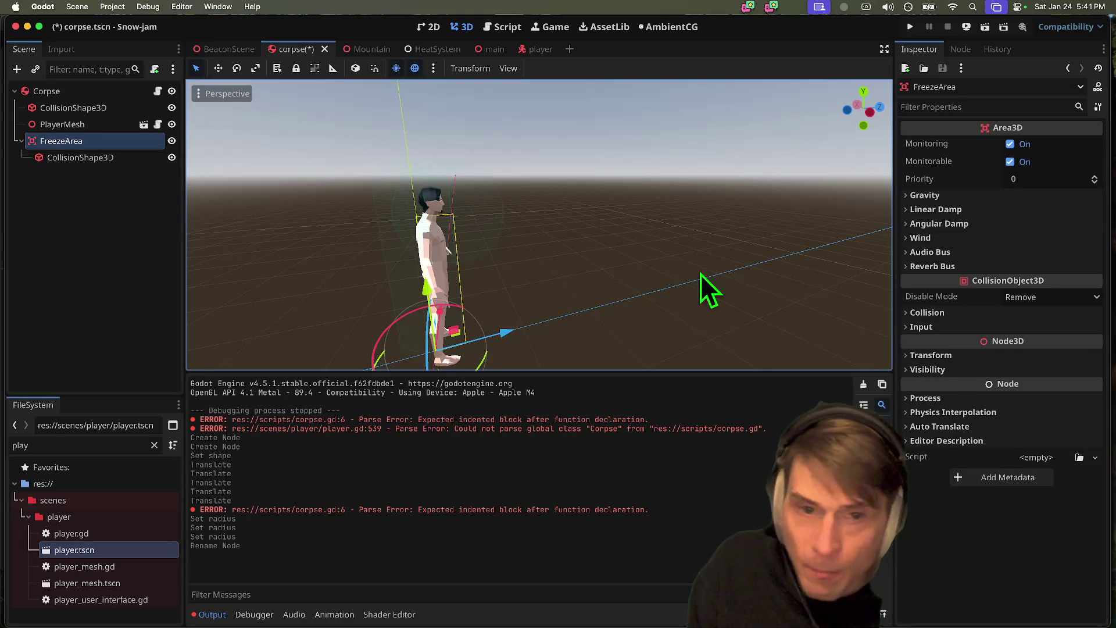
pyautogui.click(992, 363)
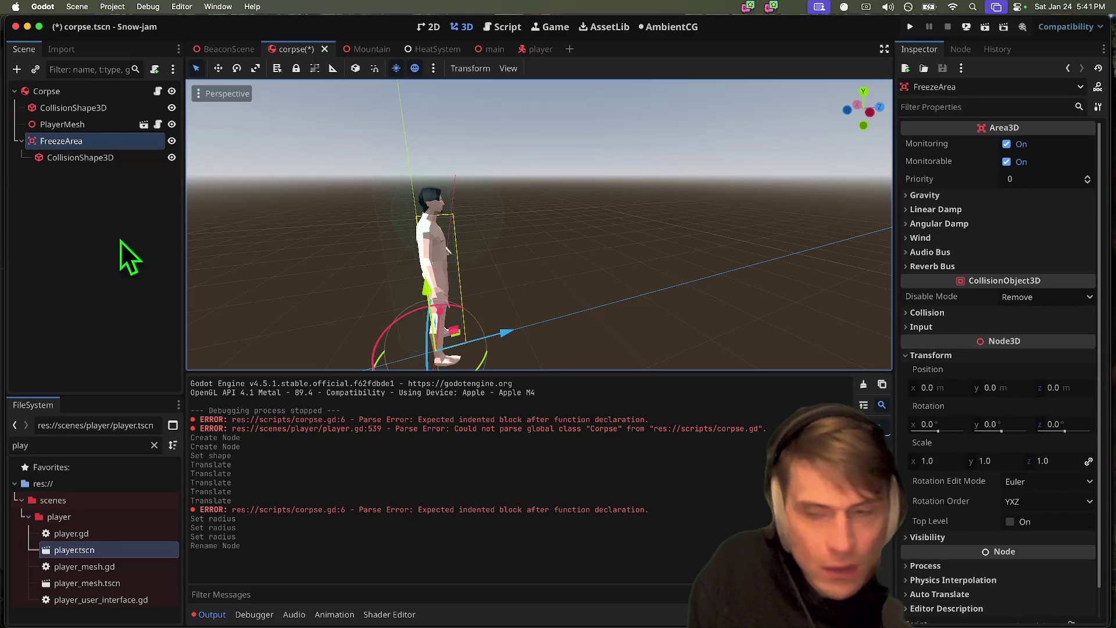
pyautogui.click(96, 158)
pyautogui.click(1033, 230)
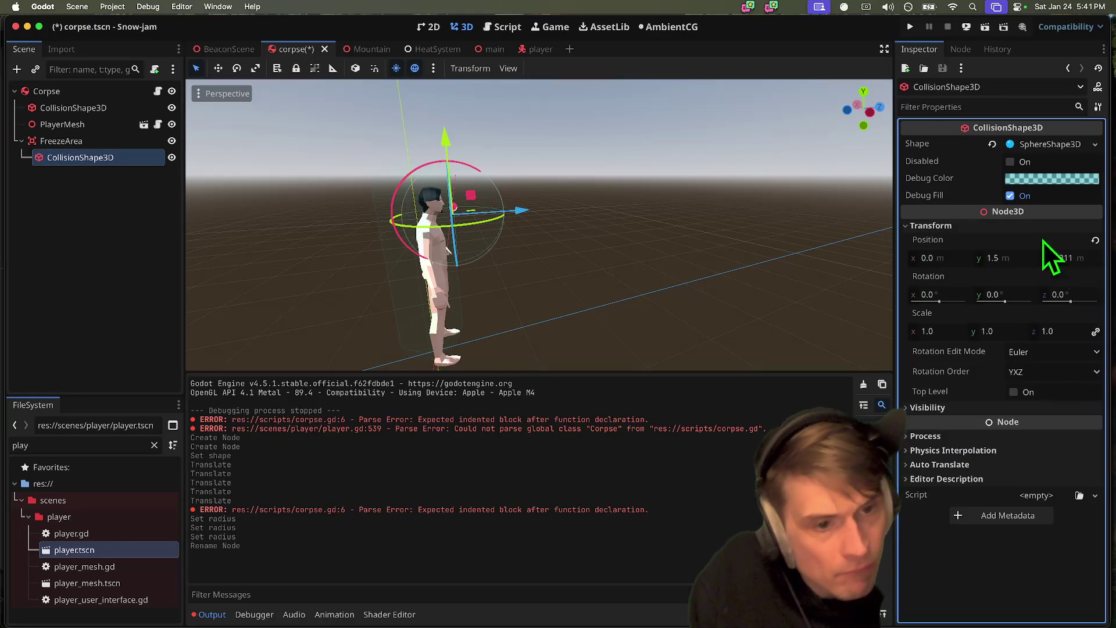
pyautogui.click(1095, 240)
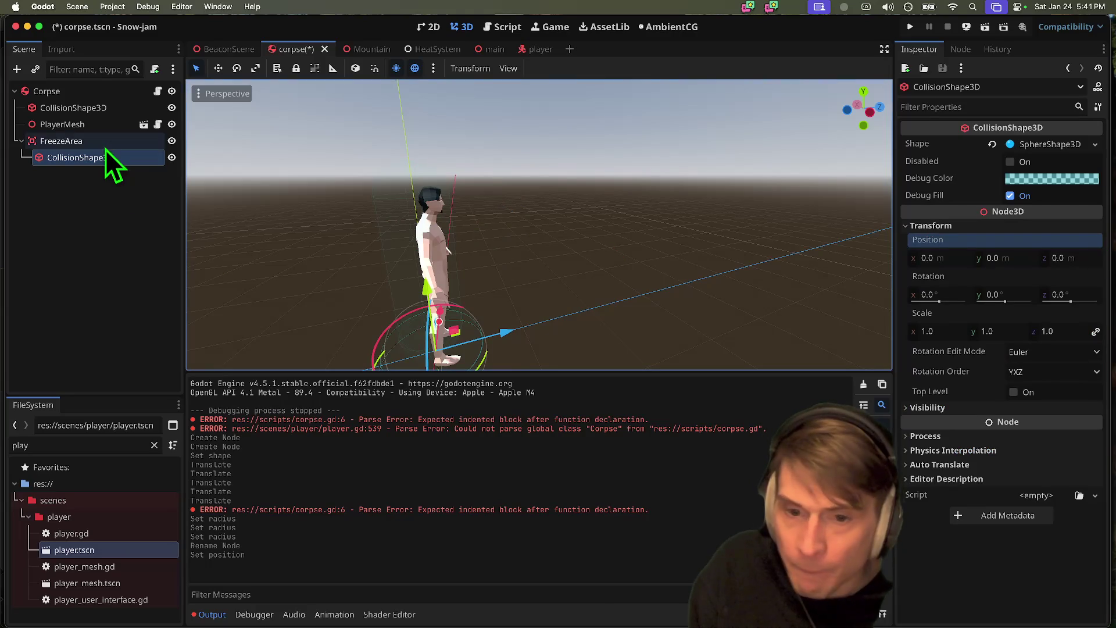
# - Group FreezeArea, raise it to head height (y 1.508, z 0.187), and save
pyautogui.click(106, 146)
pyautogui.click(315, 68)
pyautogui.moveTo(424, 299); pyautogui.dragTo(442, 144)
pyautogui.moveTo(494, 217); pyautogui.dragTo(514, 228)
pyautogui.scroll(3, 514, 228)
pyautogui.click(530, 243)
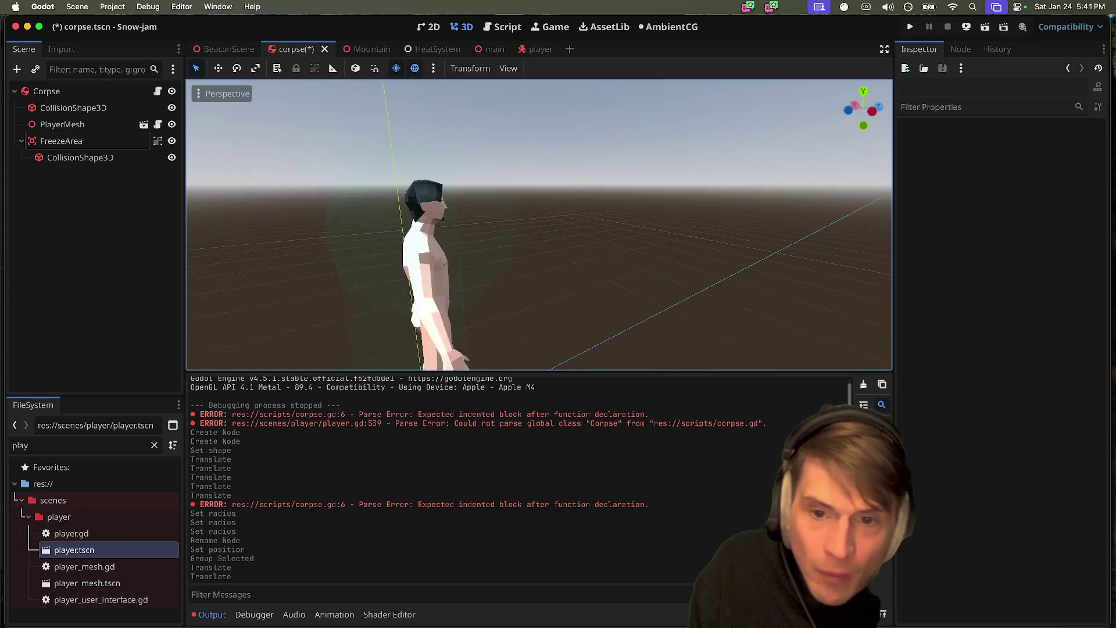
pyautogui.click(120, 142)
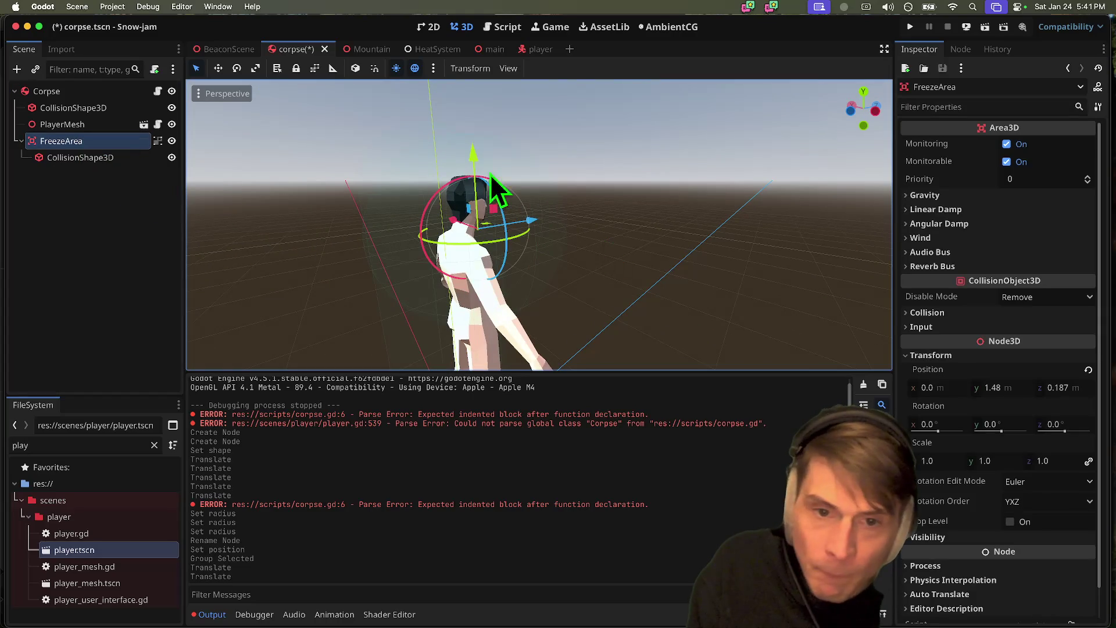
pyautogui.scroll(2, 541, 169)
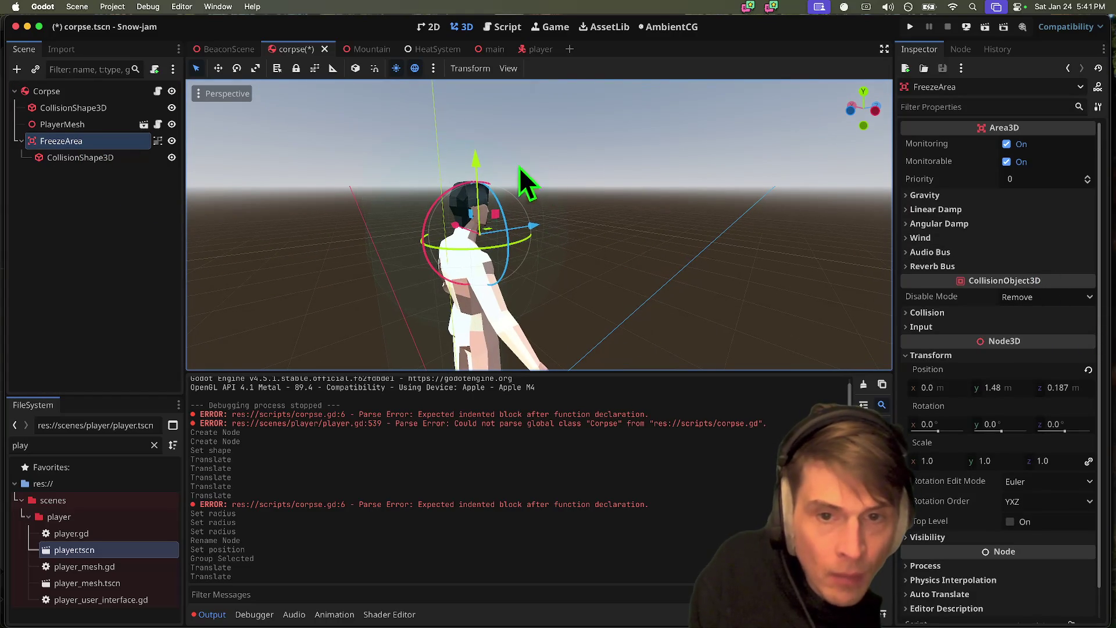
pyautogui.moveTo(486, 156); pyautogui.dragTo(483, 149)
pyautogui.hotkey('ctrl', 's')
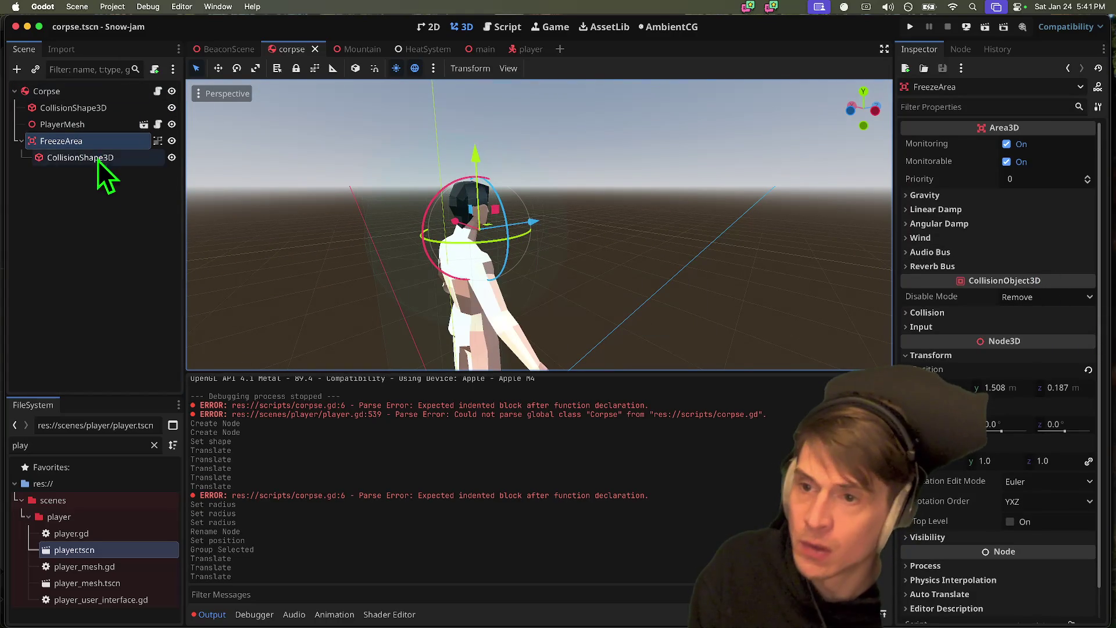
pyautogui.click(157, 91)
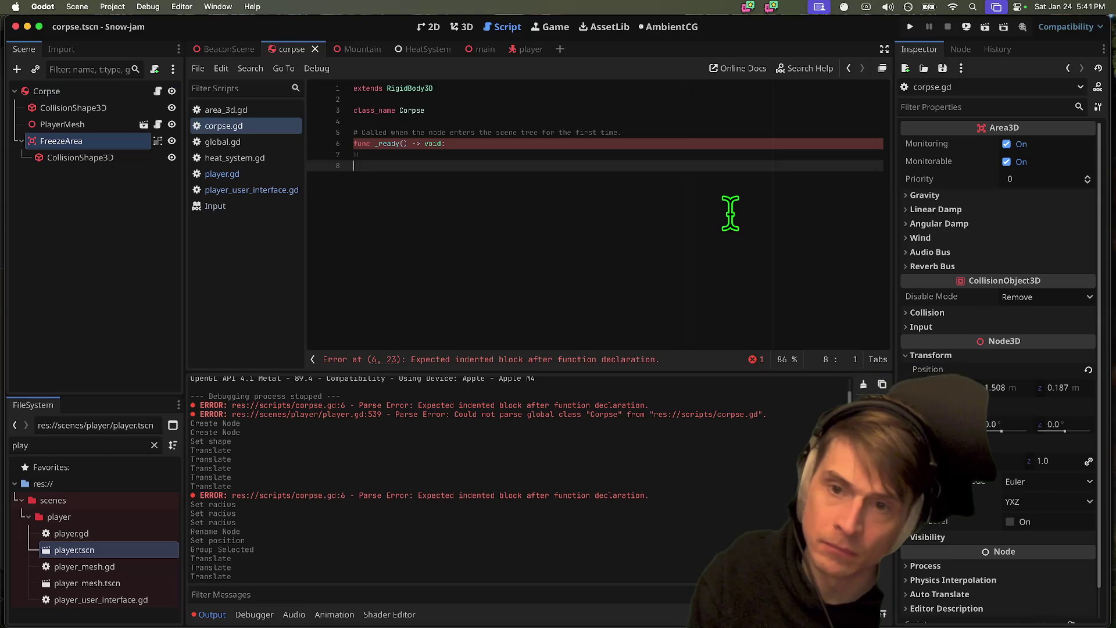
# - Give FreezeArea a scene-unique name and declare an onready variable for %FreezeArea in corpse.gd
pyautogui.rightClick(80, 149)
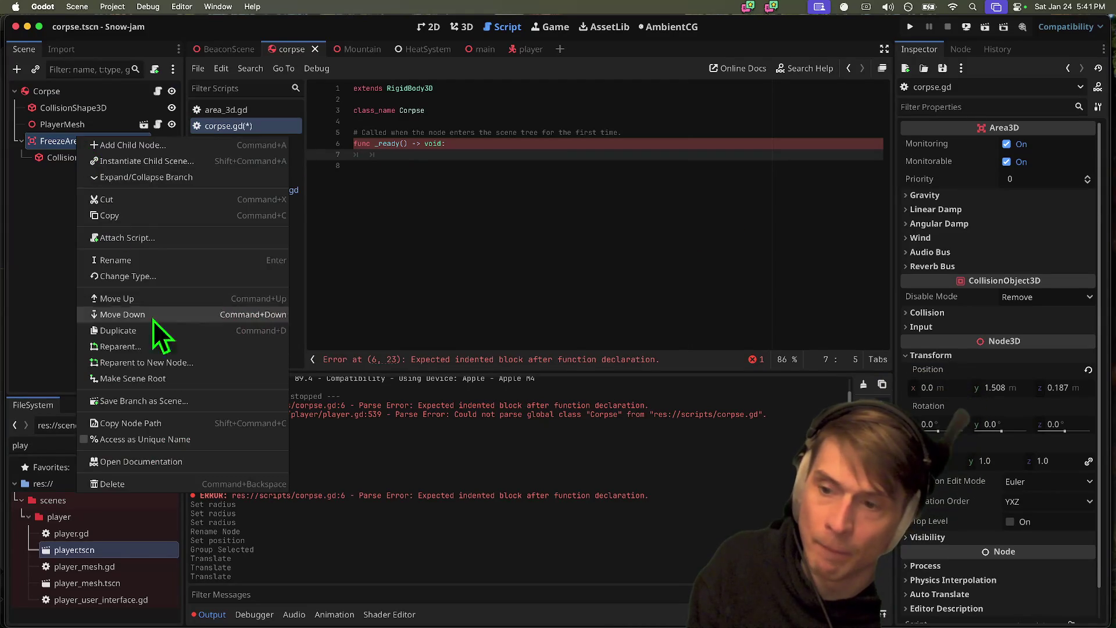
pyautogui.click(139, 439)
pyautogui.moveTo(82, 148)
pyautogui.mouseDown()
pyautogui.moveTo(511, 155)
pyautogui.moveTo(448, 234)
pyautogui.moveTo(441, 229)
pyautogui.mouseUp()
pyautogui.hotkey('ctrl', 'z')
pyautogui.click(388, 120)
pyautogui.press('Return')
pyautogui.press('Return')
pyautogui.moveTo(73, 145)
pyautogui.mouseDown()
pyautogui.moveTo(247, 175)
pyautogui.moveTo(472, 130)
pyautogui.mouseUp()
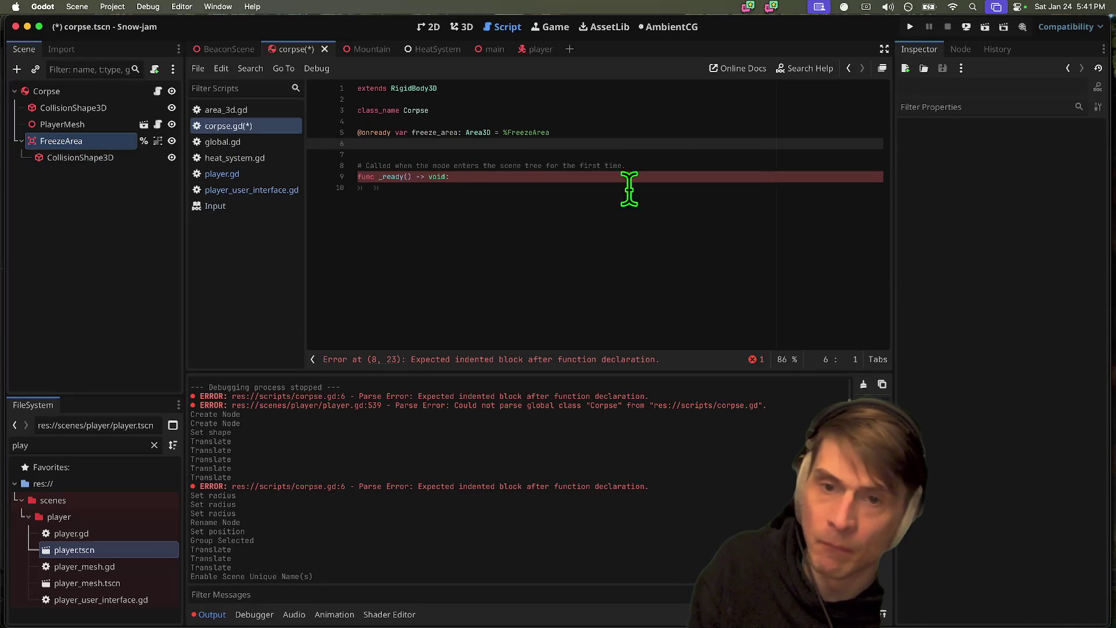
# - In _ready, connect FreezeArea's body_entered signal to detect_floor
pyautogui.click(509, 203)
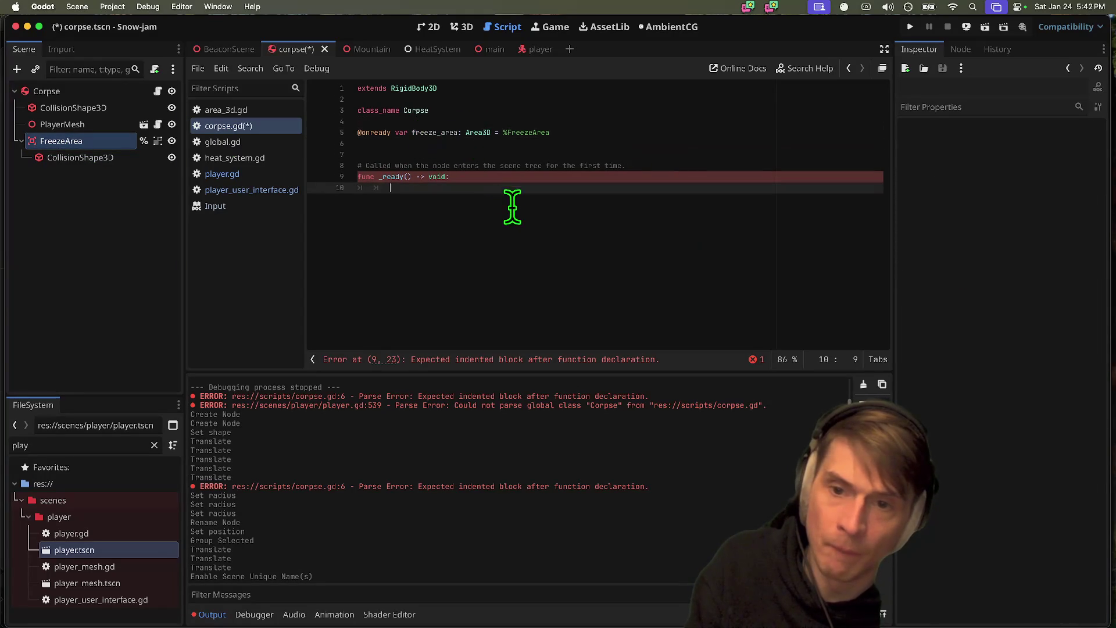
pyautogui.write('freeze_area.')
pyautogui.press('Escape')
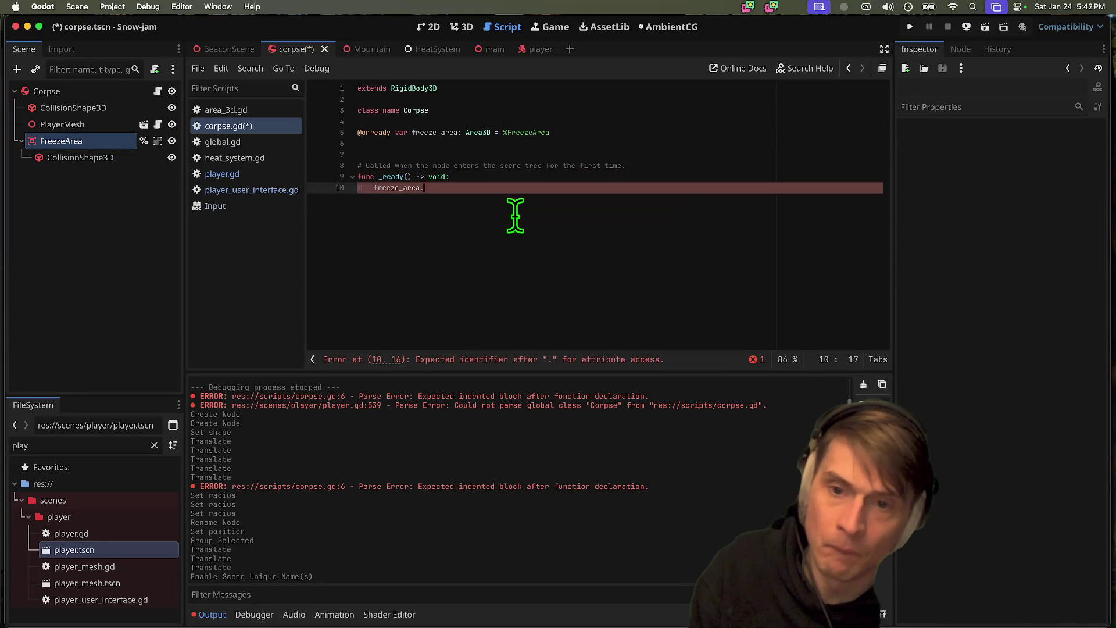
pyautogui.press('Up')
pyautogui.press('Up')
pyautogui.hotkey('ctrl', 'shift', 'k')
pyautogui.hotkey('ctrl', 'shift', 'k')
pyautogui.write('connect(')
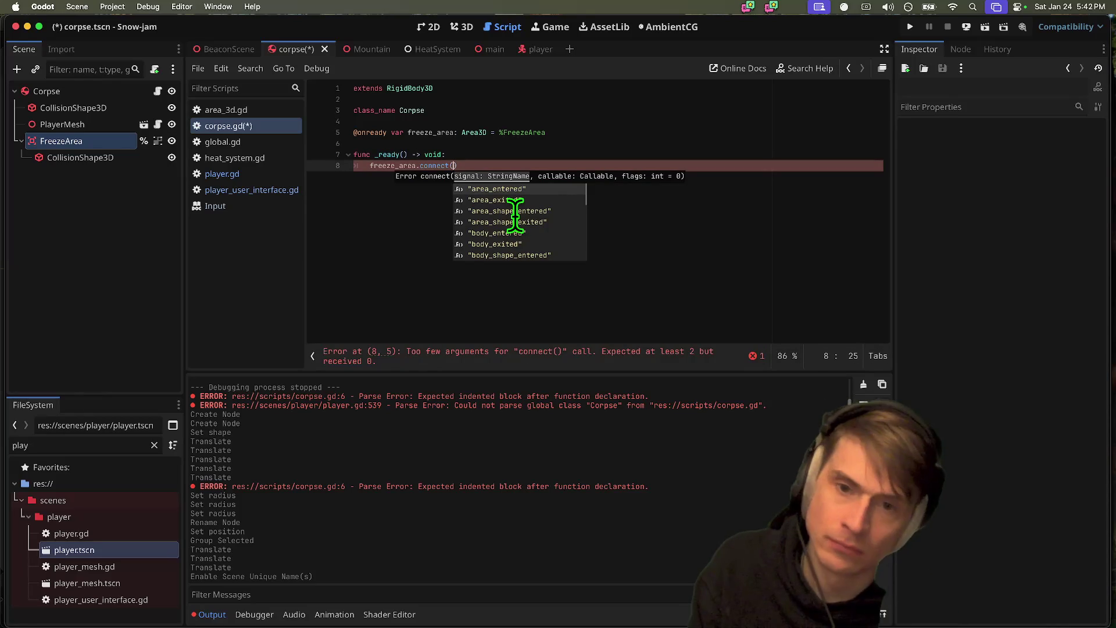
pyautogui.press('Down')
pyautogui.press('Down')
pyautogui.press('Down')
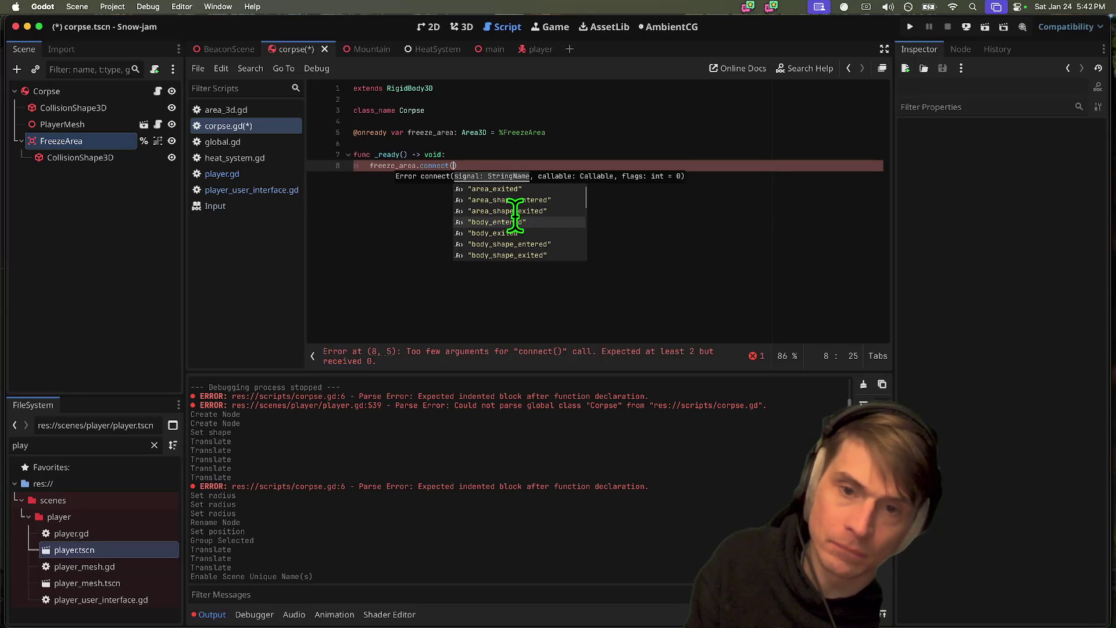
pyautogui.press('Return')
pyautogui.click(465, 166)
pyautogui.write('"')
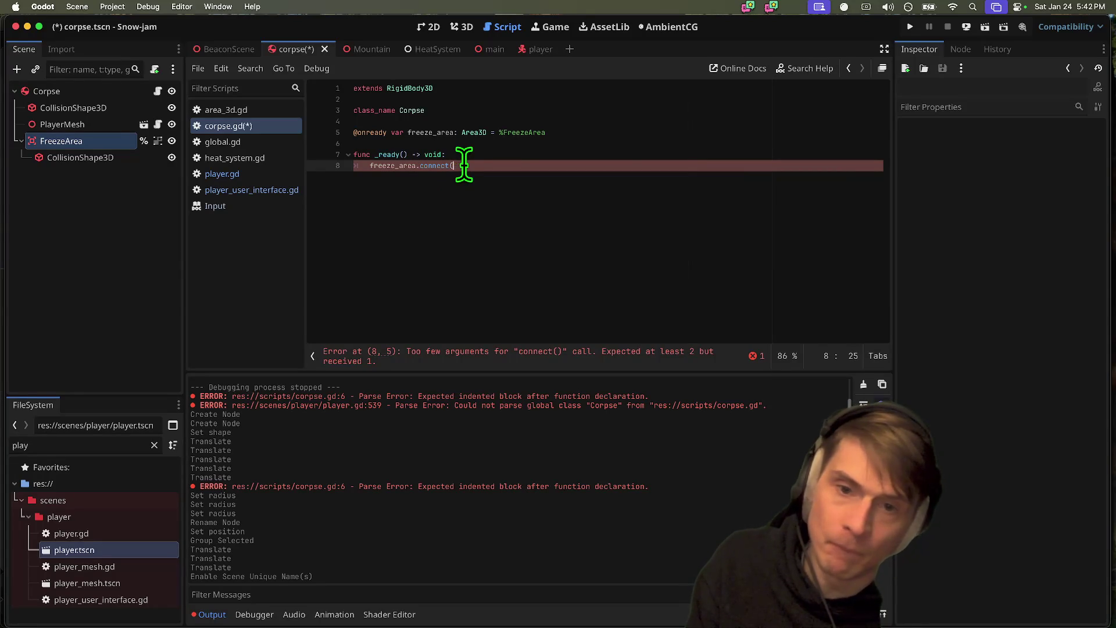
pyautogui.write('body_entered.')
pyautogui.press('Return')
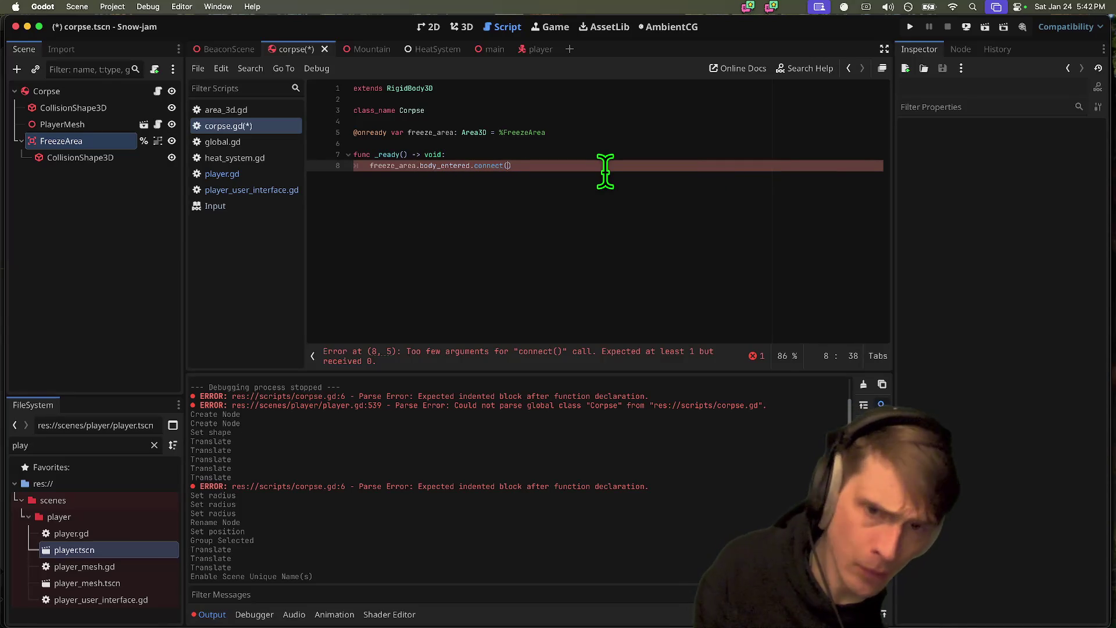
pyautogui.write('detect_floor')
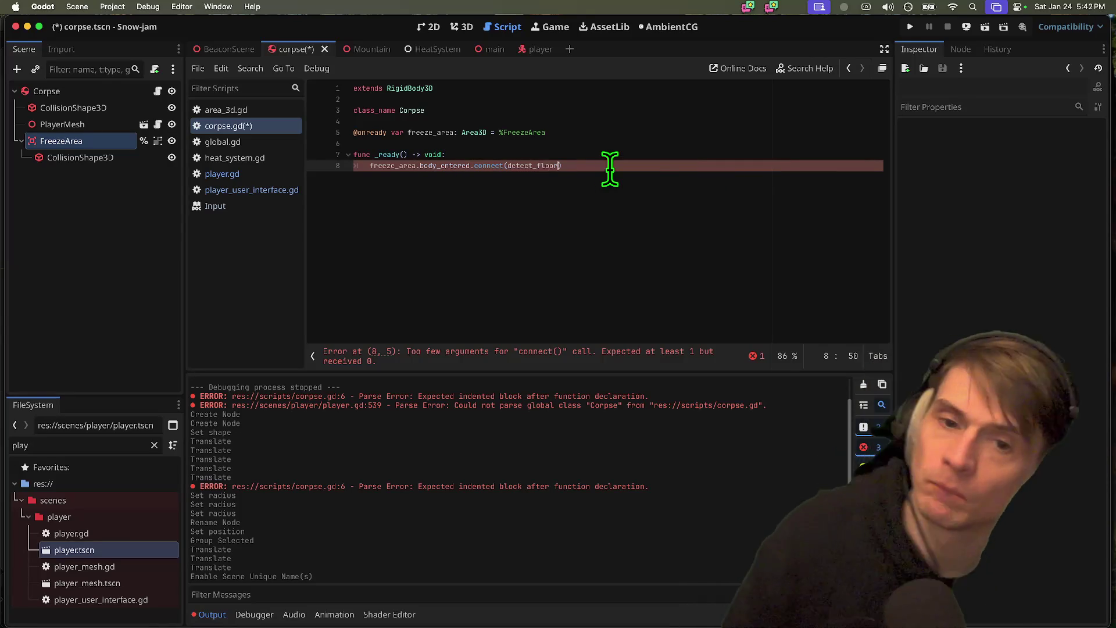
# - Declare a new func detect_floor() below the connect call and save the script
pyautogui.press('End')
pyautogui.press('Return')
pyautogui.press('Return')
pyautogui.press('BackSpace')
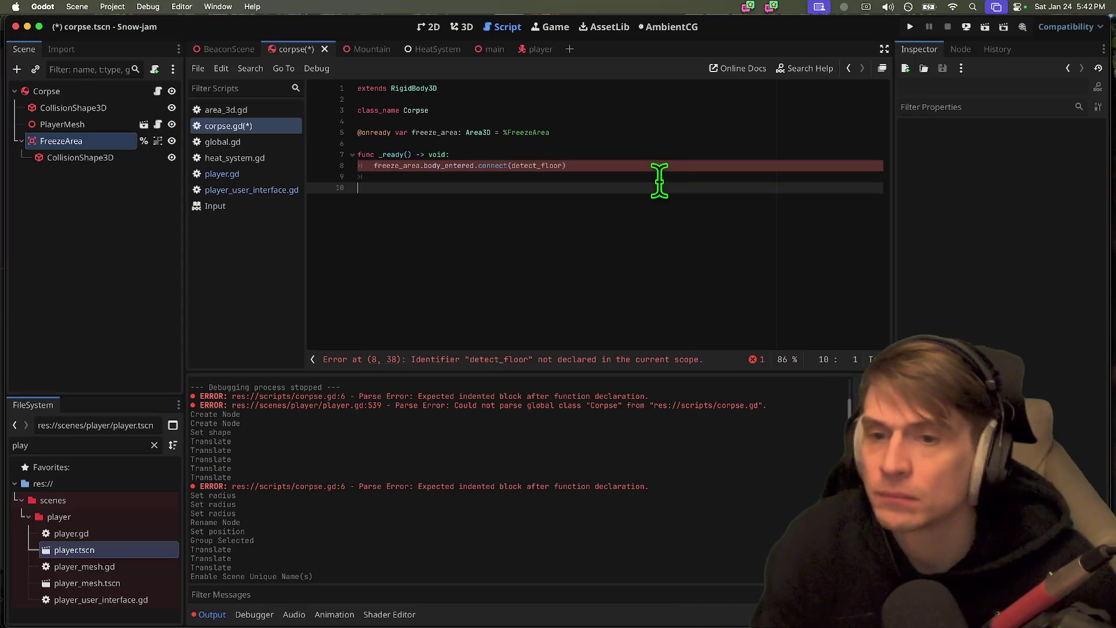
pyautogui.write('func')
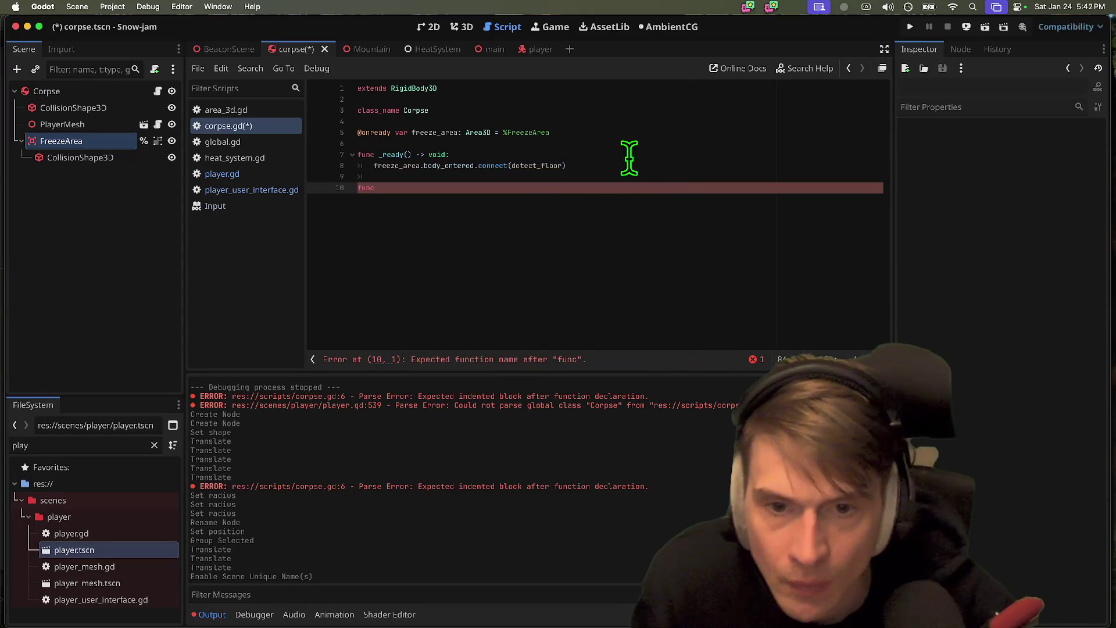
pyautogui.doubleClick(538, 165)
pyautogui.hotkey('ctrl', 'c')
pyautogui.click(544, 201)
pyautogui.hotkey('ctrl', 'v')
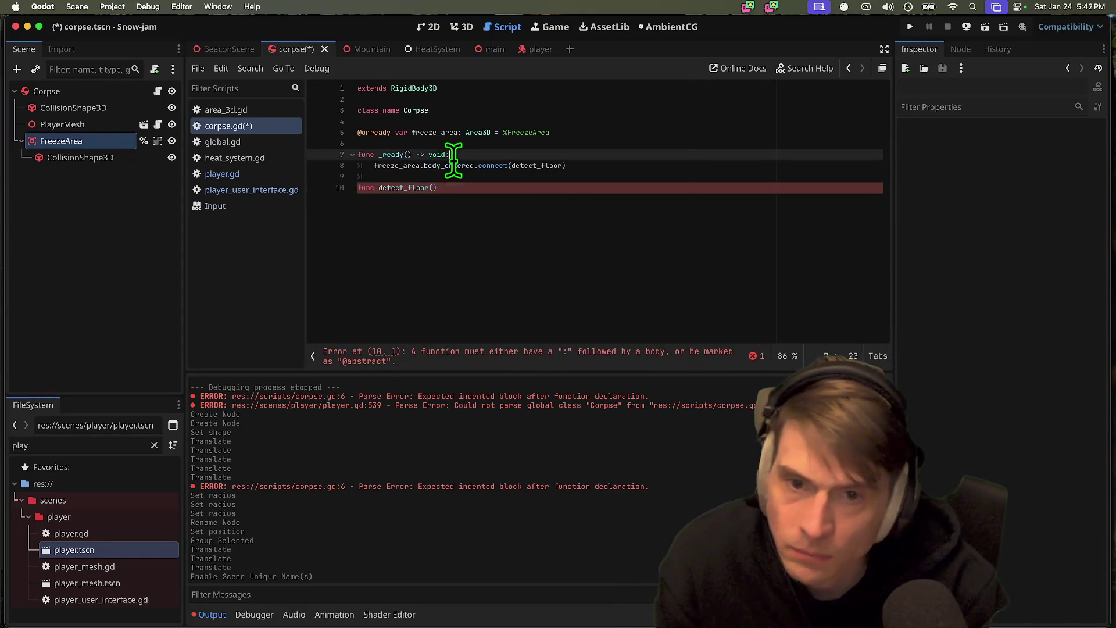
pyautogui.write(')')
pyautogui.hotkey('ctrl', 's')
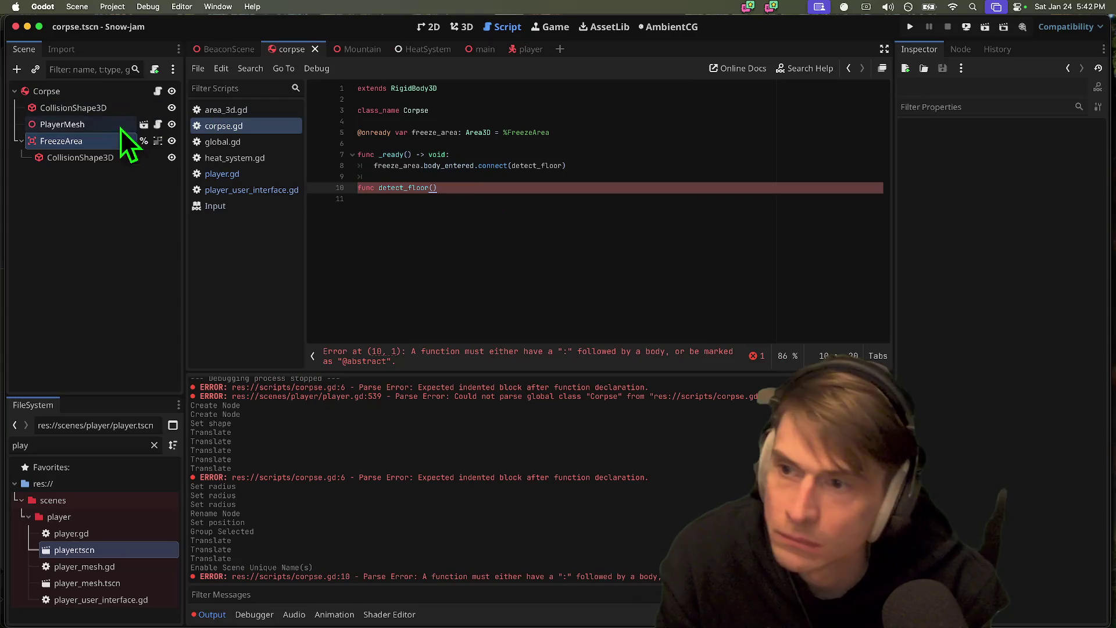
# - Select the FreezeArea node and expand its collision settings in the Inspector
pyautogui.click(117, 140)
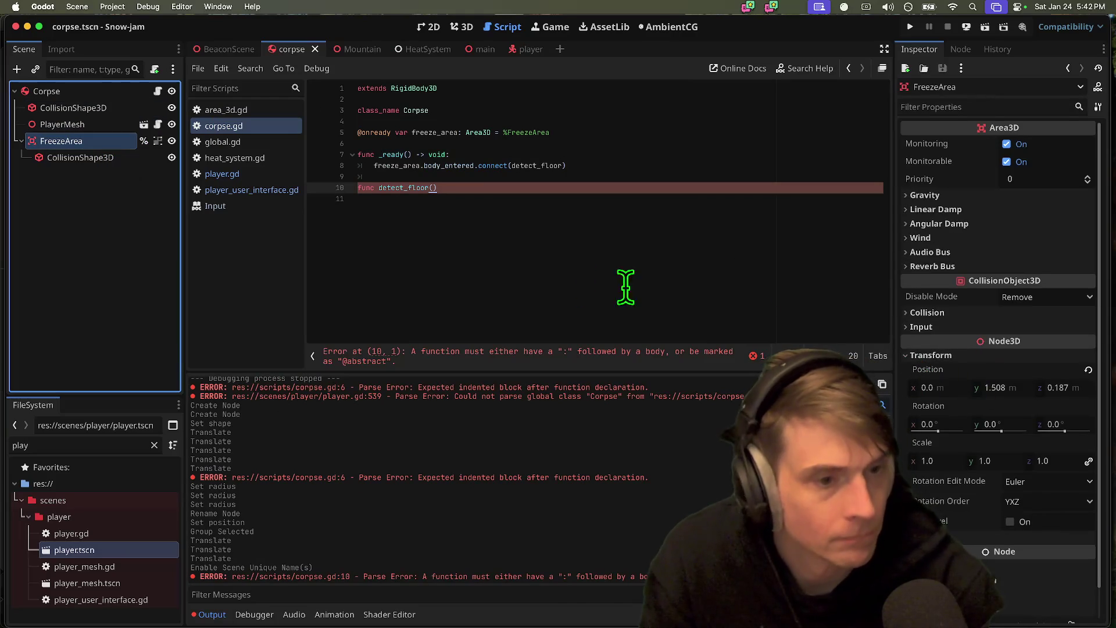
pyautogui.scroll(-2, 1004, 340)
pyautogui.scroll(2, 972, 318)
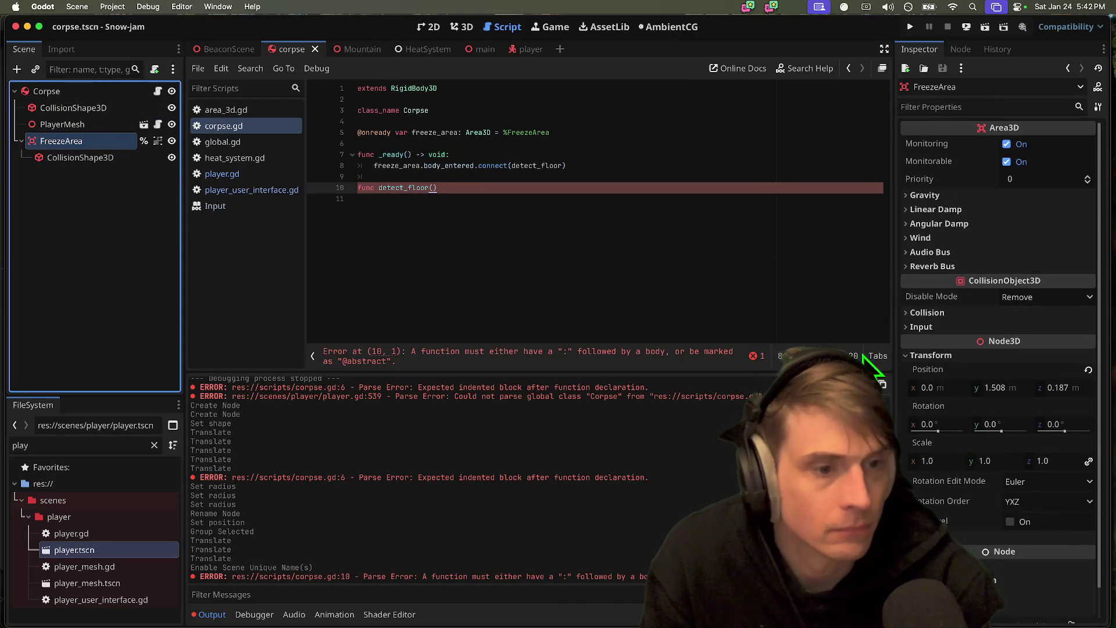
pyautogui.click(944, 313)
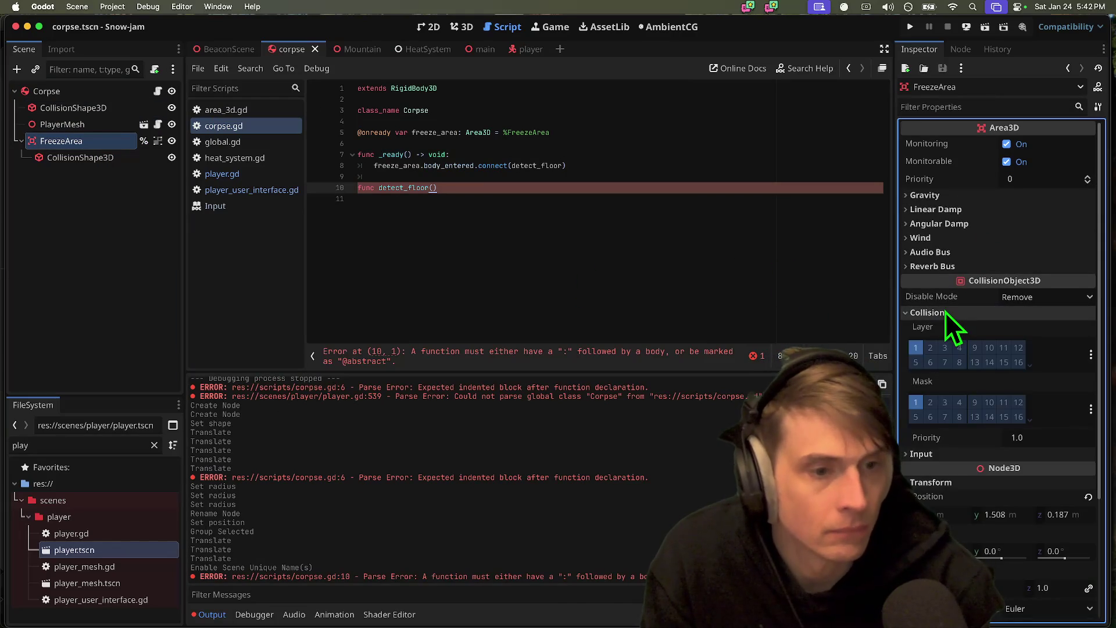
# - Turn off collision layer 1 for FreezeArea
pyautogui.click(920, 347)
pyautogui.click(722, 251)
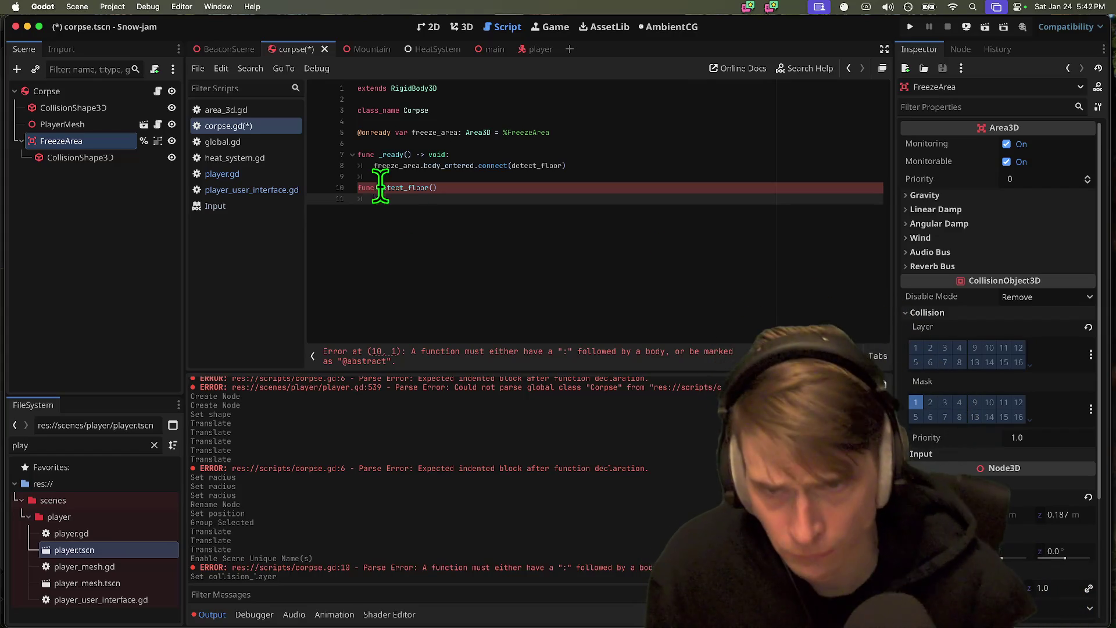
pyautogui.click(377, 165)
pyautogui.click(476, 242)
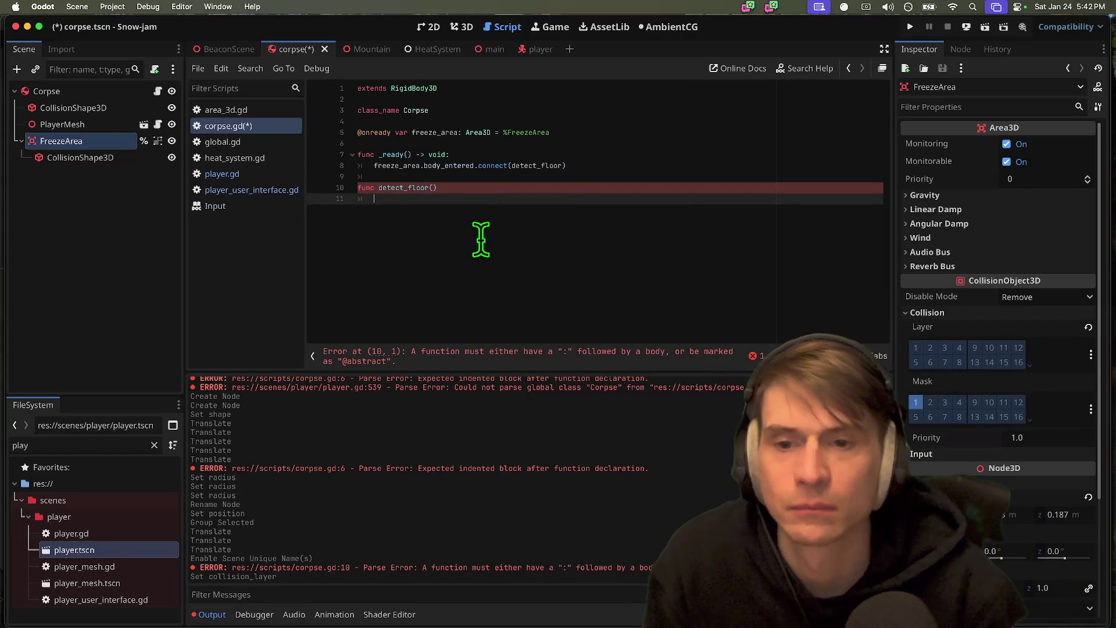
# - Write an if detect_floor.is_in_group("Mountain") check inside detect_floor()
pyautogui.doubleClick(529, 165)
pyautogui.click(529, 198)
pyautogui.press('cmd+v')
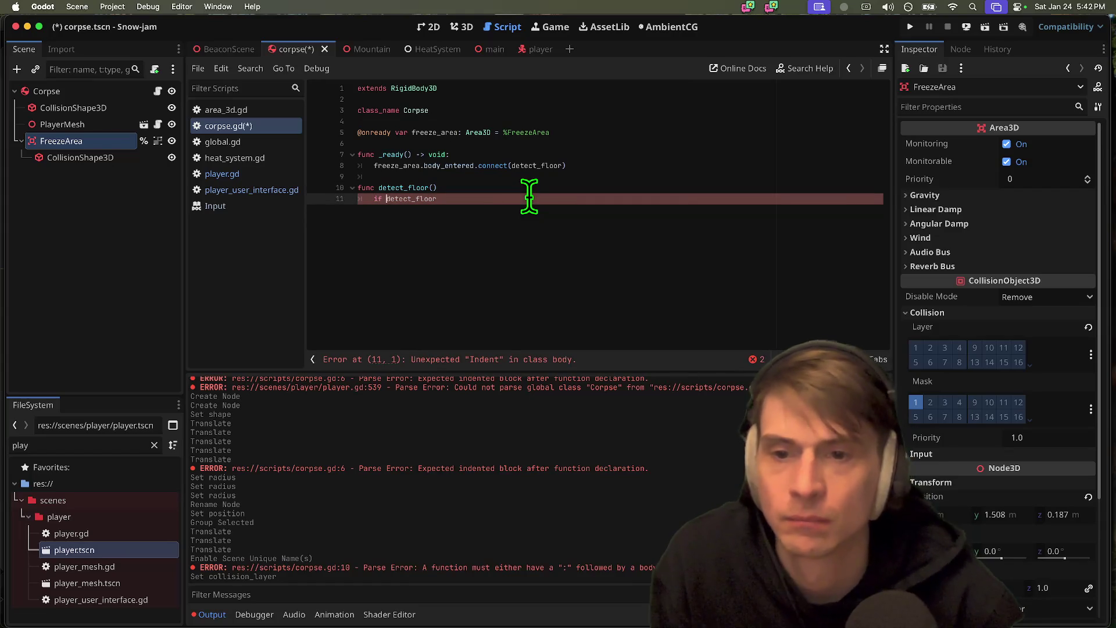
pyautogui.write('.is_')
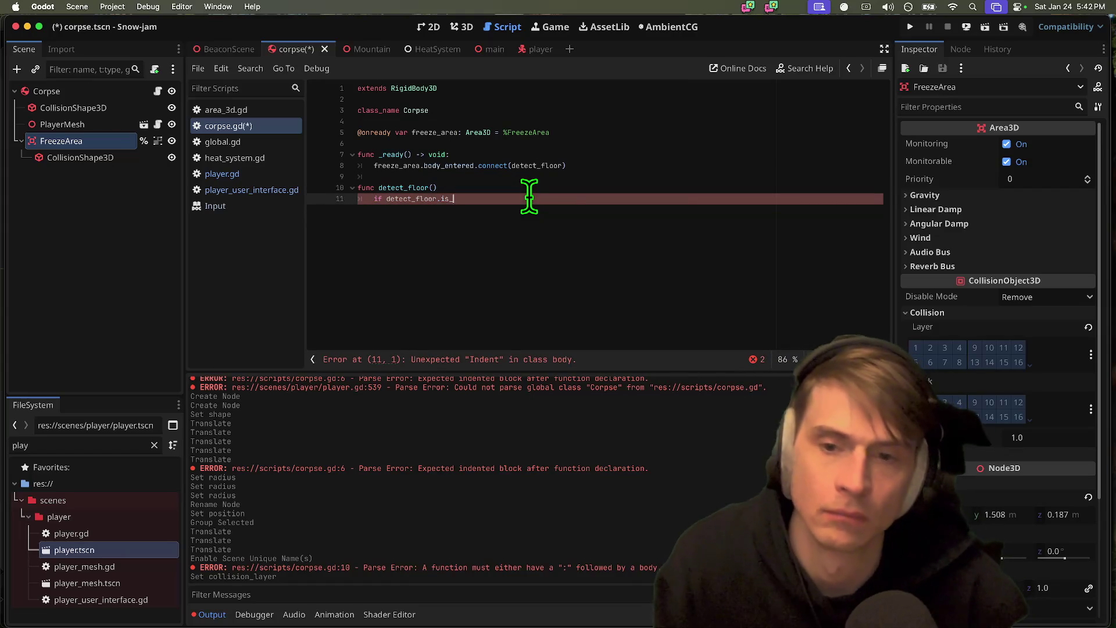
pyautogui.write('in_group(mountain')
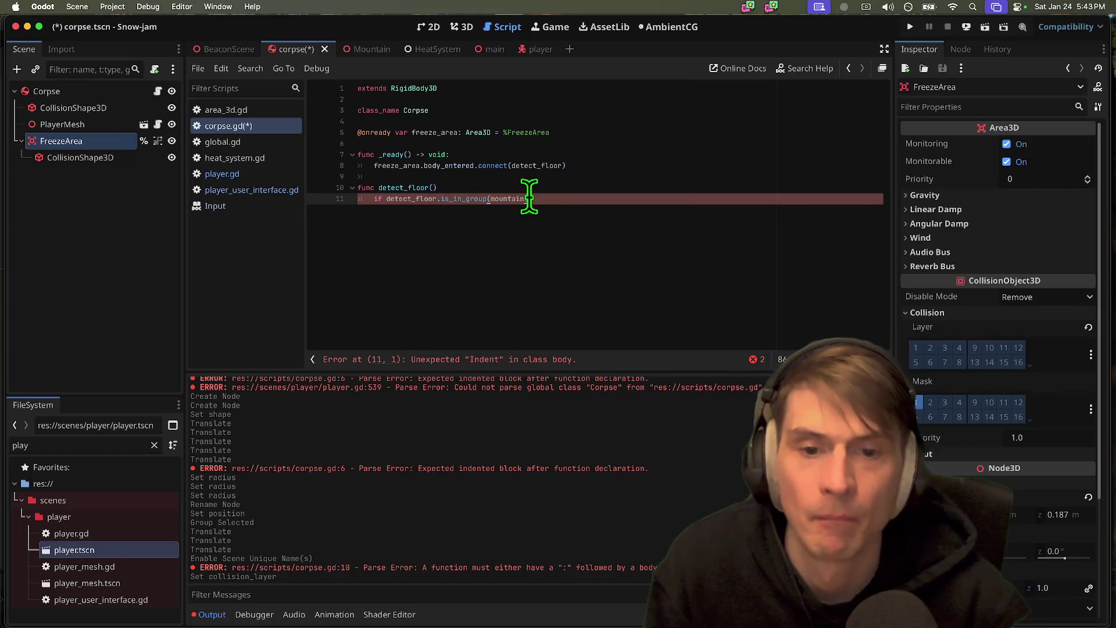
pyautogui.press('Return')
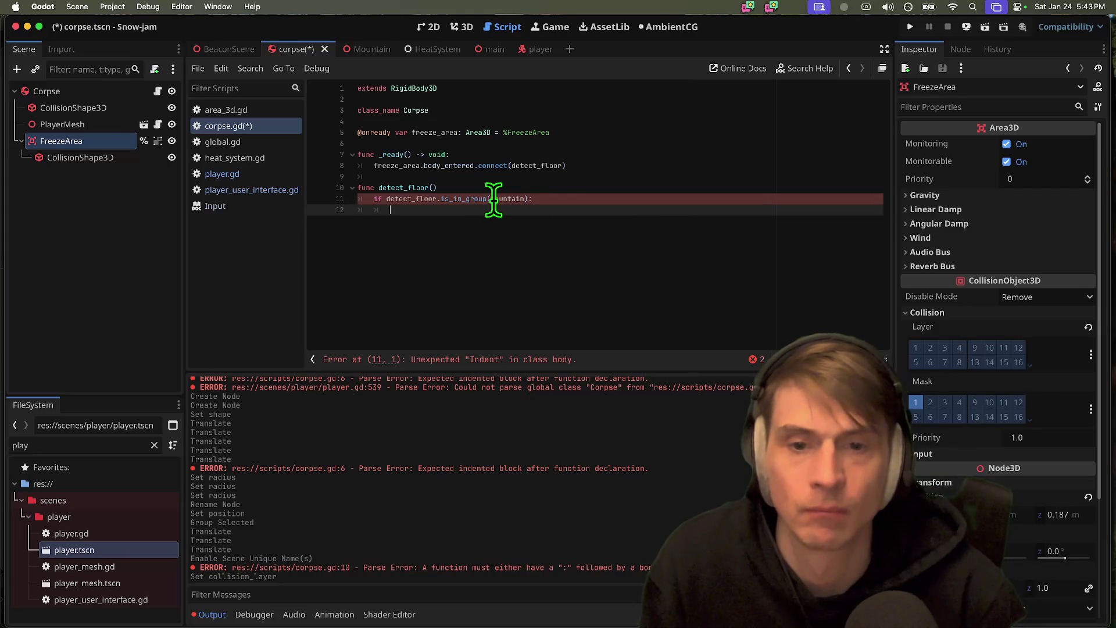
pyautogui.doubleClick(493, 198)
pyautogui.press('BackSpace')
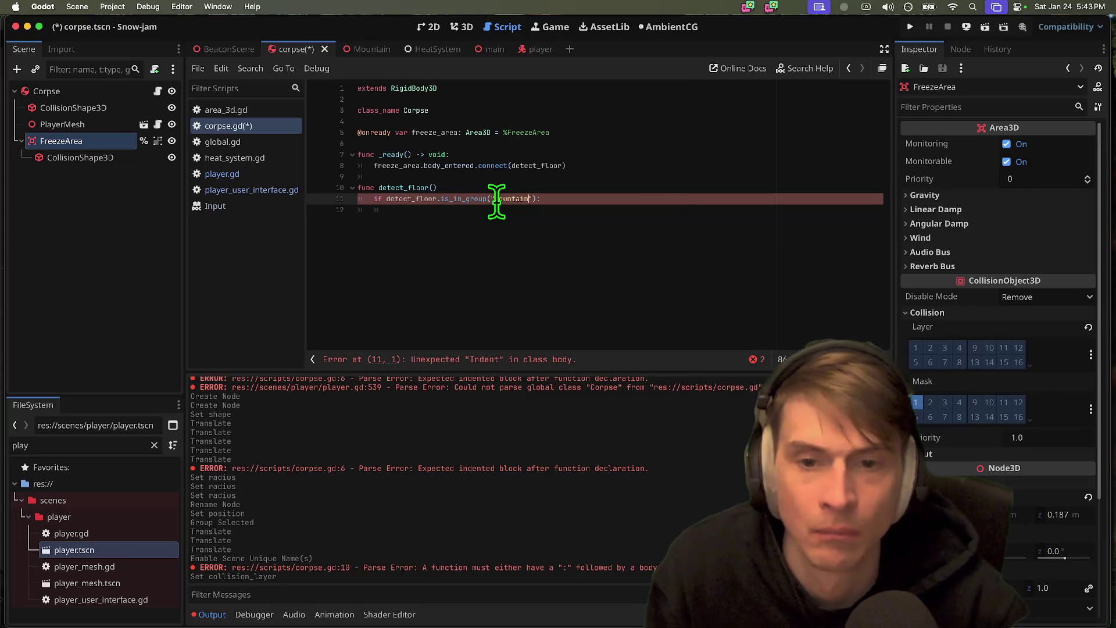
pyautogui.click(724, 211)
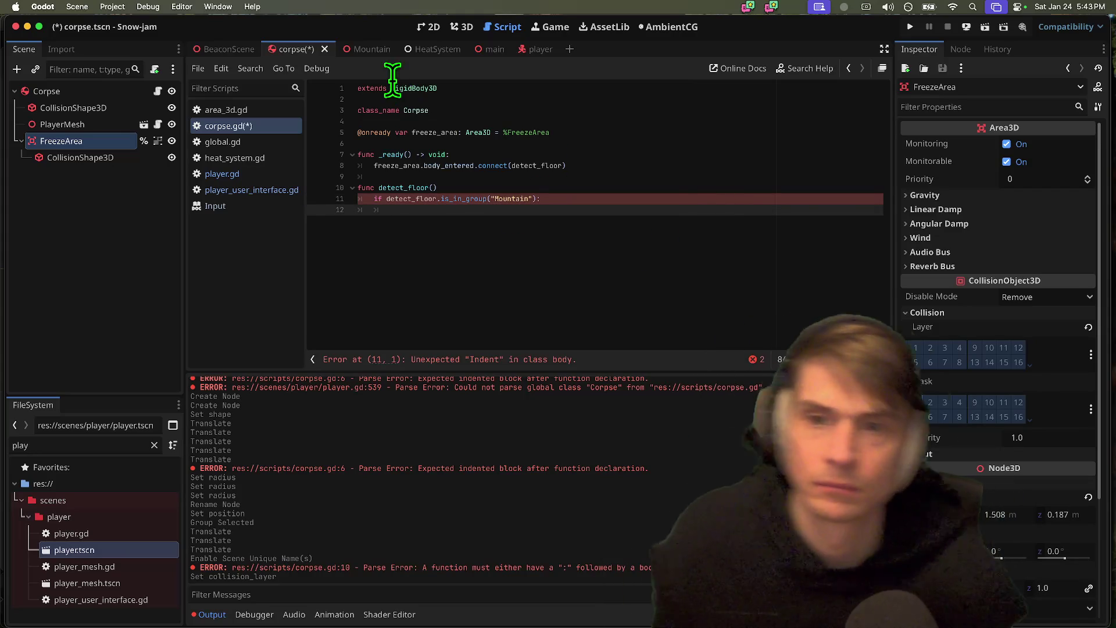
pyautogui.click(378, 54)
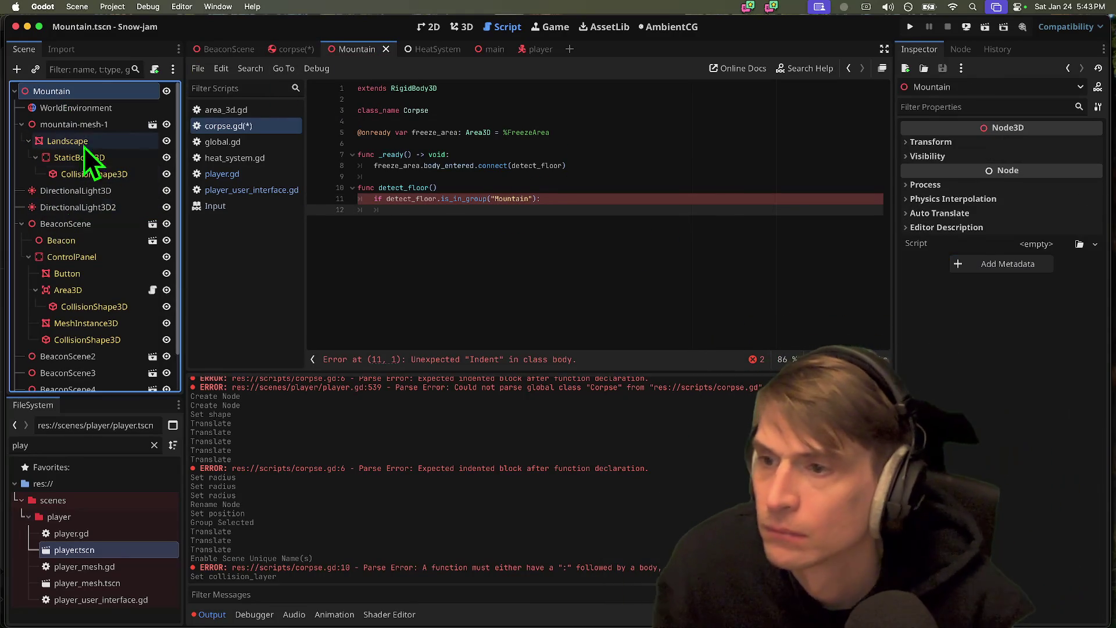
# - Inspect the Mountain scene's nodes, including StaticBody3D's signals, and select the Mountain root
pyautogui.click(100, 123)
pyautogui.click(100, 143)
pyautogui.click(103, 160)
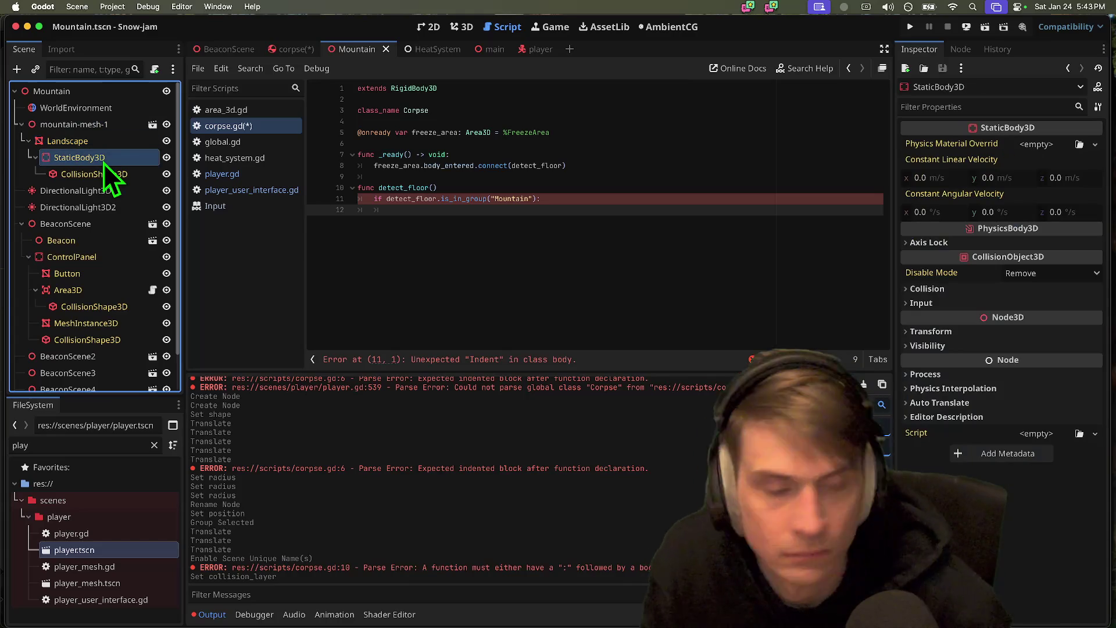
pyautogui.click(120, 92)
pyautogui.click(21, 223)
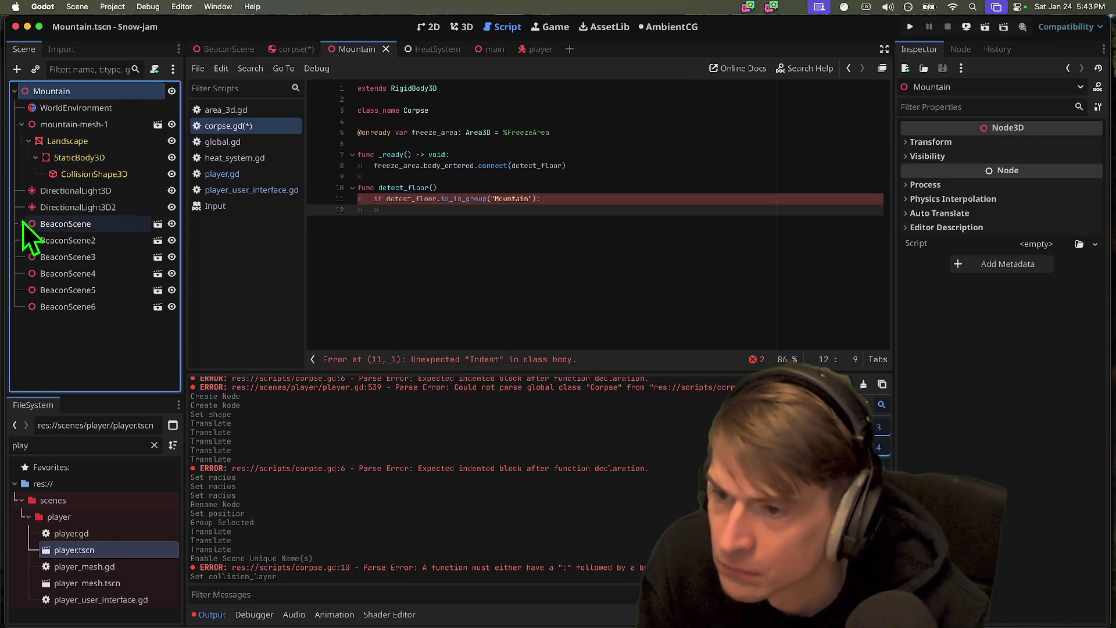
pyautogui.click(115, 156)
pyautogui.click(999, 50)
pyautogui.click(963, 50)
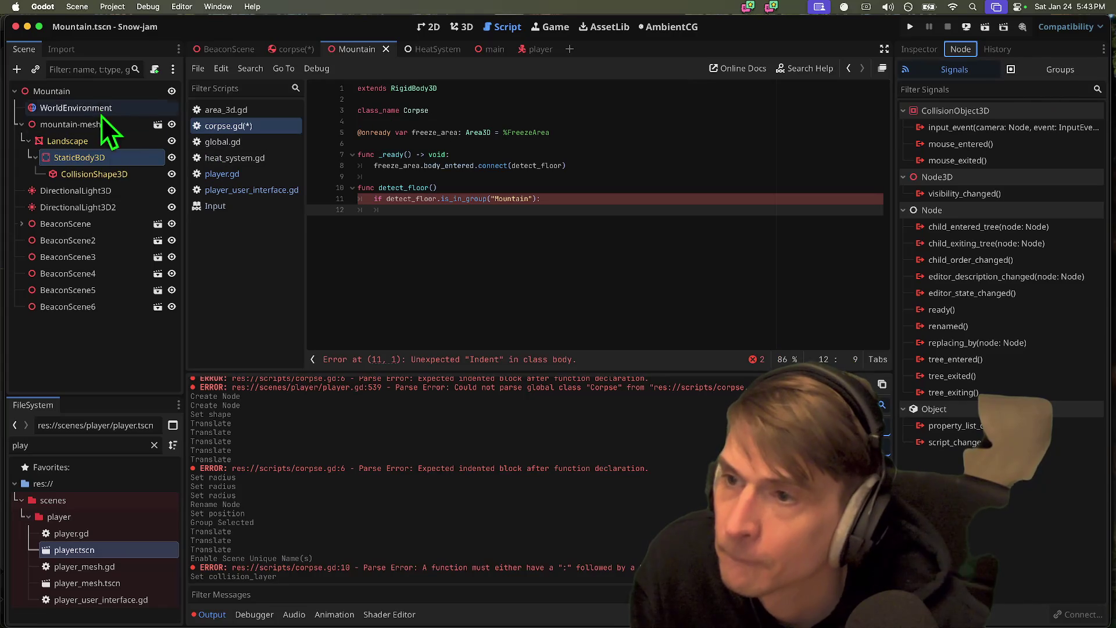
pyautogui.click(101, 93)
# - Attach a new mountain.gd script, saved in res://scripts, to the Mountain root node
pyautogui.rightClick(102, 94)
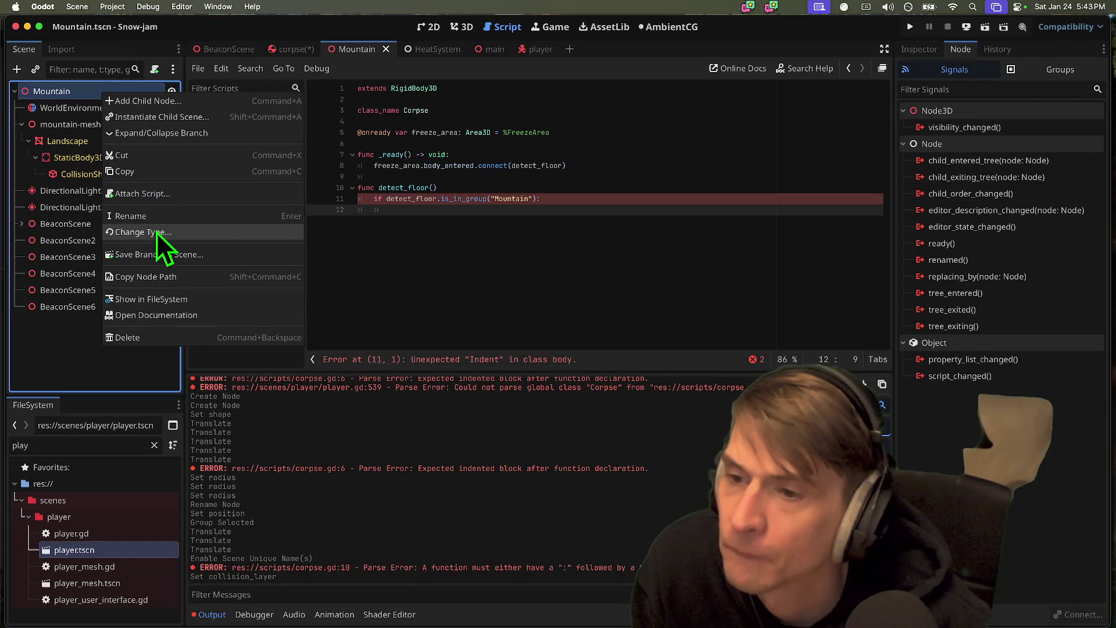
pyautogui.click(148, 193)
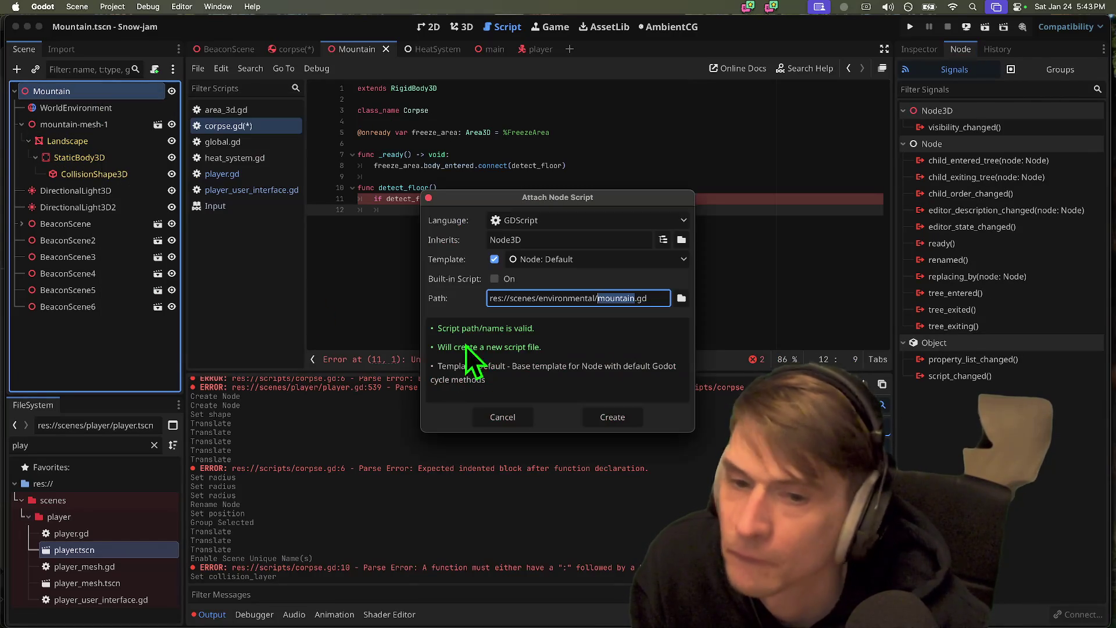
pyautogui.click(682, 298)
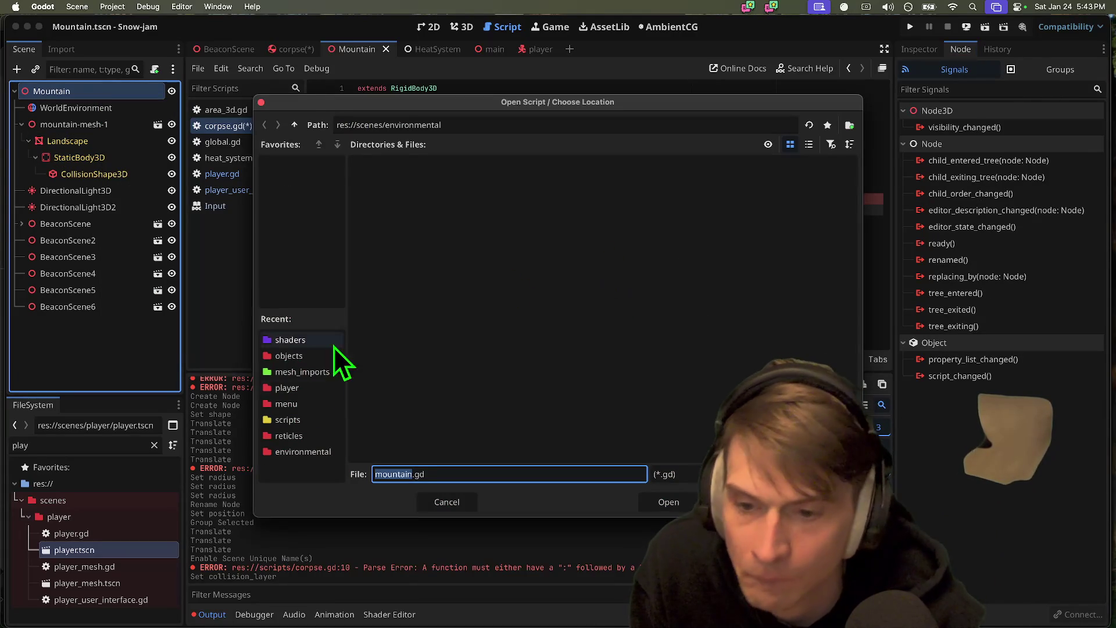
pyautogui.click(311, 421)
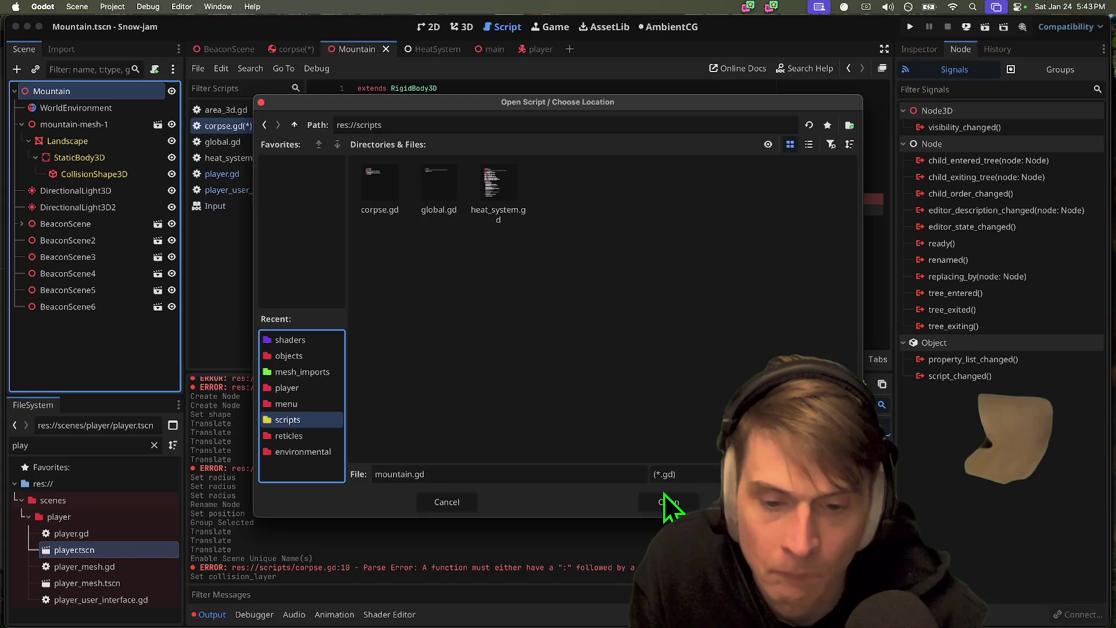
pyautogui.click(665, 503)
pyautogui.click(627, 417)
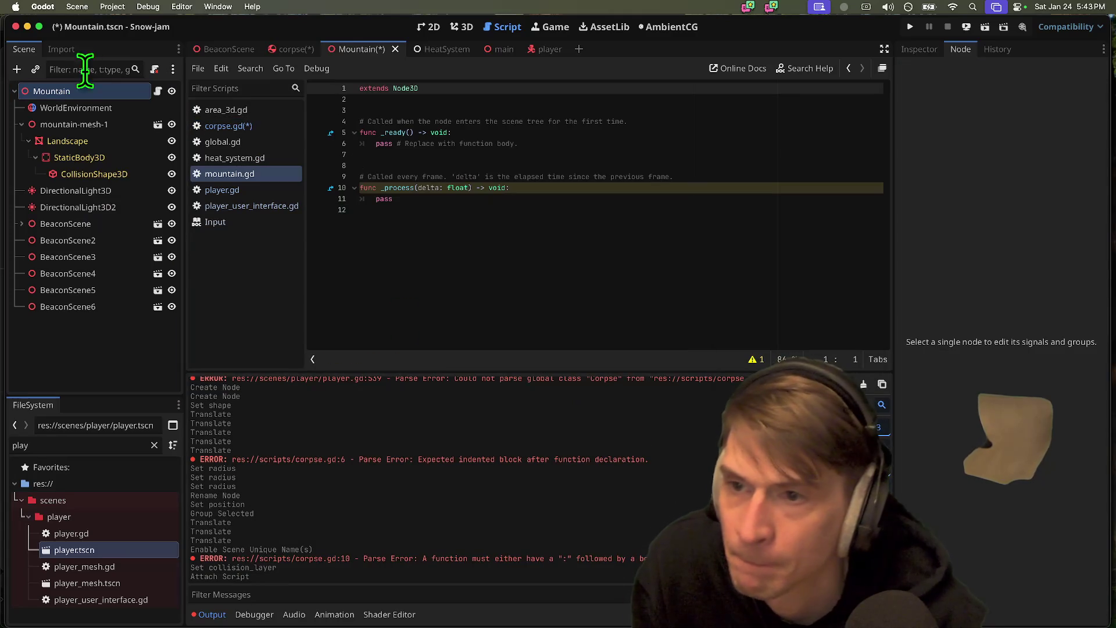
# - Delete the _process stub and insert a StaticBody3D reference near the top of mountain.gd
pyautogui.moveTo(518, 250)
pyautogui.mouseDown()
pyautogui.moveTo(371, 133)
pyautogui.moveTo(615, 187)
pyautogui.moveTo(636, 229)
pyautogui.mouseUp()
pyautogui.press('BackSpace')
pyautogui.click(79, 158)
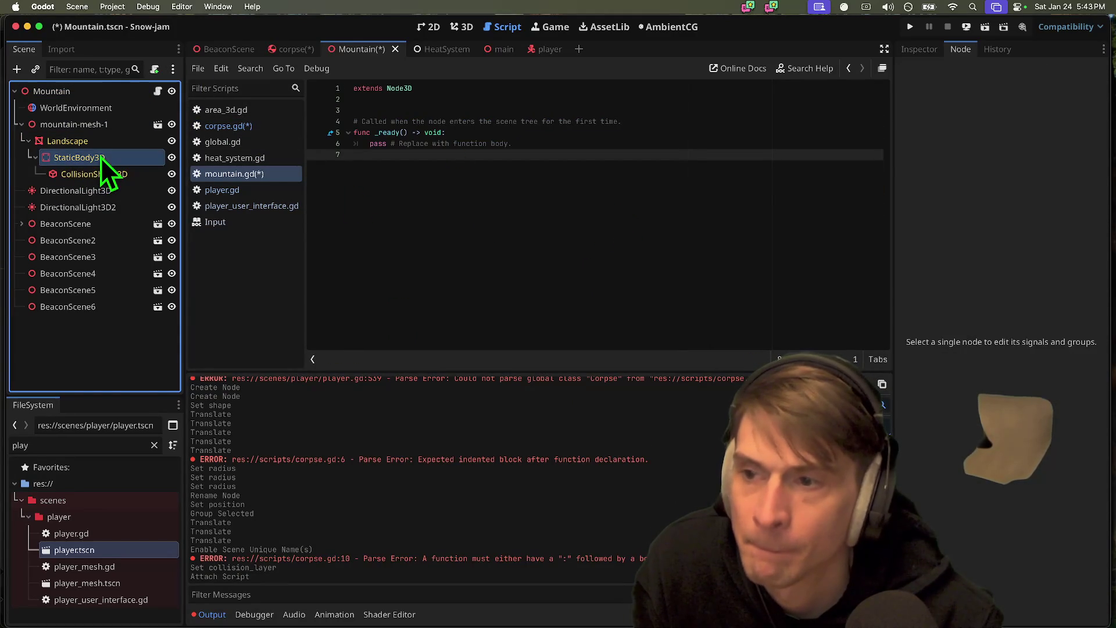
pyautogui.rightClick(100, 157)
pyautogui.press('Escape')
pyautogui.moveTo(71, 157)
pyautogui.mouseDown()
pyautogui.moveTo(55, 162)
pyautogui.moveTo(473, 164)
pyautogui.moveTo(556, 215)
pyautogui.moveTo(576, 206)
pyautogui.mouseUp()
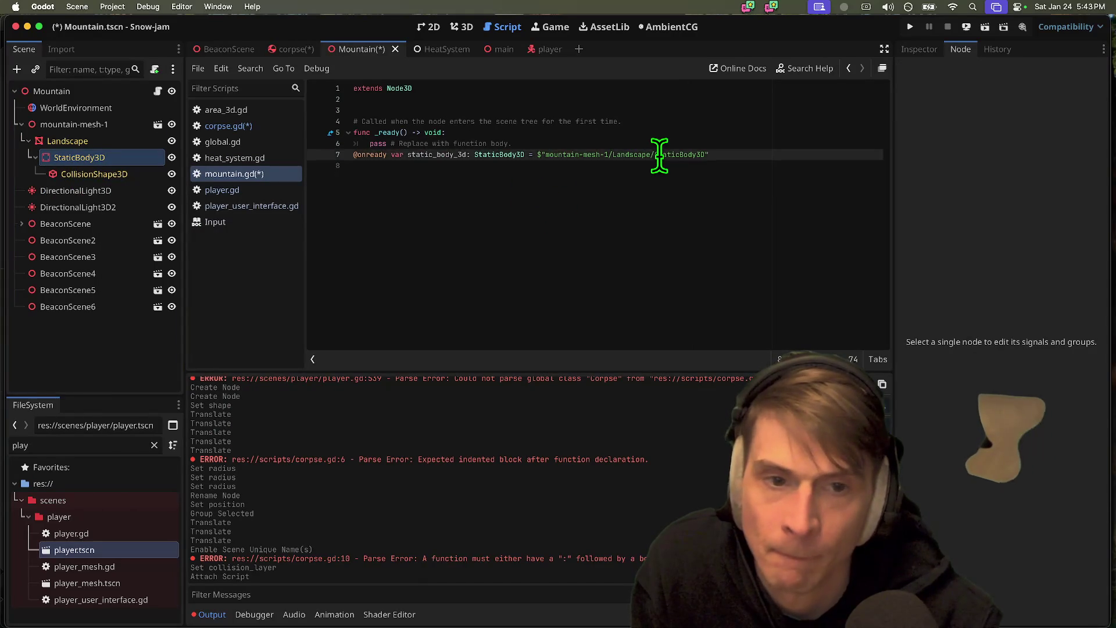
pyautogui.press('super+z')
pyautogui.press('Up')
pyautogui.press('Up')
pyautogui.press('Up')
pyautogui.press('Return')
pyautogui.press('Return')
pyautogui.press('Up')
pyautogui.write('@onready var static_body_3d: StaticBody3D = $"mountain-mesh-1/Landscape/StaticBody3D"')
pyautogui.press('Return')
pyautogui.click(111, 162)
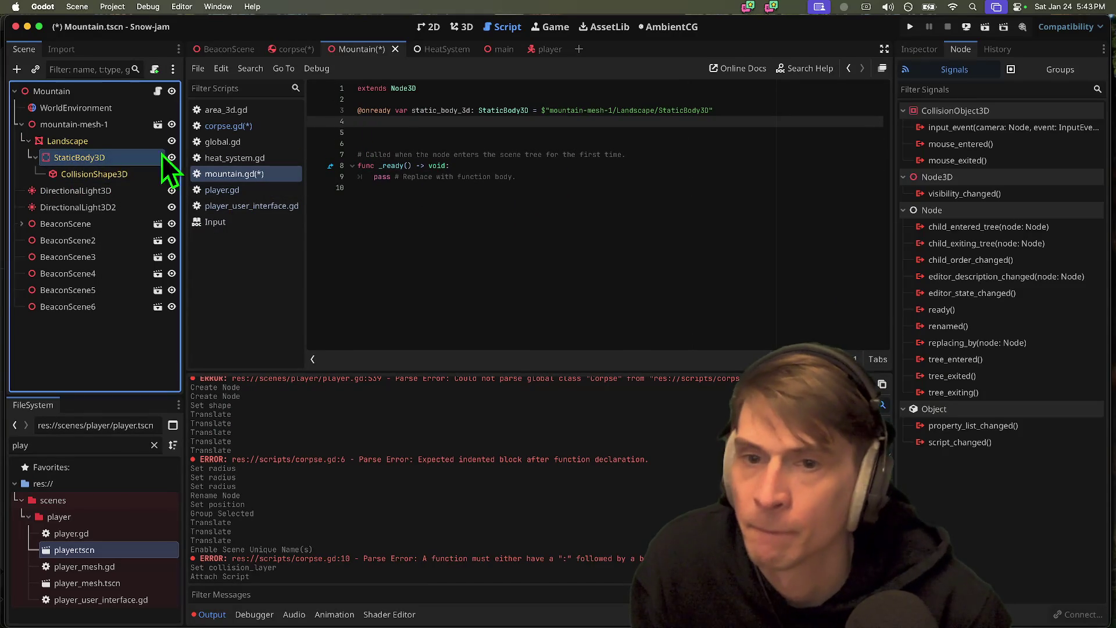
pyautogui.click(433, 111)
pyautogui.moveTo(359, 111)
pyautogui.mouseDown()
pyautogui.moveTo(373, 110)
pyautogui.moveTo(368, 143)
pyautogui.mouseUp()
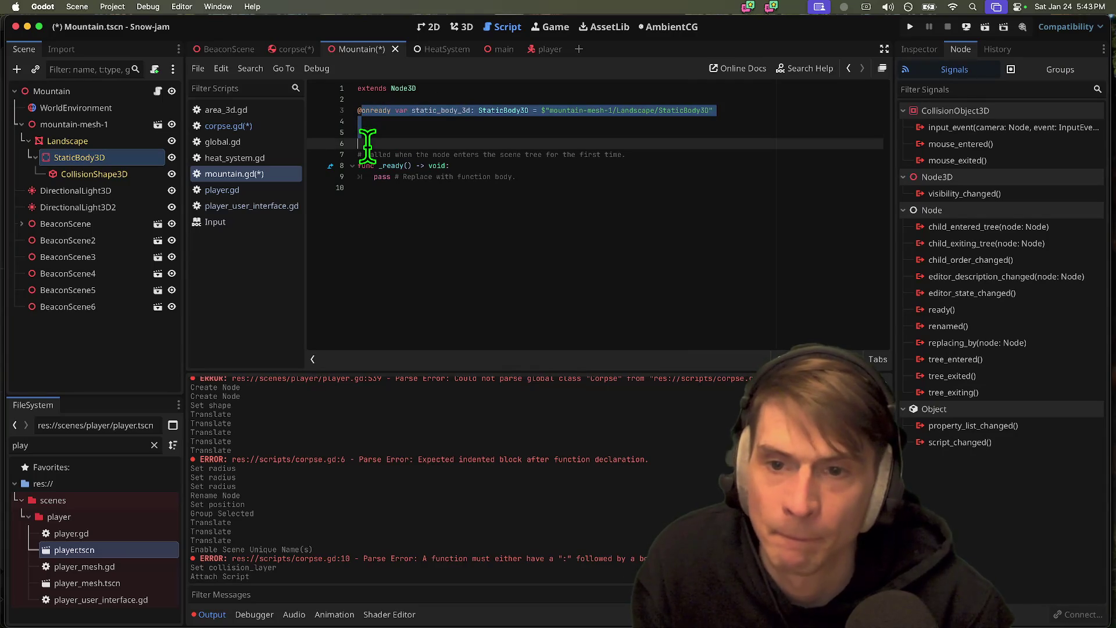
pyautogui.write('@export')
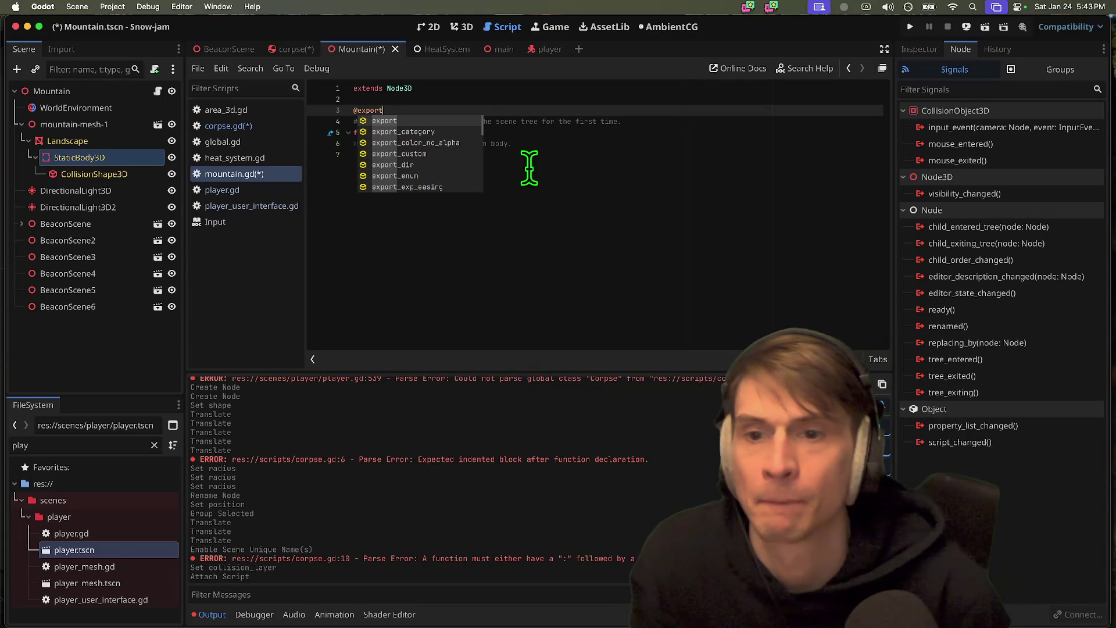
pyautogui.press('Escape')
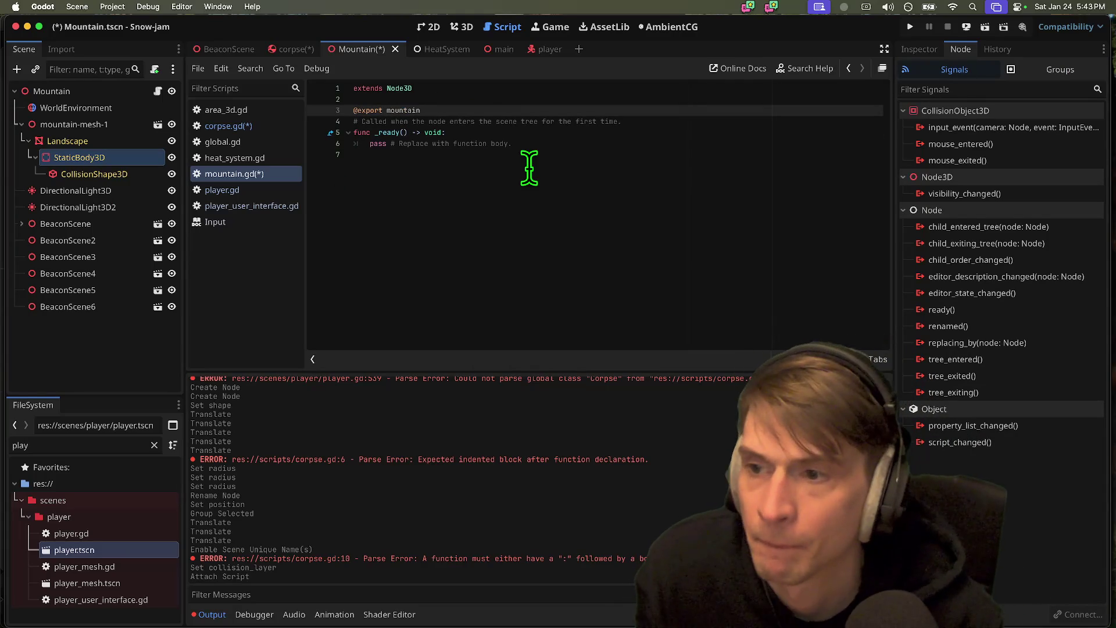
pyautogui.write('=')
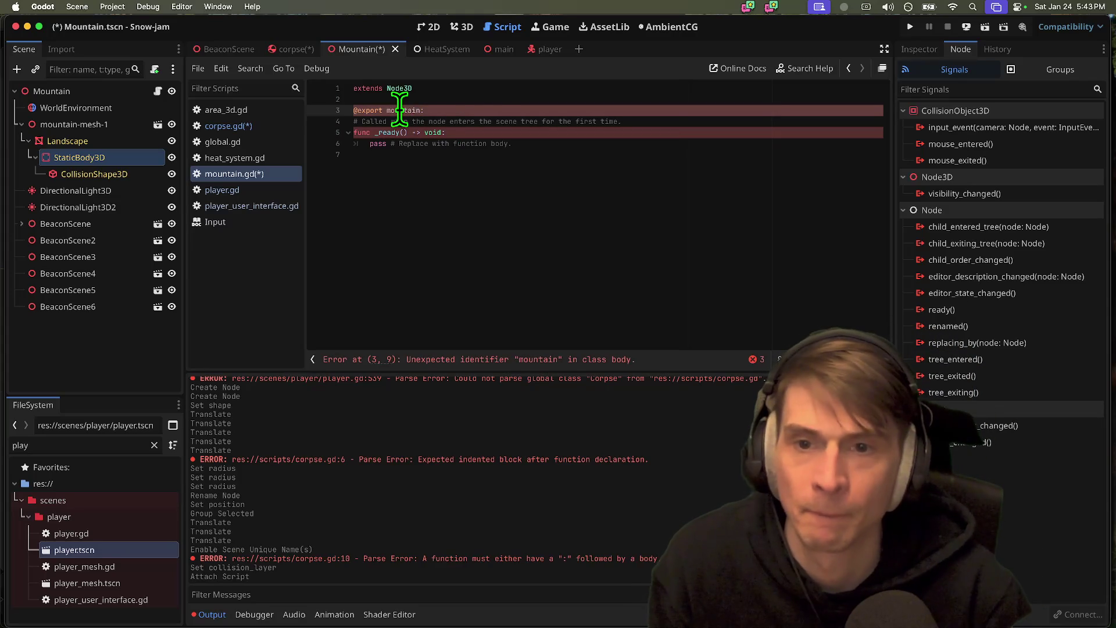
pyautogui.click(498, 110)
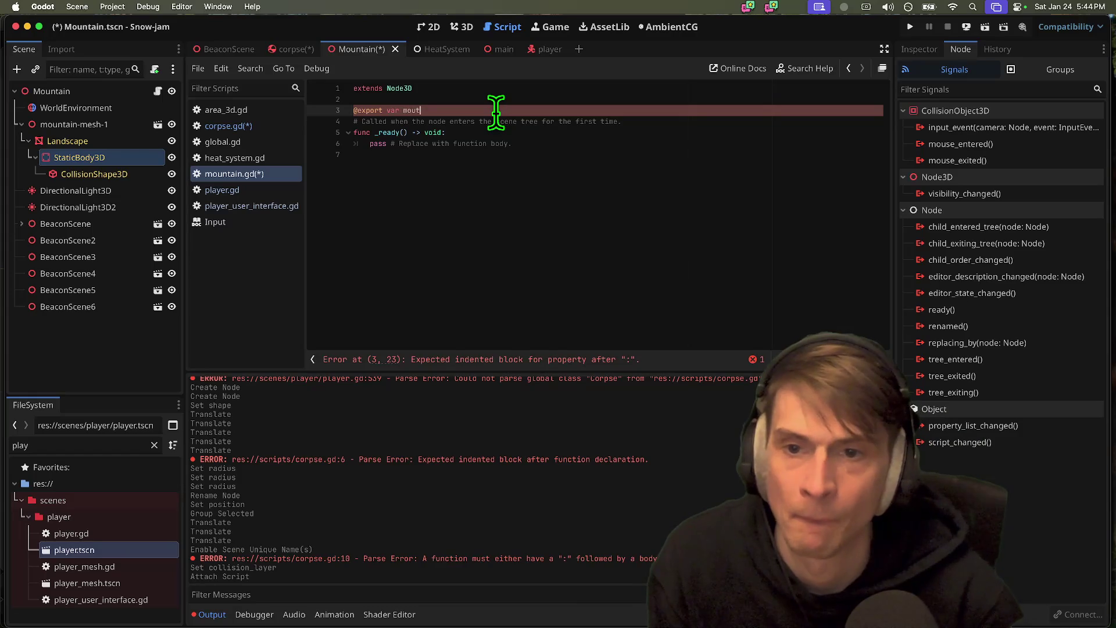
pyautogui.write('nnt')
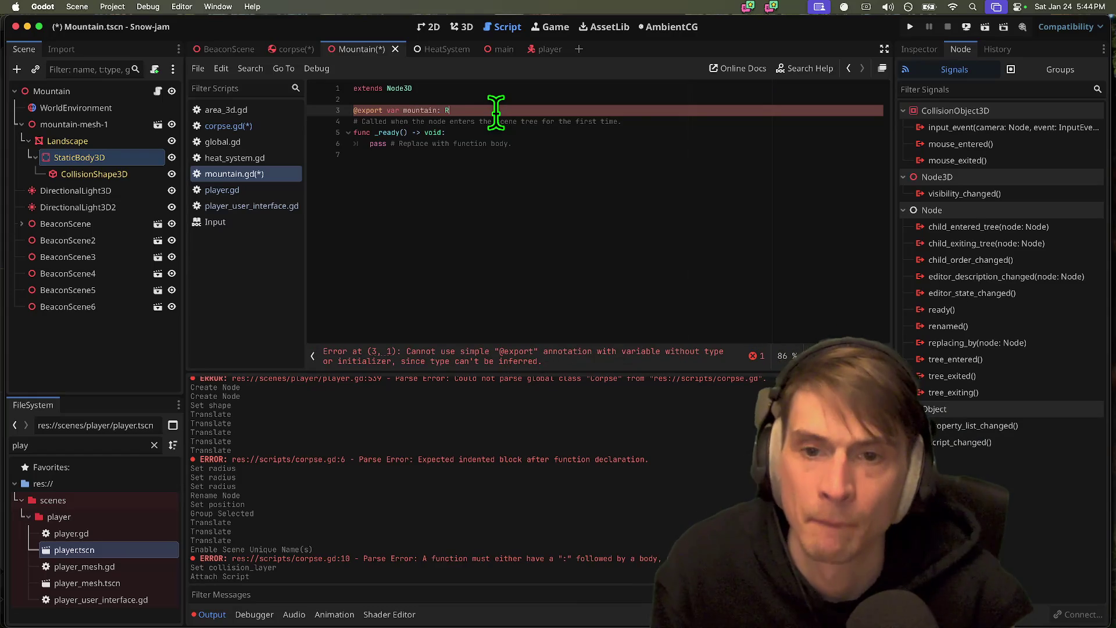
pyautogui.write('gi')
pyautogui.press('BackSpace')
pyautogui.press('BackSpace')
pyautogui.press('BackSpace')
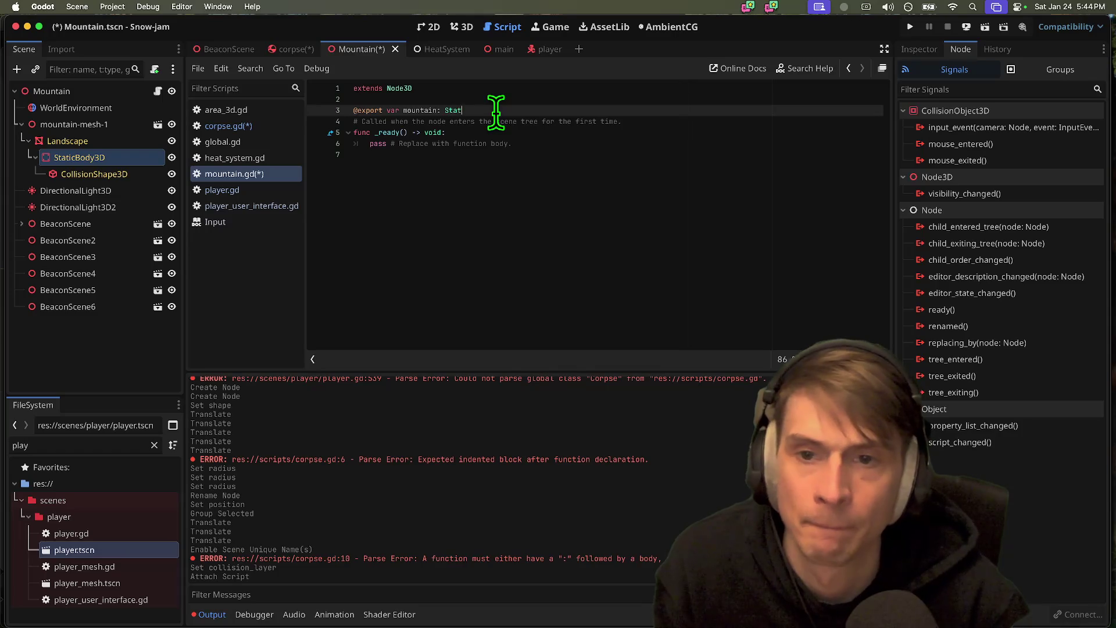
pyautogui.press('Down')
pyautogui.press('Return')
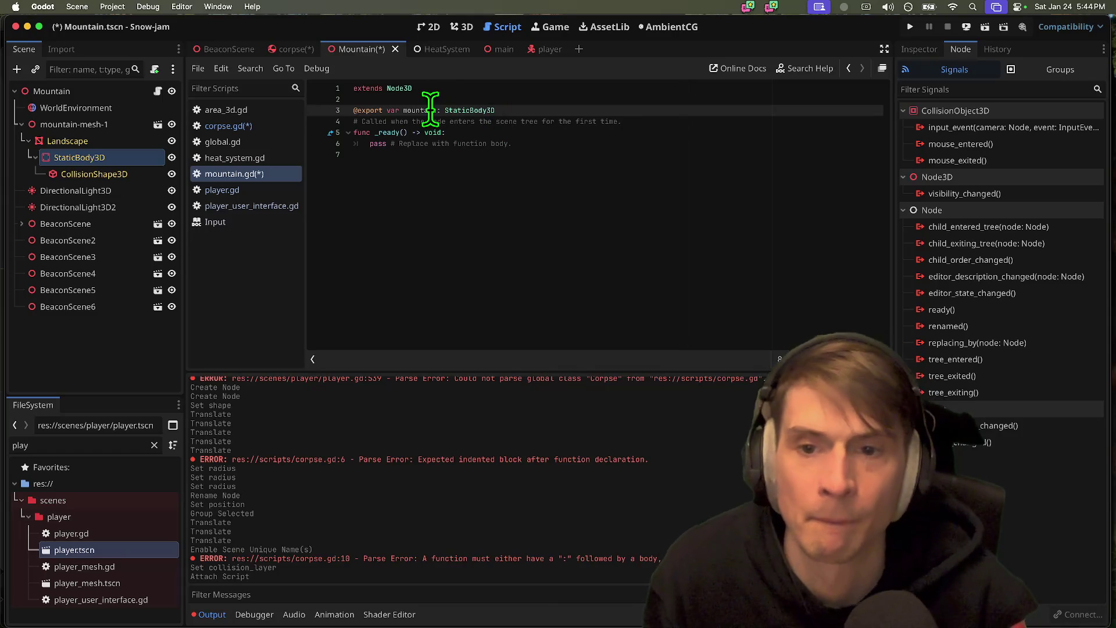
pyautogui.press('Down')
pyautogui.press('Down')
pyautogui.press('Down')
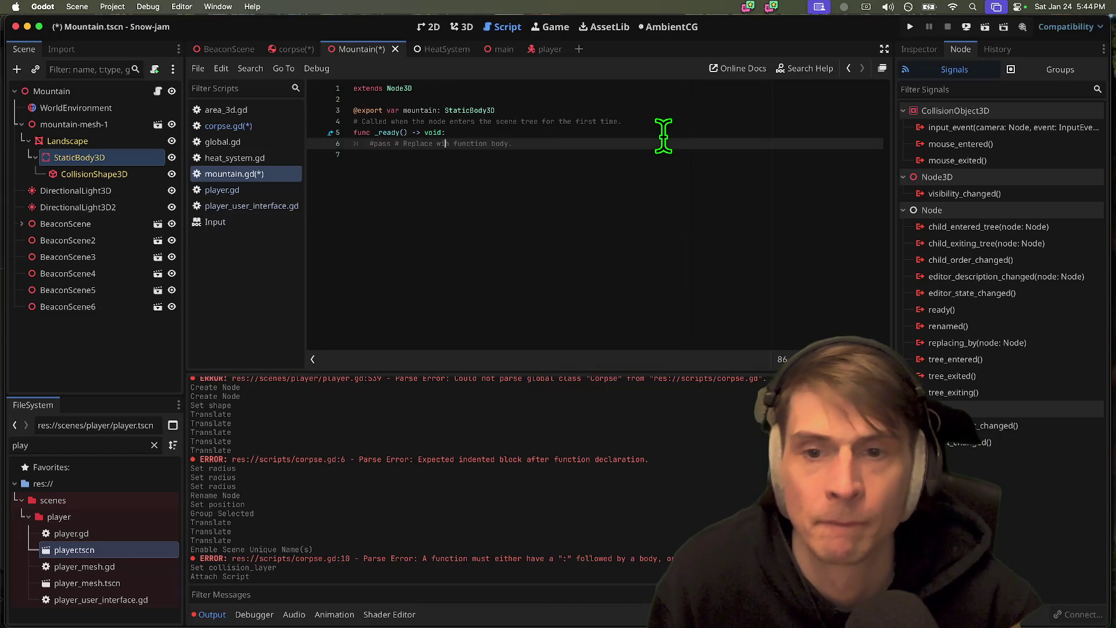
# - Replace pass in _ready with mountain.add_to_group('Mountain') and save
pyautogui.moveTo(663, 136); pyautogui.dragTo(644, 150)
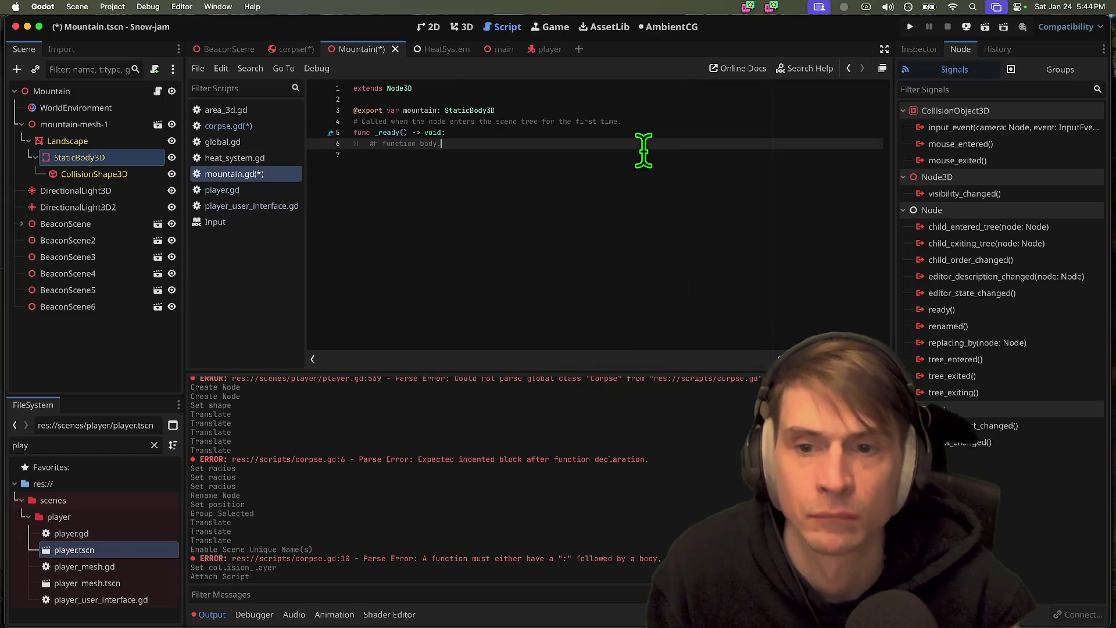
pyautogui.press('Up')
pyautogui.press('Tab')
pyautogui.write('mountain.add_to')
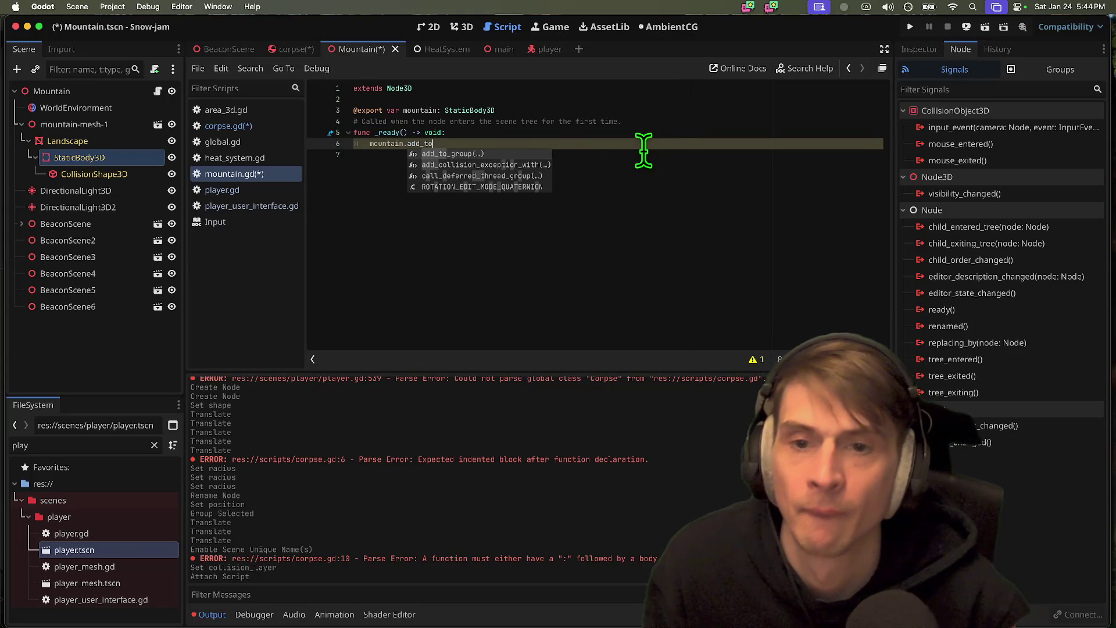
pyautogui.press('Return')
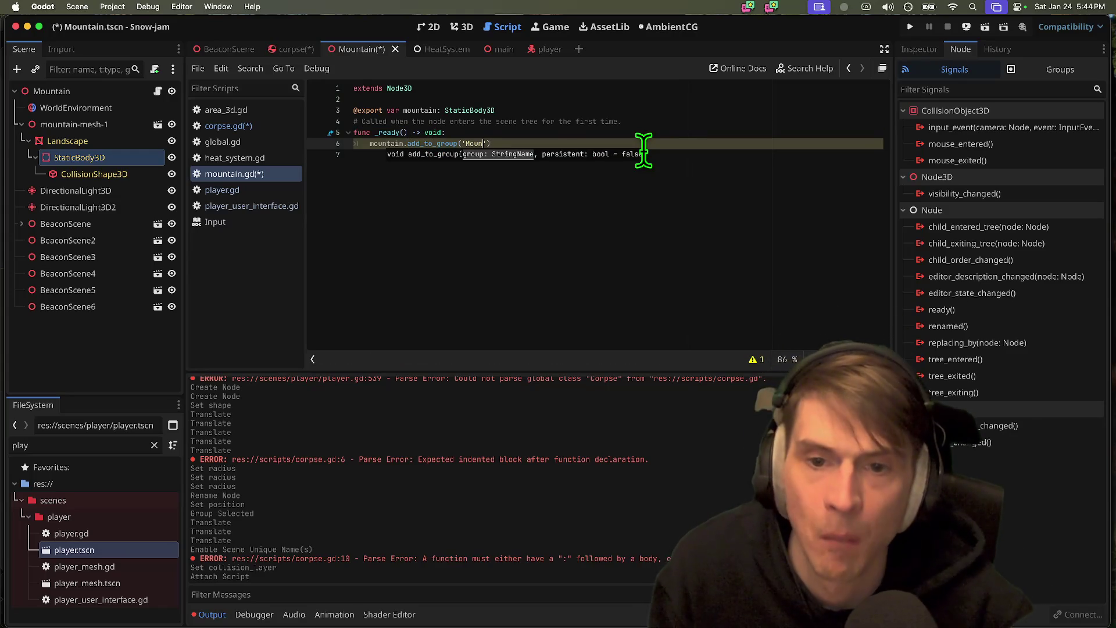
pyautogui.click(652, 209)
pyautogui.press('BackSpace')
pyautogui.write('tain')
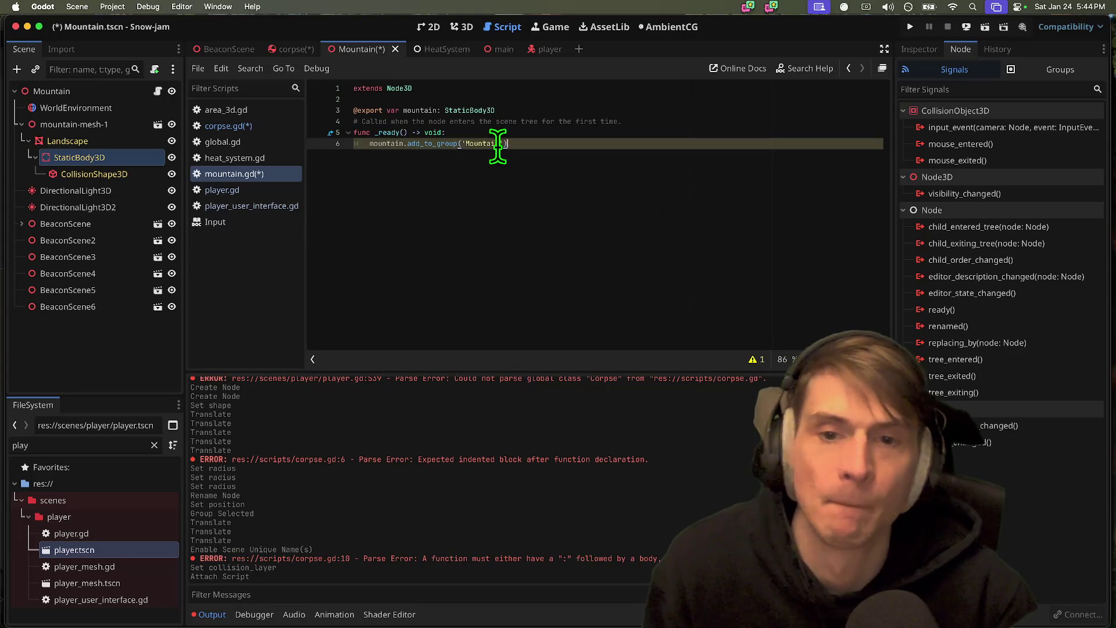
pyautogui.press('super+s')
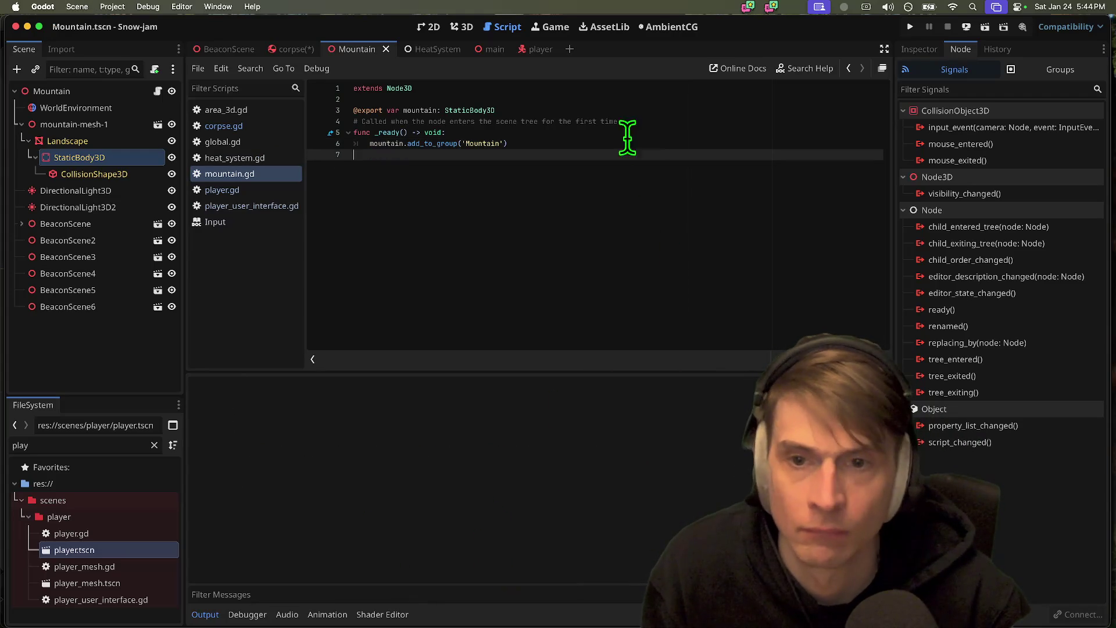
# - Delete the comment line above _ready() and save mountain.gd again
pyautogui.tripleClick(643, 122)
pyautogui.press('BackSpace')
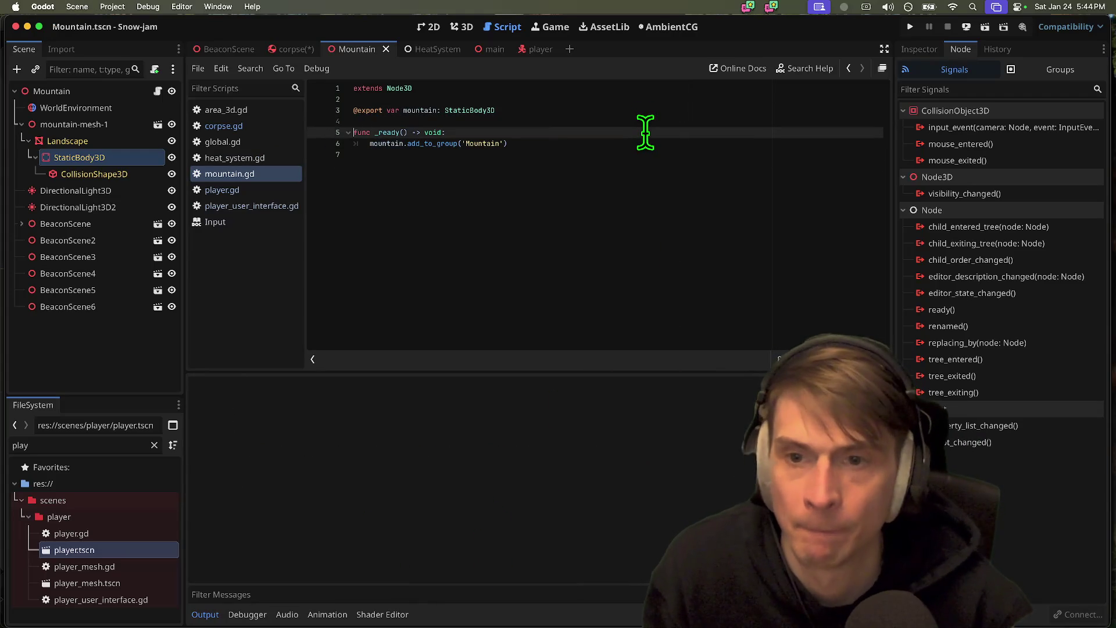
pyautogui.click(564, 206)
pyautogui.press('super+s')
# - Check the Mountain scene's nodes, then return to corpse.gd and select the Mountain group name
pyautogui.click(63, 124)
pyautogui.click(81, 93)
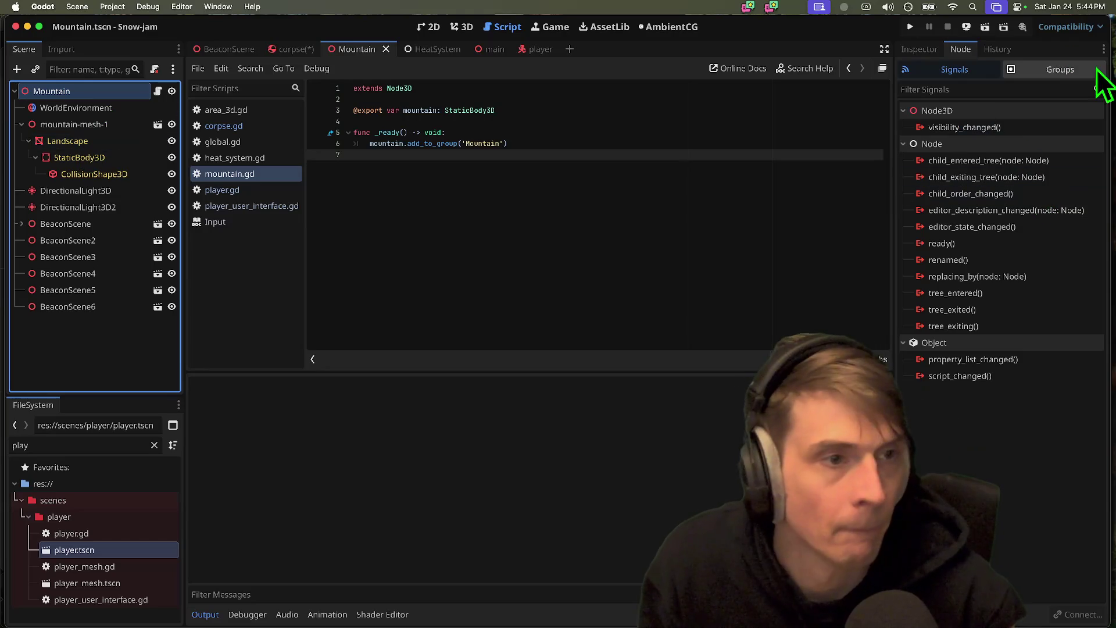
pyautogui.click(86, 157)
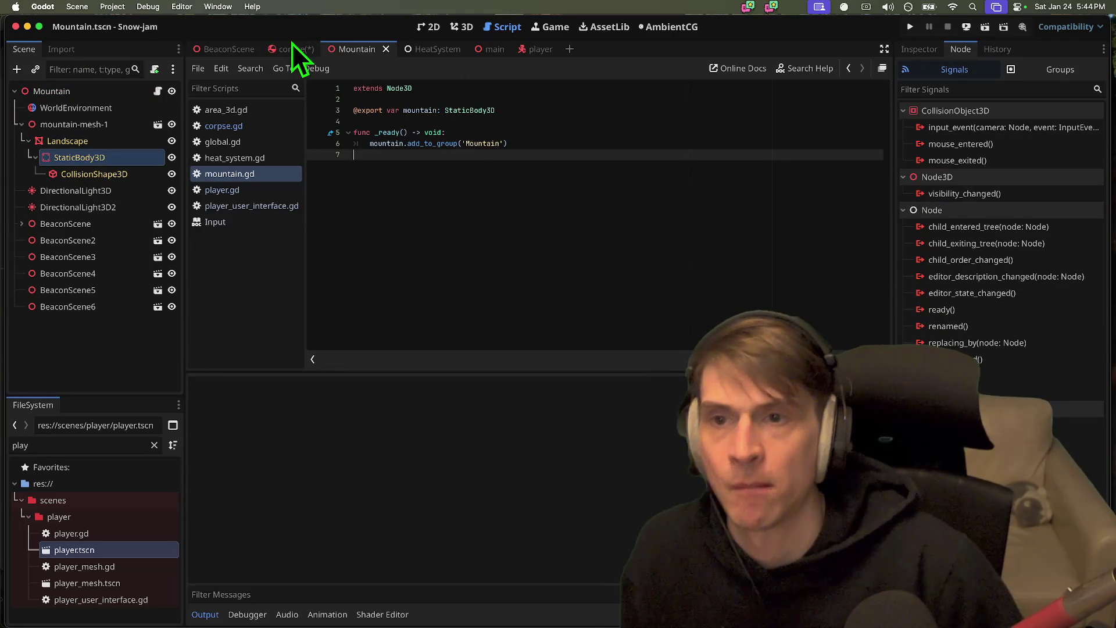
pyautogui.click(292, 47)
pyautogui.doubleClick(514, 199)
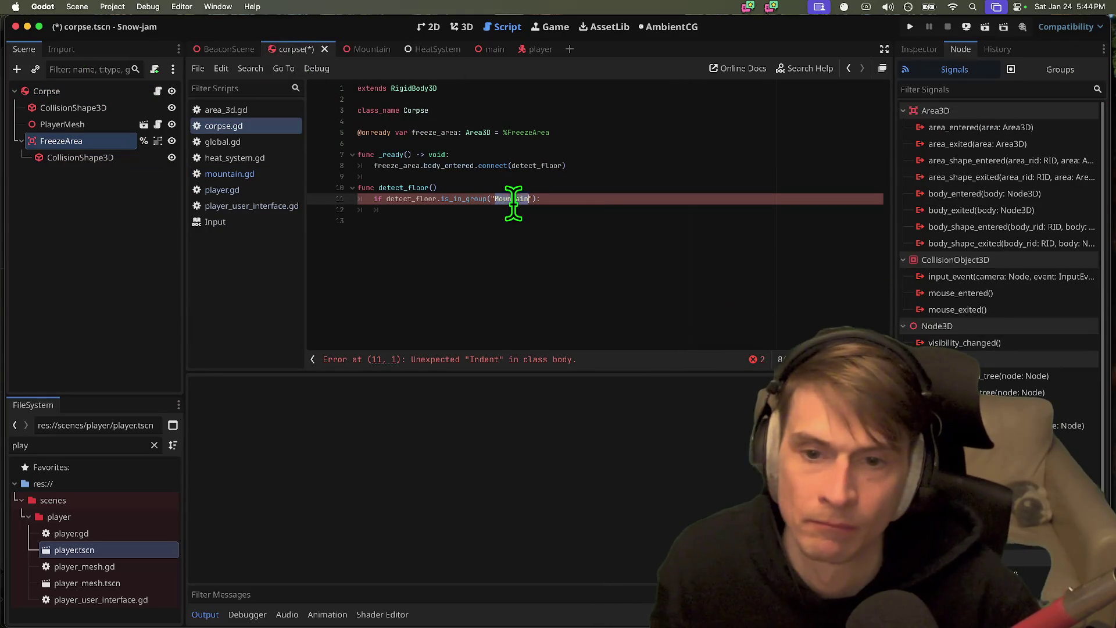
# - Add await get_tree().create_timer(0.2).timeout before freeze = true in detect_floor and save
pyautogui.press('Down')
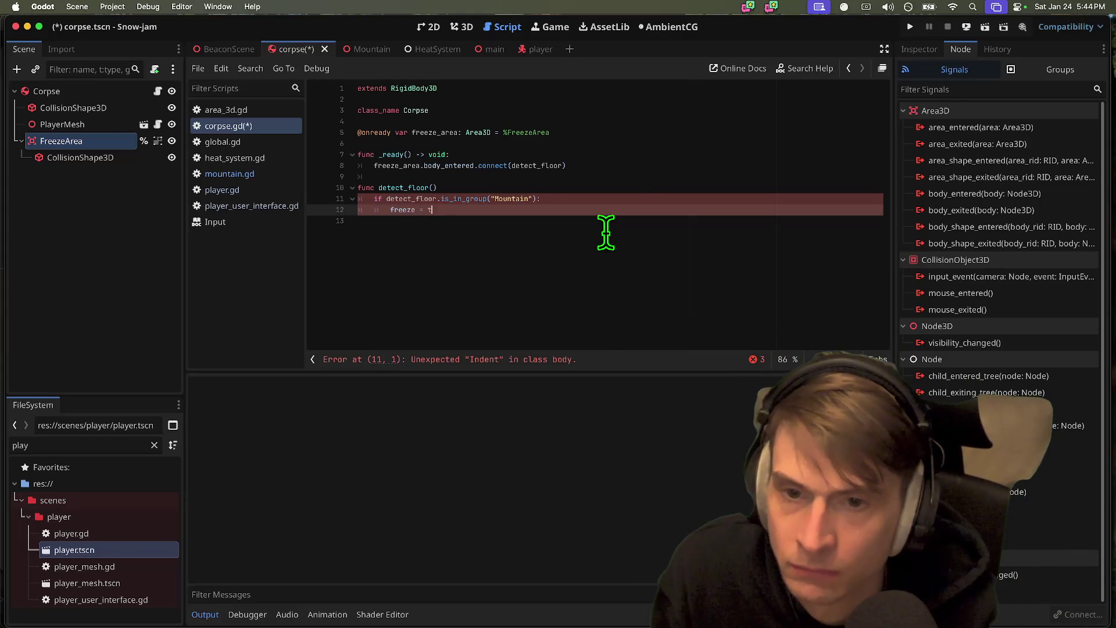
pyautogui.press('Home')
pyautogui.press('Return')
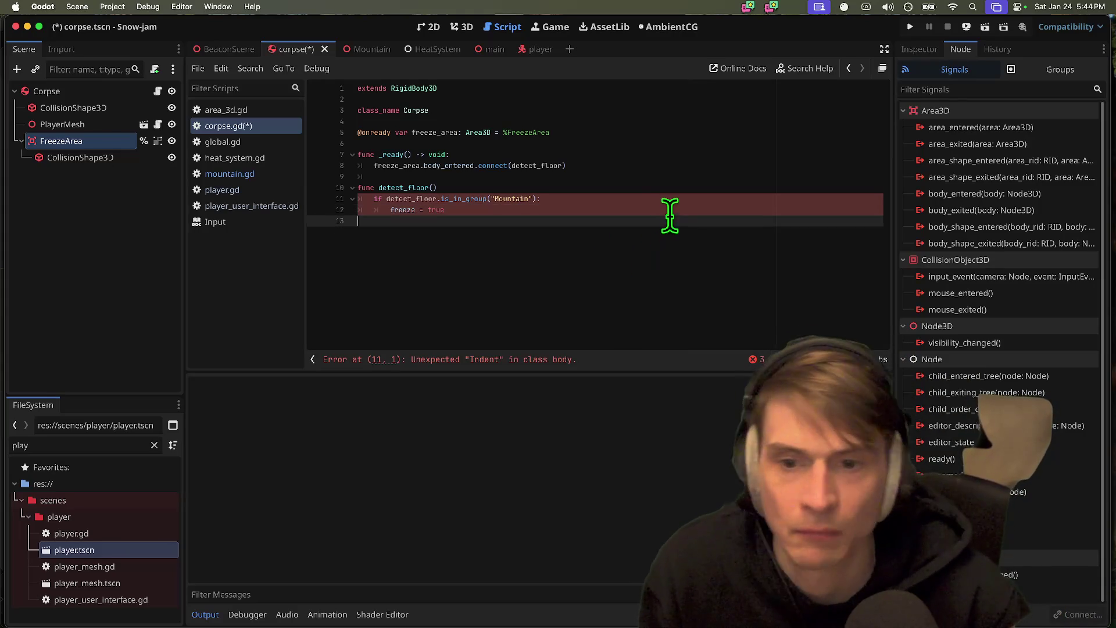
pyautogui.press('Up')
pyautogui.press('Up')
pyautogui.press('Down')
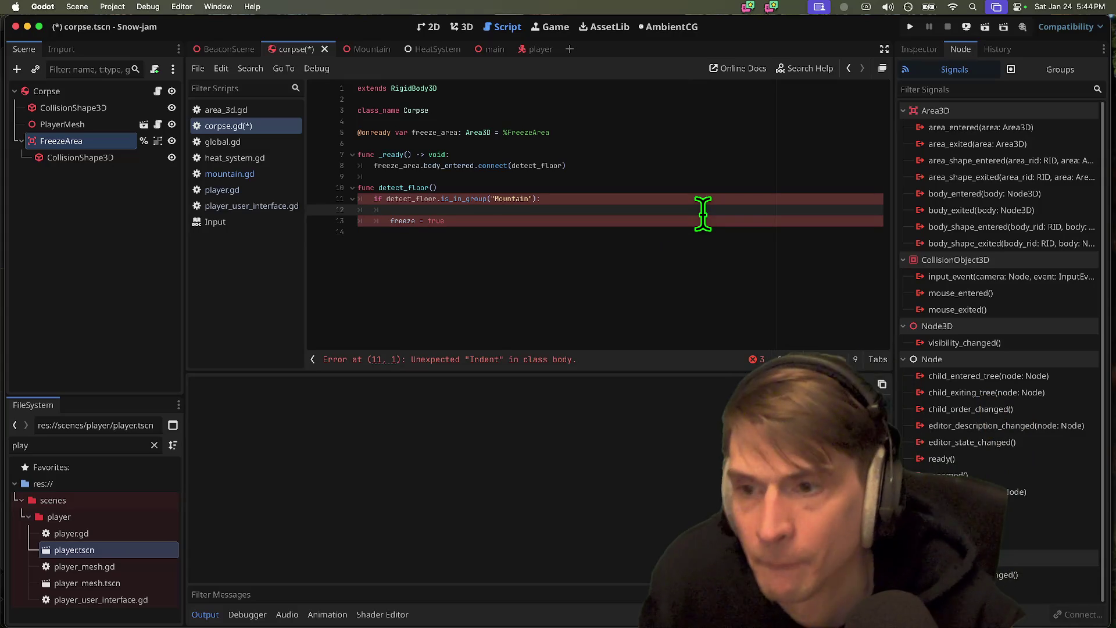
pyautogui.press('BackSpace')
pyautogui.press('BackSpace')
pyautogui.press('BackSpace')
pyautogui.write('aw')
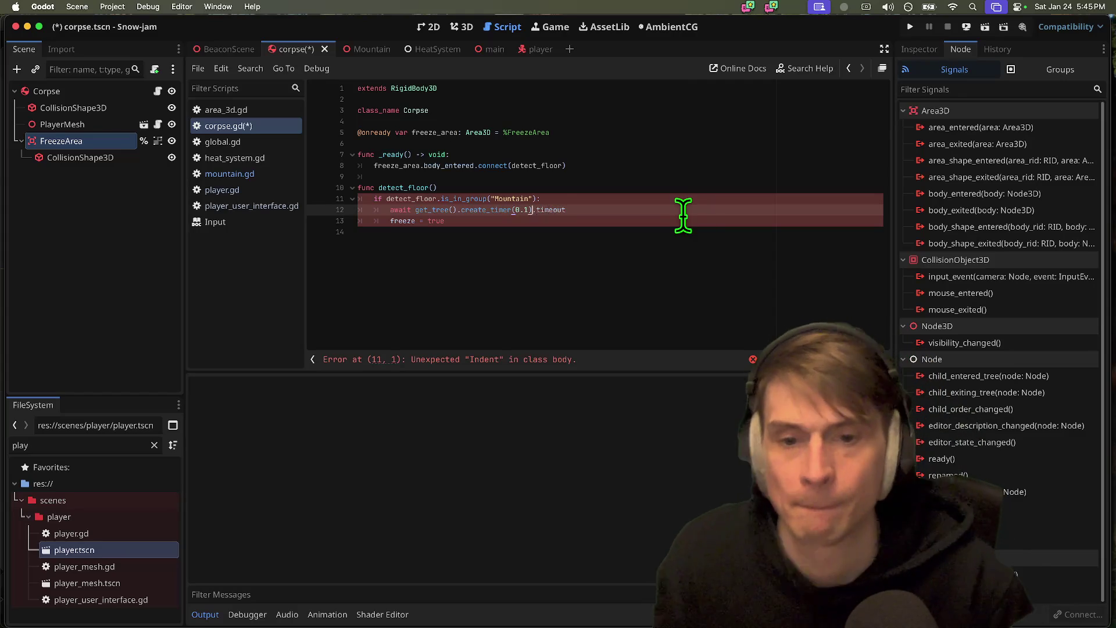
pyautogui.press('Down')
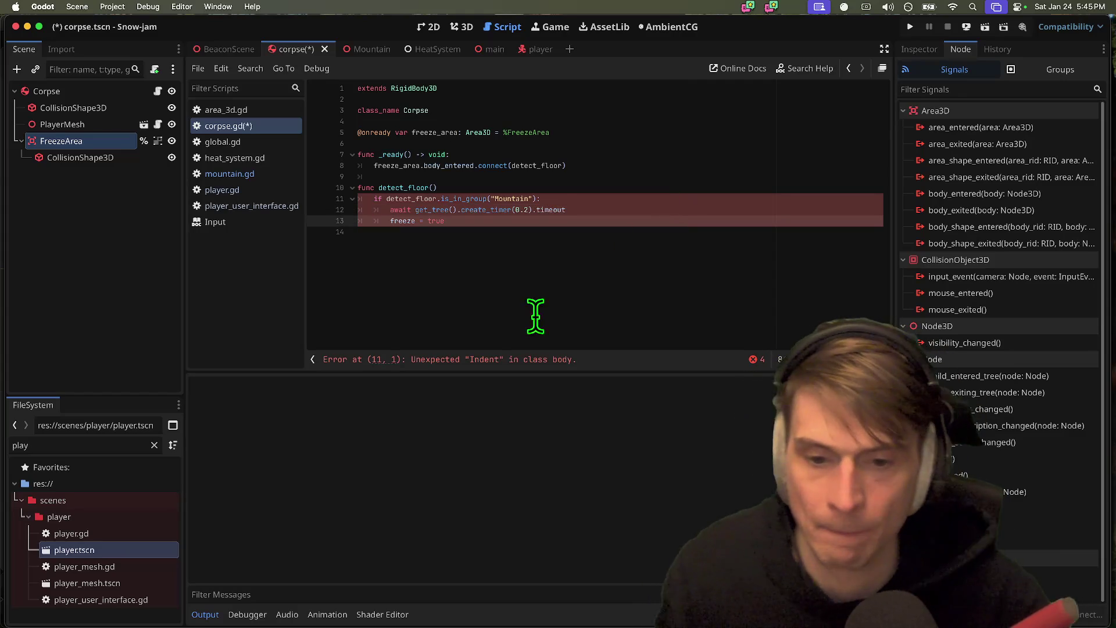
pyautogui.hotkey('ctrl', 's')
pyautogui.moveTo(639, 221); pyautogui.dragTo(318, 198)
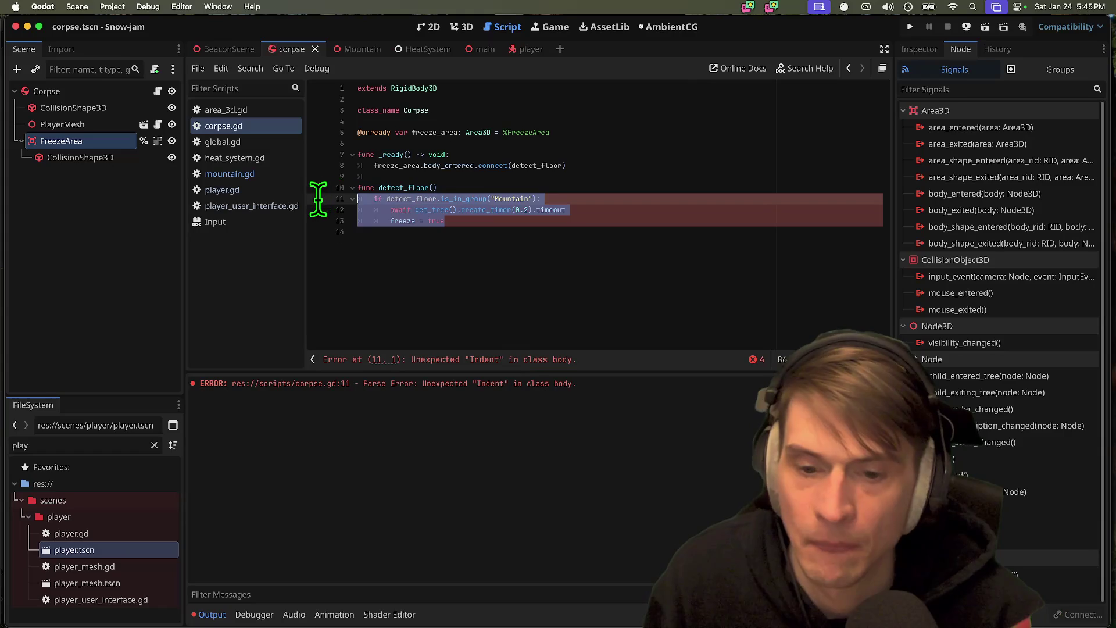
# - Remove the trailing empty line, save, and unindent detect_floor's lines
pyautogui.click(598, 299)
pyautogui.press('BackSpace')
pyautogui.hotkey('ctrl', 's')
pyautogui.click(599, 200)
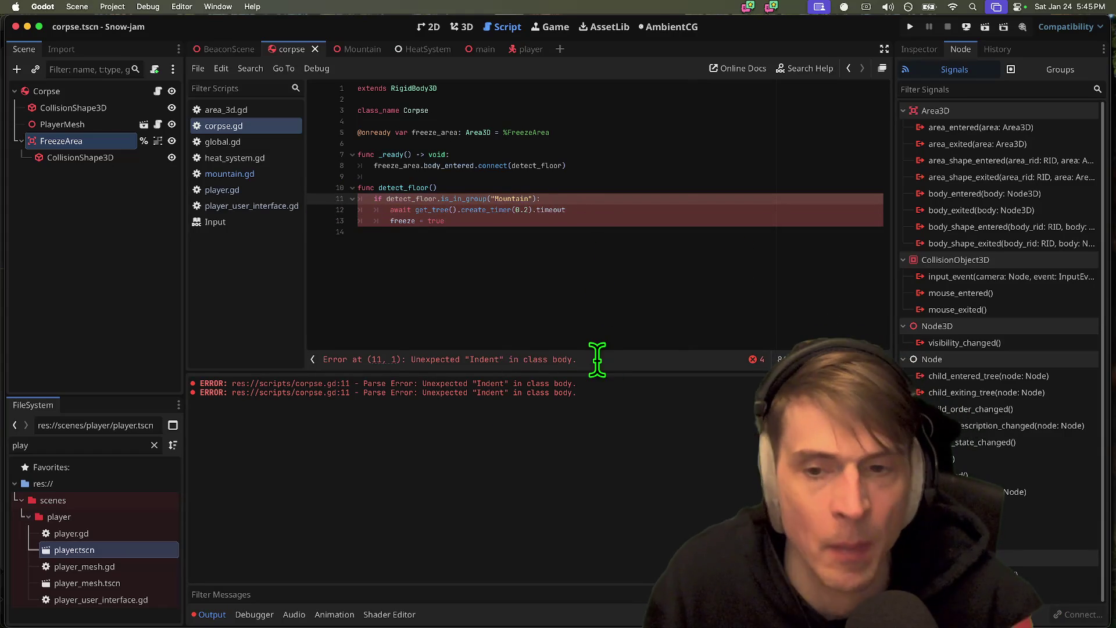
pyautogui.moveTo(605, 270)
pyautogui.mouseDown()
pyautogui.moveTo(269, 217)
pyautogui.moveTo(304, 182)
pyautogui.mouseUp()
pyautogui.hotkey('shift', 'Tab')
pyautogui.hotkey('shift', 'Tab')
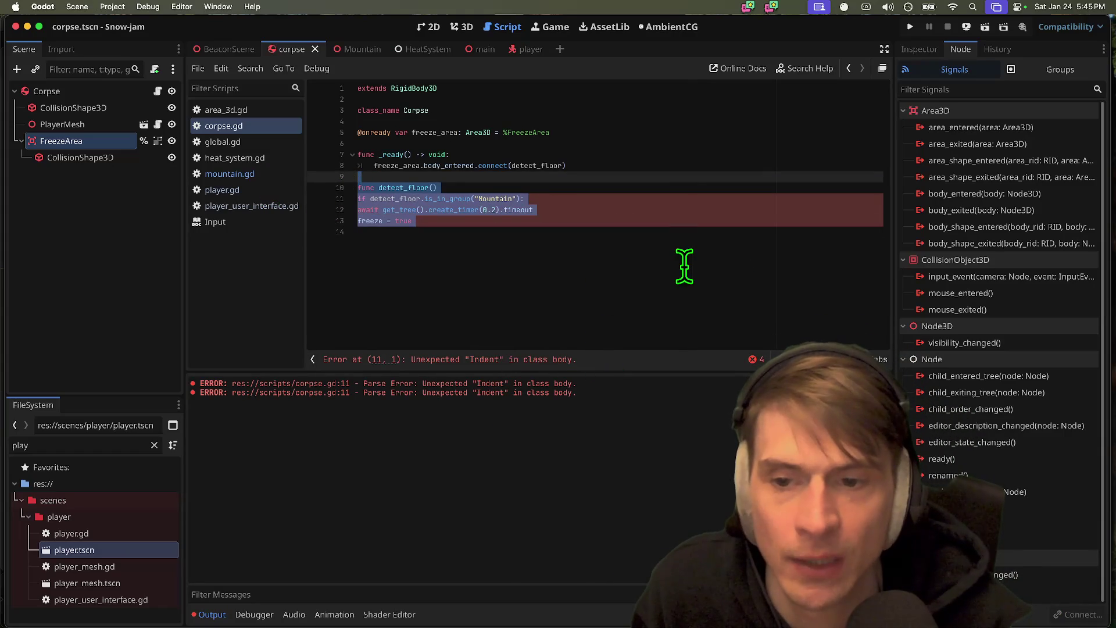
# - Re-indent the if, await and freeze = true lines under detect_floor() and save
pyautogui.doubleClick(684, 209)
pyautogui.press('Tab')
pyautogui.doubleClick(686, 200)
pyautogui.press('Tab')
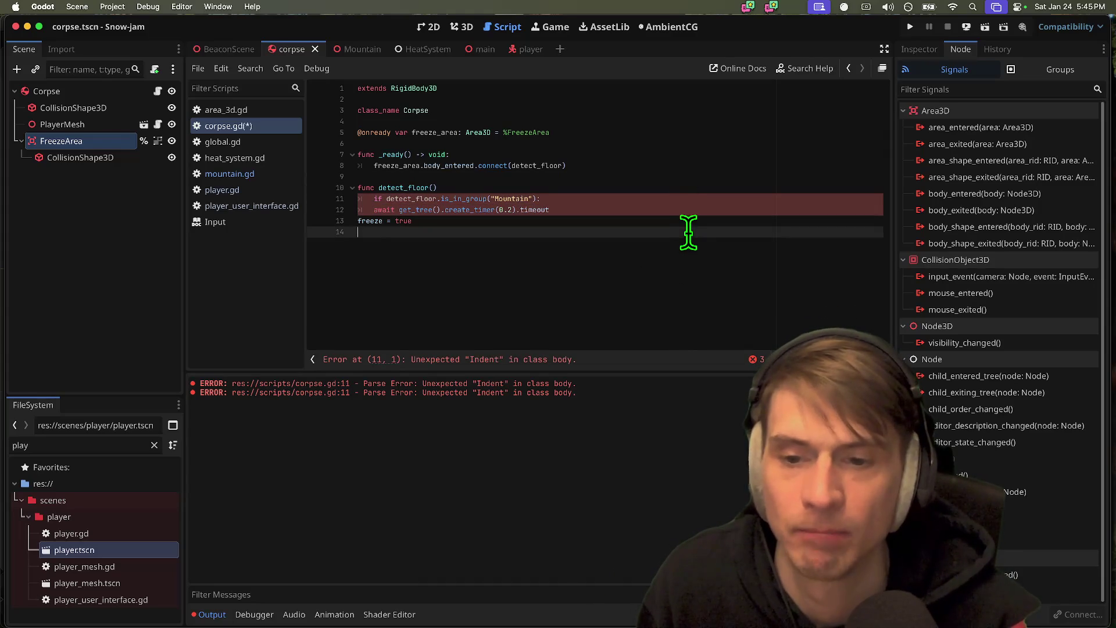
pyautogui.doubleClick(695, 220)
pyautogui.press('Tab')
pyautogui.tripleClick(696, 210)
pyautogui.press('Tab')
pyautogui.click(697, 222)
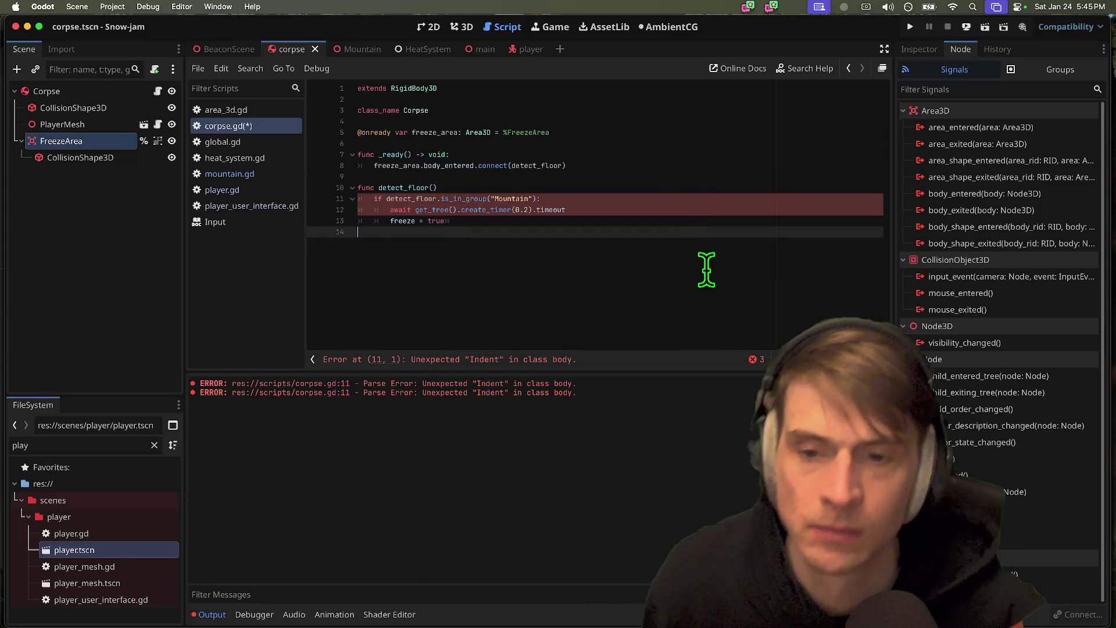
pyautogui.press('Tab')
pyautogui.press('super+s')
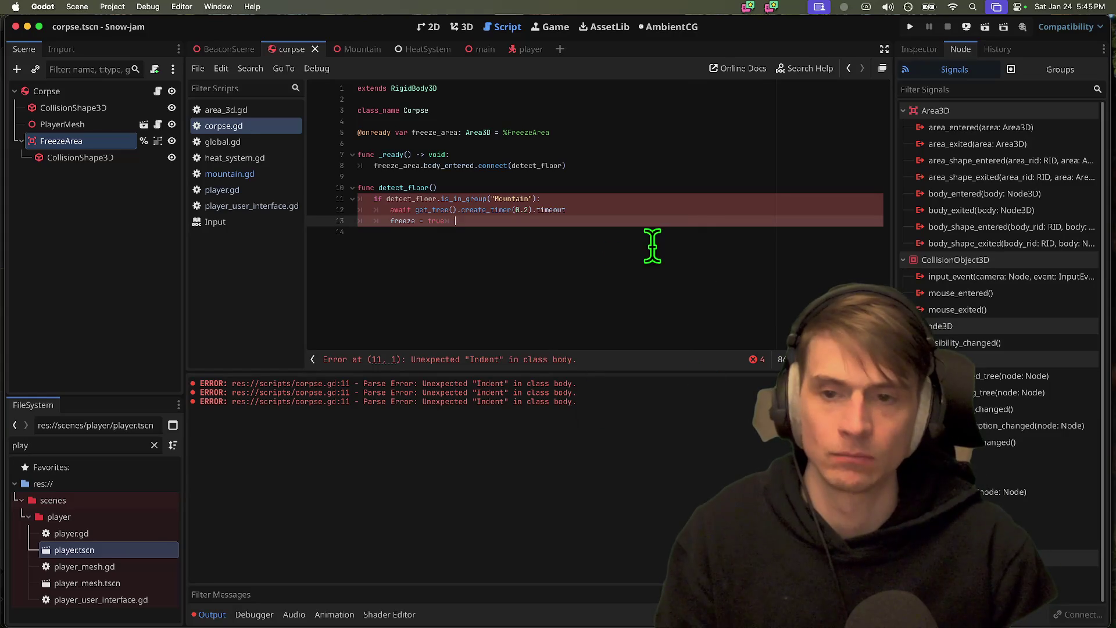
# - Add the missing colon after func detect_floor() and save
pyautogui.moveTo(668, 145)
pyautogui.mouseDown()
pyautogui.moveTo(668, 190)
pyautogui.moveTo(675, 169)
pyautogui.mouseUp()
pyautogui.click(694, 191)
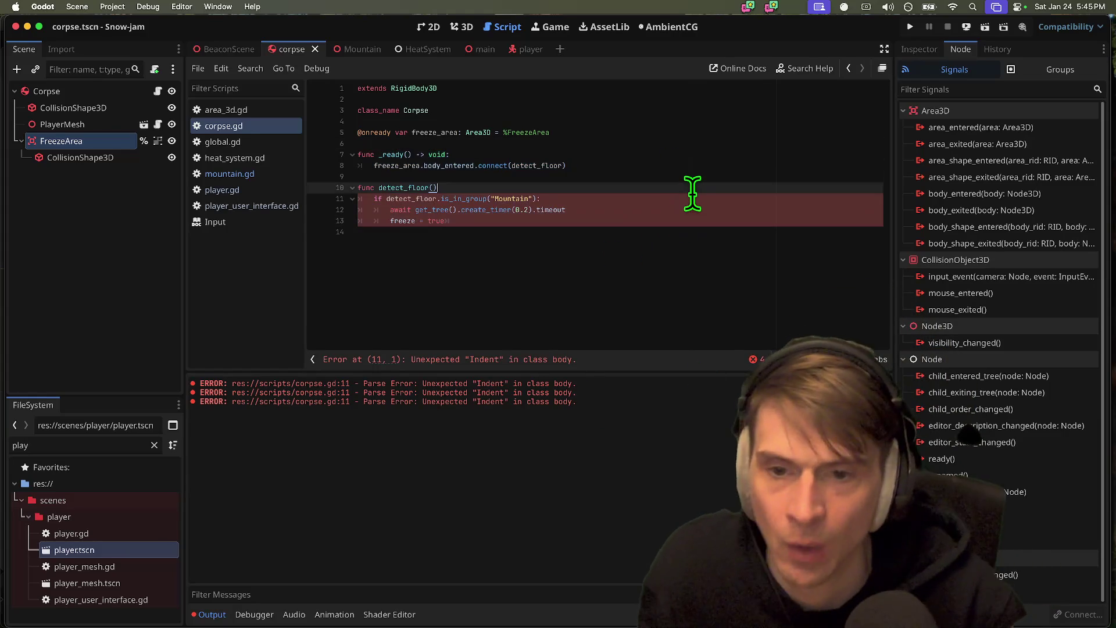
pyautogui.write(':')
pyautogui.press('super+s')
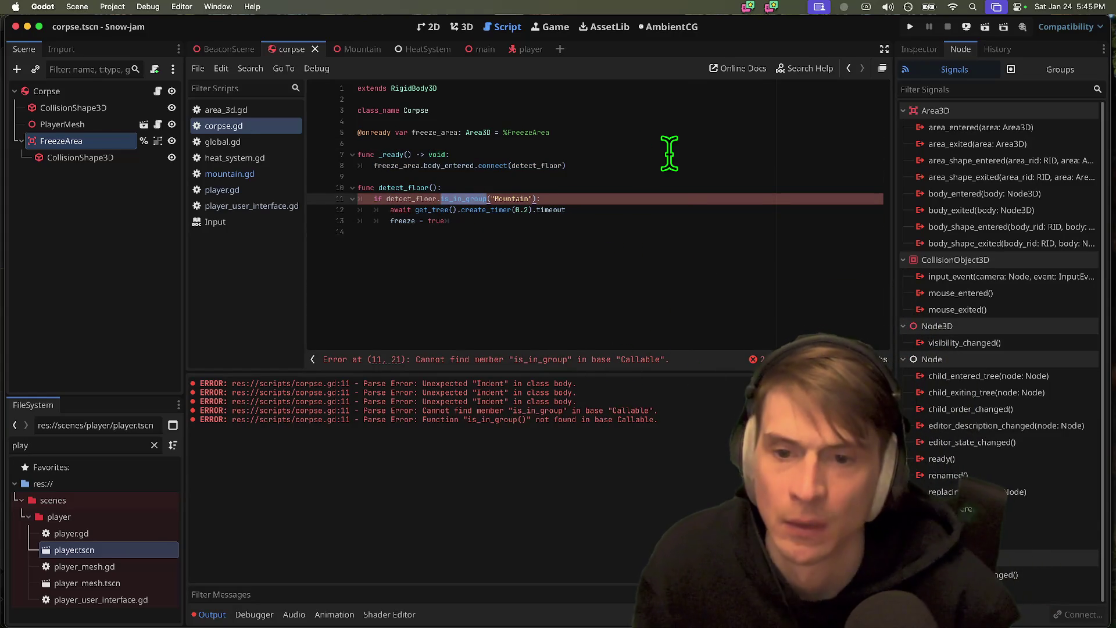
# - Rename detect_floor's parameter to body and check body.is_in_group("Mountain") instead
pyautogui.press('Up')
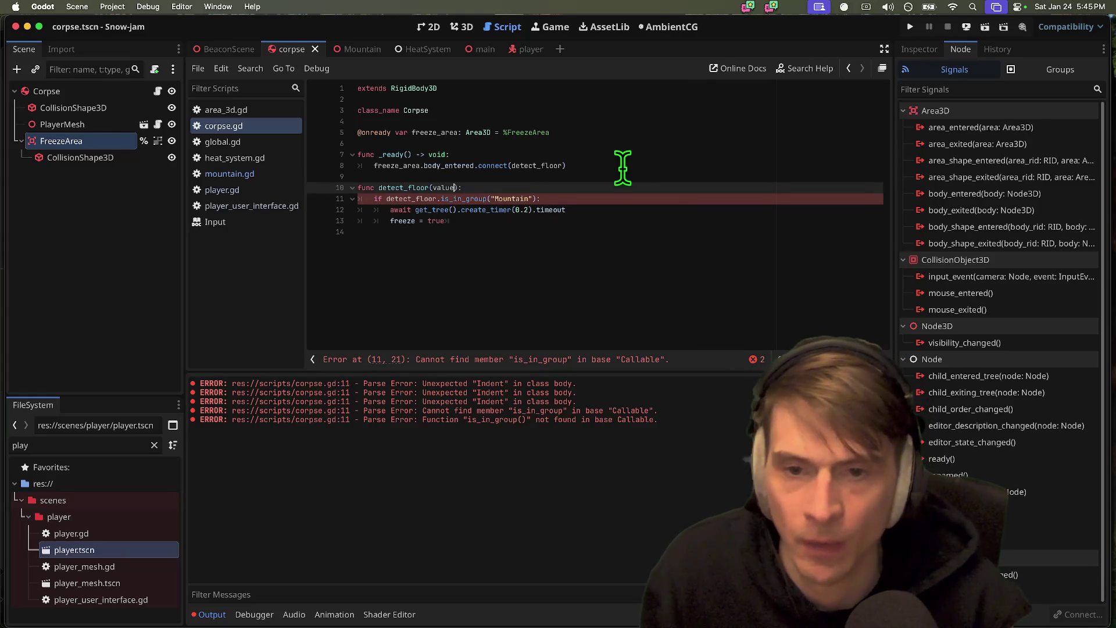
pyautogui.hotkey('alt', 'BackSpace')
pyautogui.write('body')
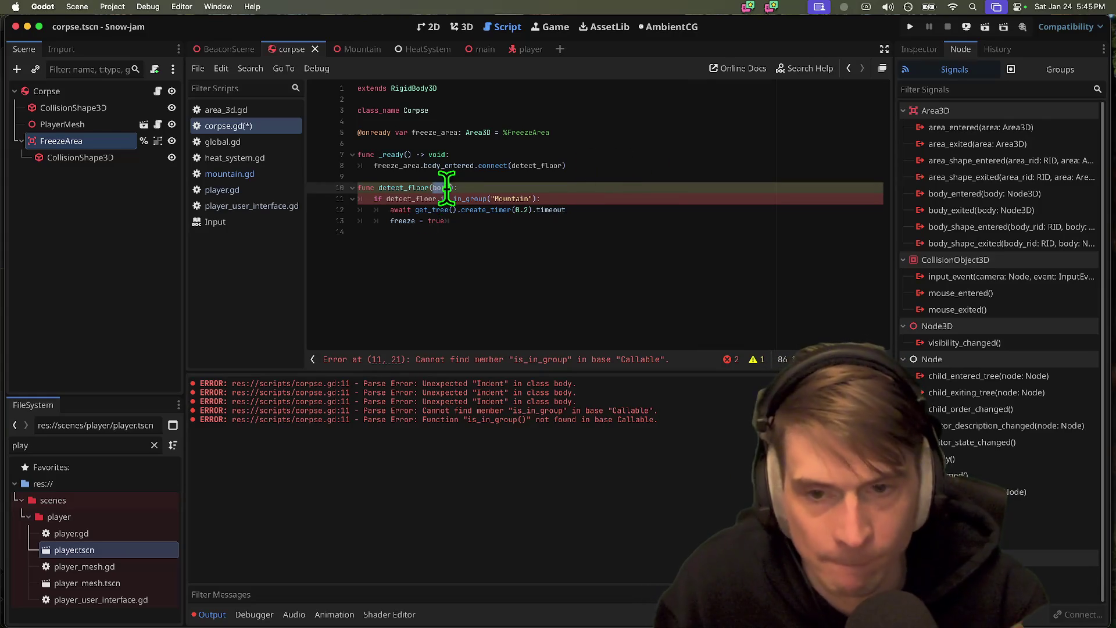
pyautogui.hotkey('ctrl', 'c')
pyautogui.doubleClick(411, 198)
pyautogui.hotkey('ctrl', 'v')
pyautogui.click(692, 307)
pyautogui.press('BackSpace')
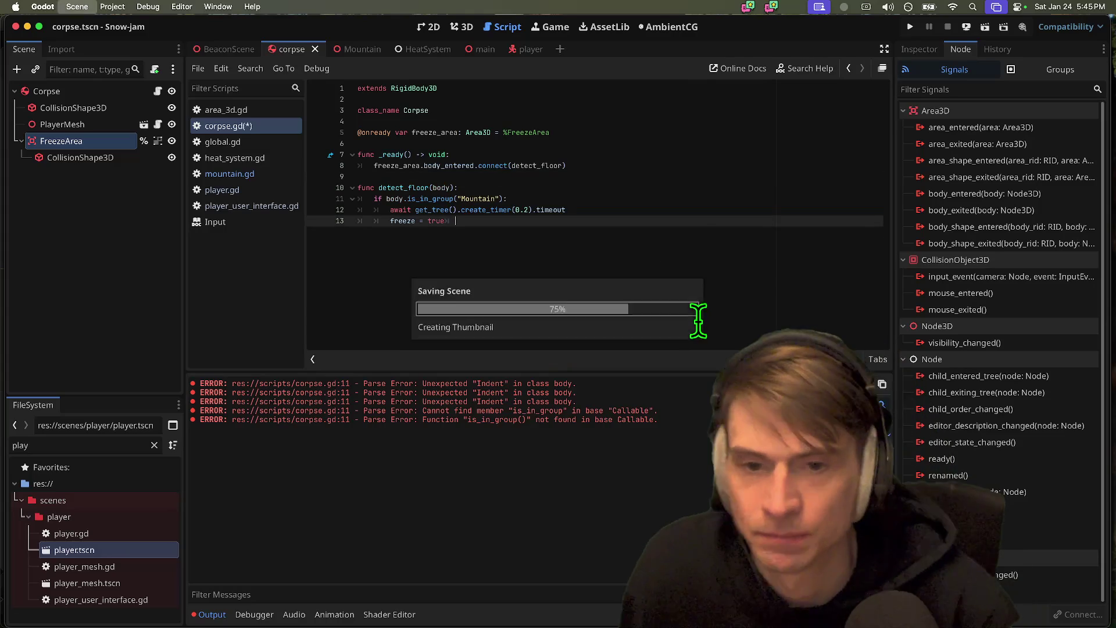
# - Test-run the game, then assign StaticBody3D to the Mountain node's mountain property
pyautogui.press('super+b')
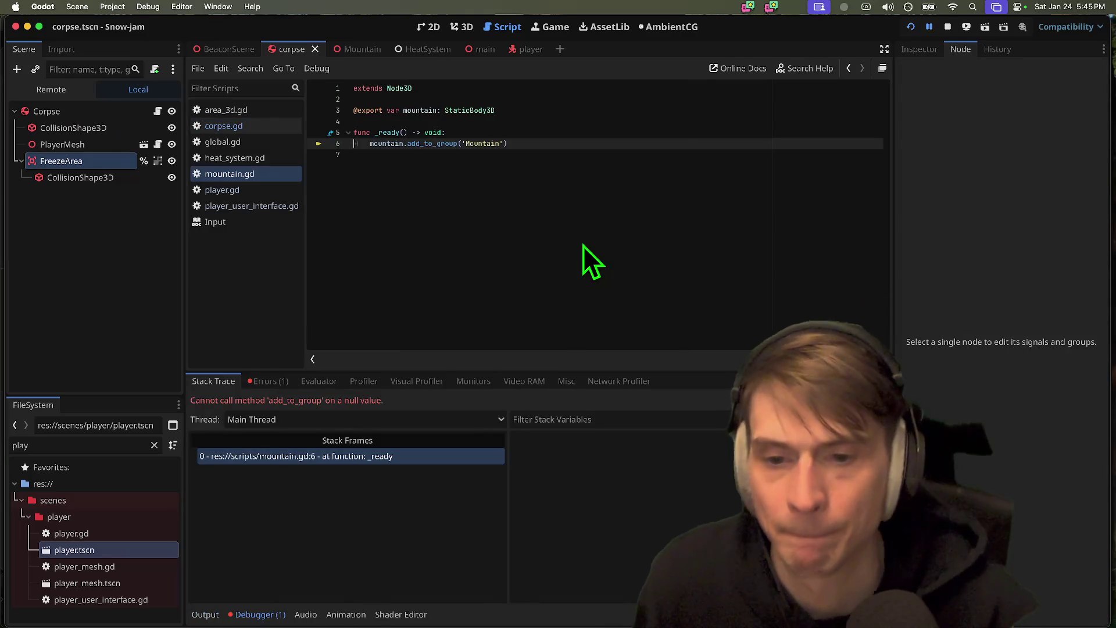
pyautogui.click(947, 27)
pyautogui.click(81, 96)
pyautogui.click(354, 52)
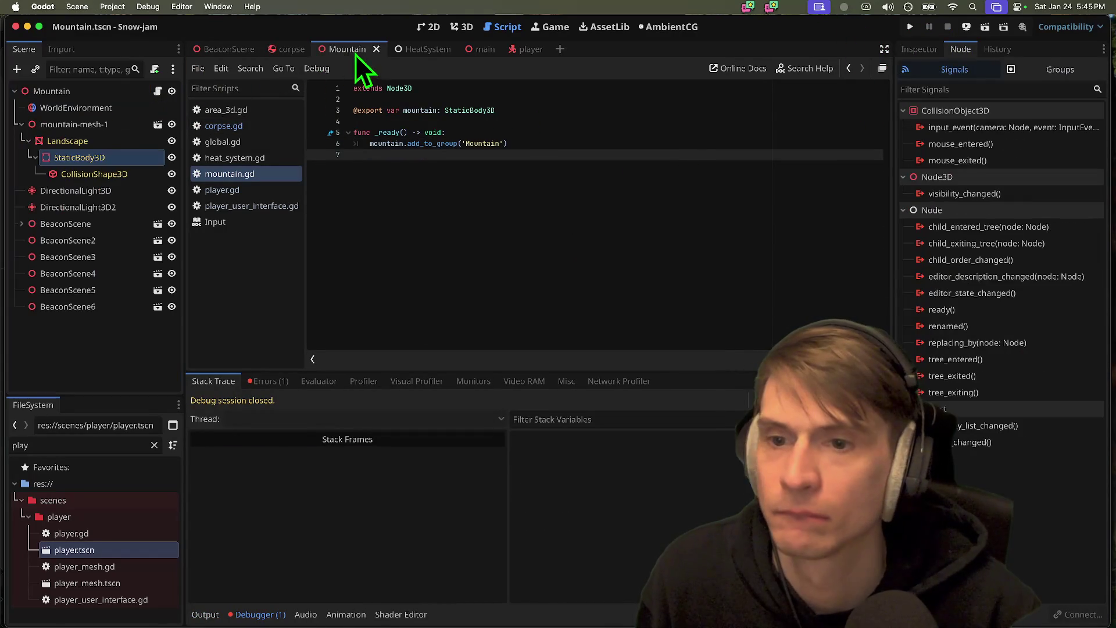
pyautogui.click(587, 133)
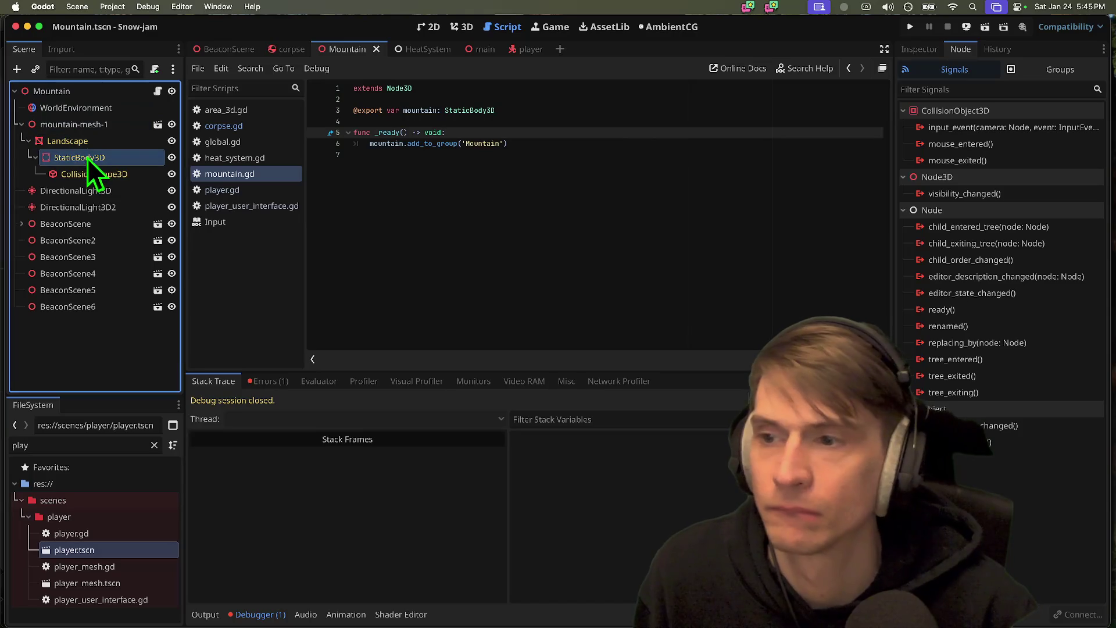
pyautogui.click(110, 90)
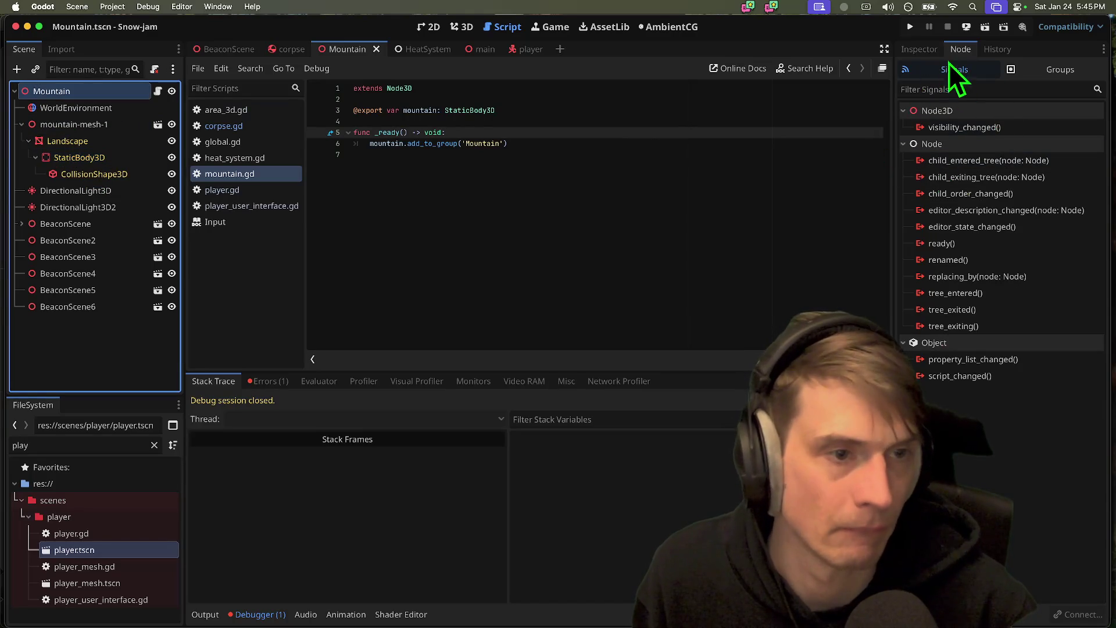
pyautogui.click(924, 50)
pyautogui.click(1029, 144)
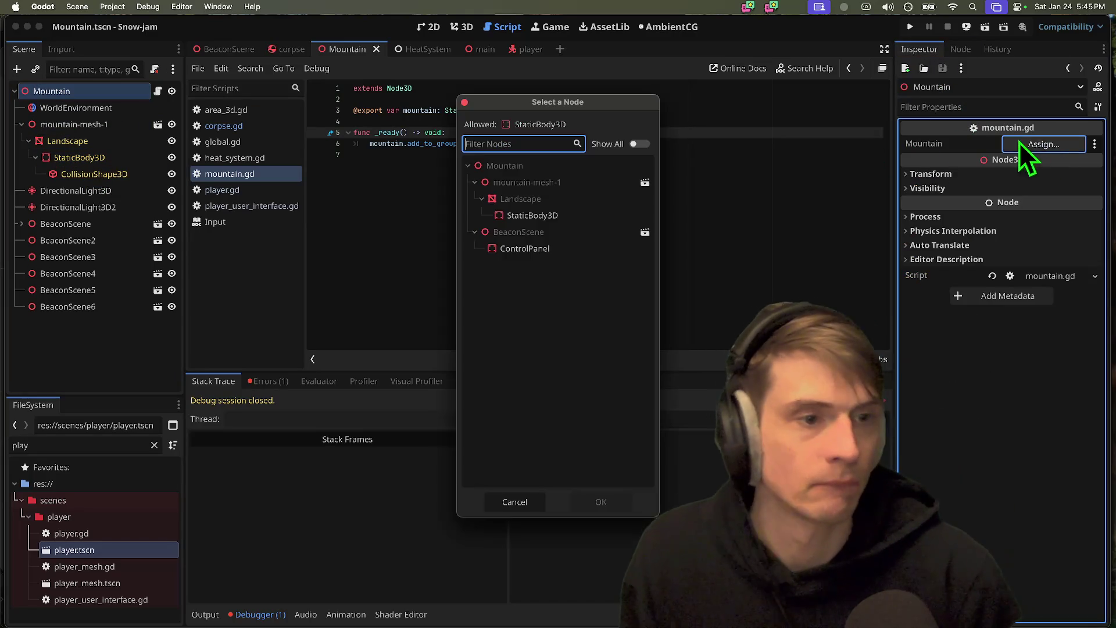
pyautogui.click(543, 214)
pyautogui.click(579, 500)
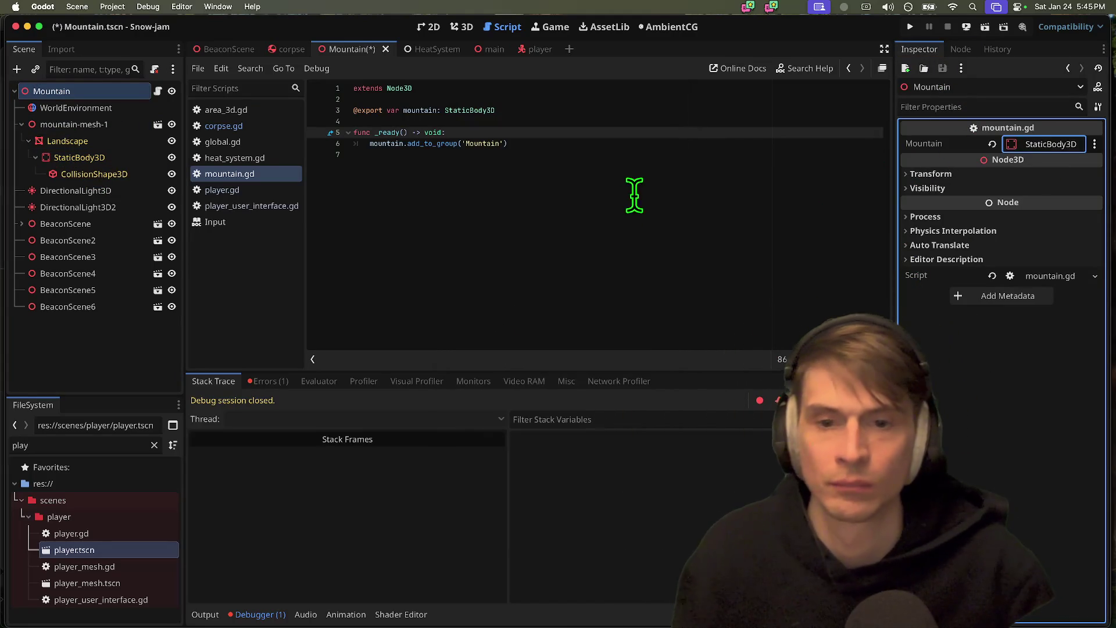
# - Add a '# NOTE: YOU MUST PICK A MOUNTAIN' comment above _ready and run the game again
pyautogui.press('Return')
pyautogui.hotkey('ctrl', 's')
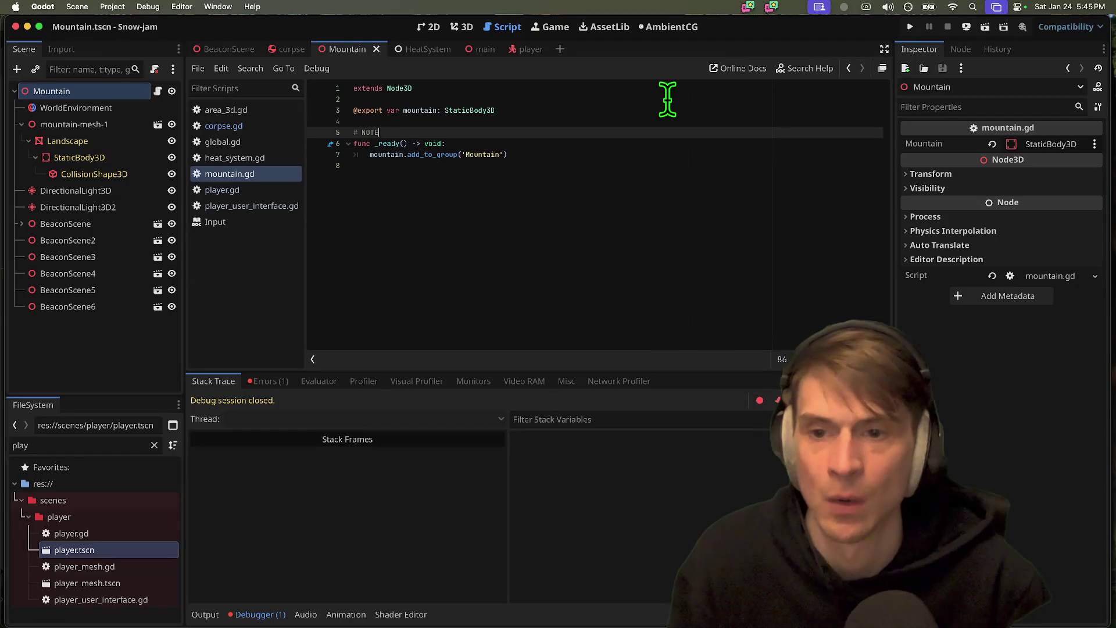
pyautogui.write('E: YOU MSUT PICK A MOUNTAIN')
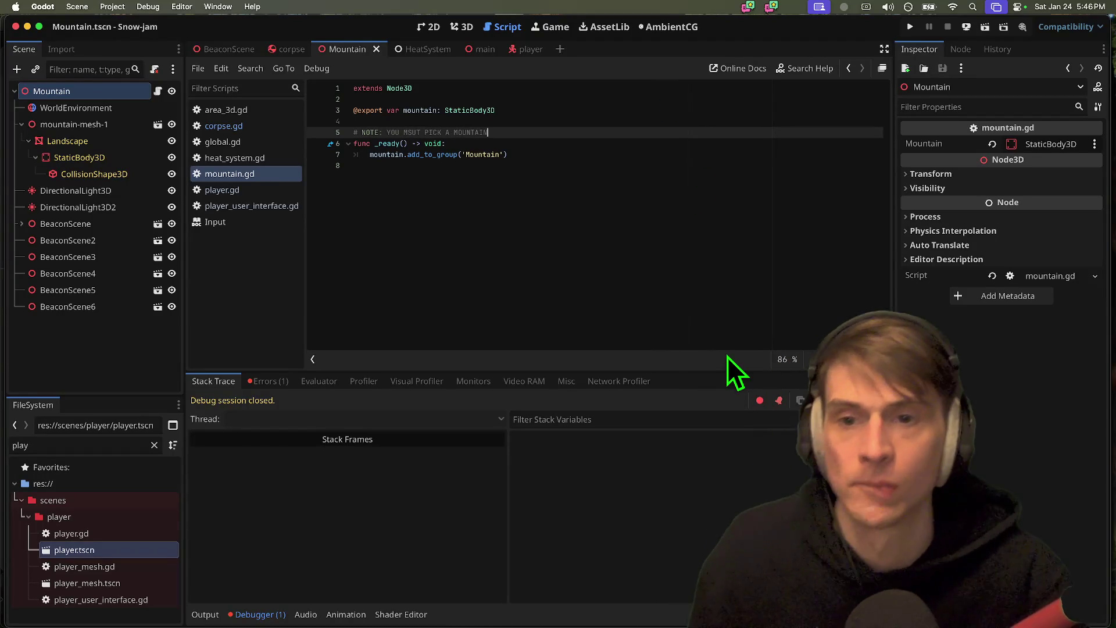
pyautogui.press('super+b')
# - Reply 'super. let me check it' to the team on Discord
pyautogui.press('super+Tab')
pyautogui.press('super+Tab')
pyautogui.press('super+Tab')
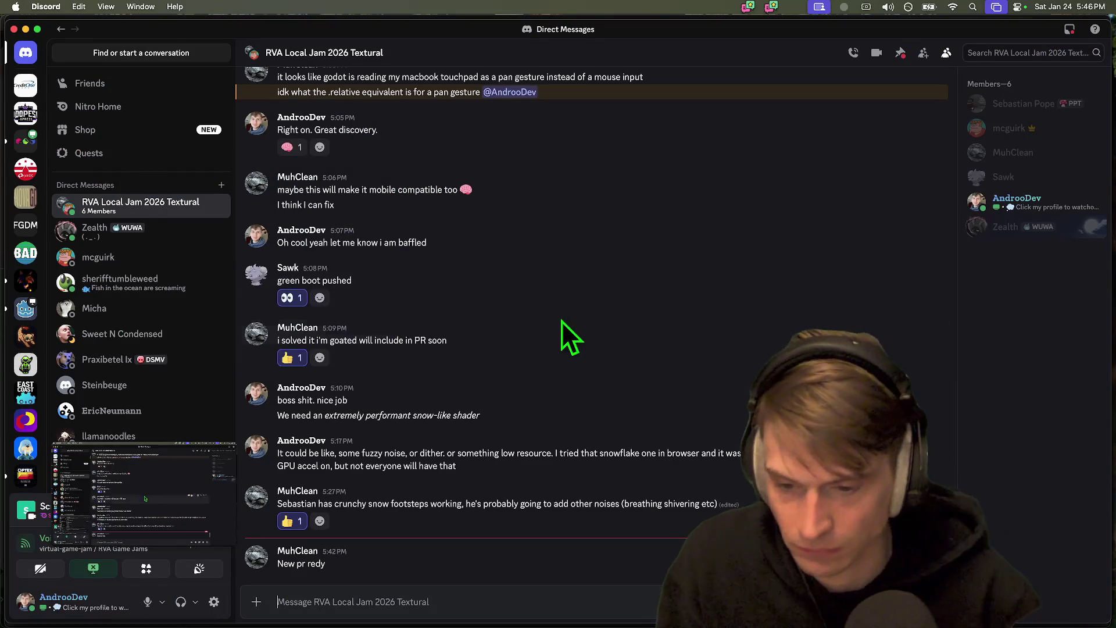
pyautogui.write('super.')
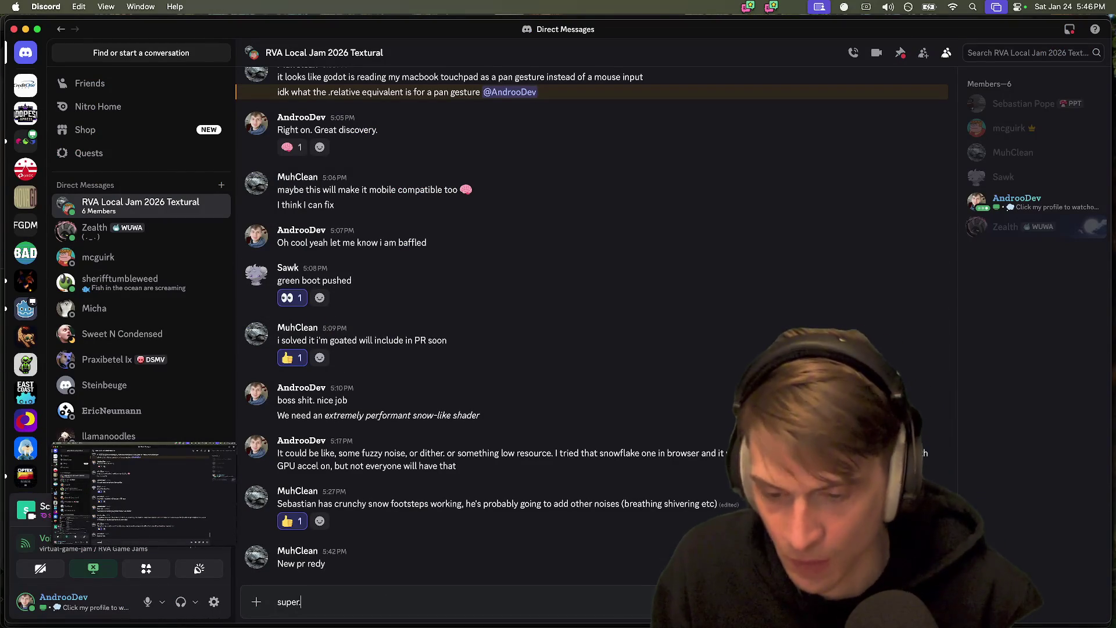
pyautogui.write(' let me check it')
pyautogui.press('Return')
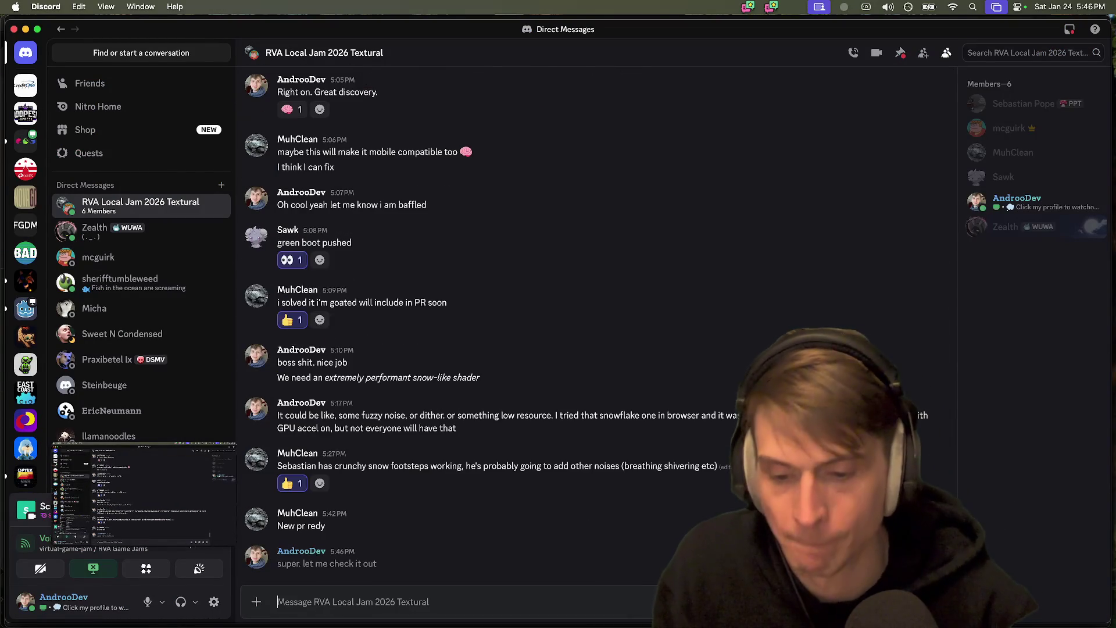
# - Load github.com in a new Firefox tab
pyautogui.press('super+Tab')
pyautogui.press('super+Tab')
pyautogui.press('super+Tab')
pyautogui.press('super+t')
pyautogui.write('g')
pyautogui.press('Return')
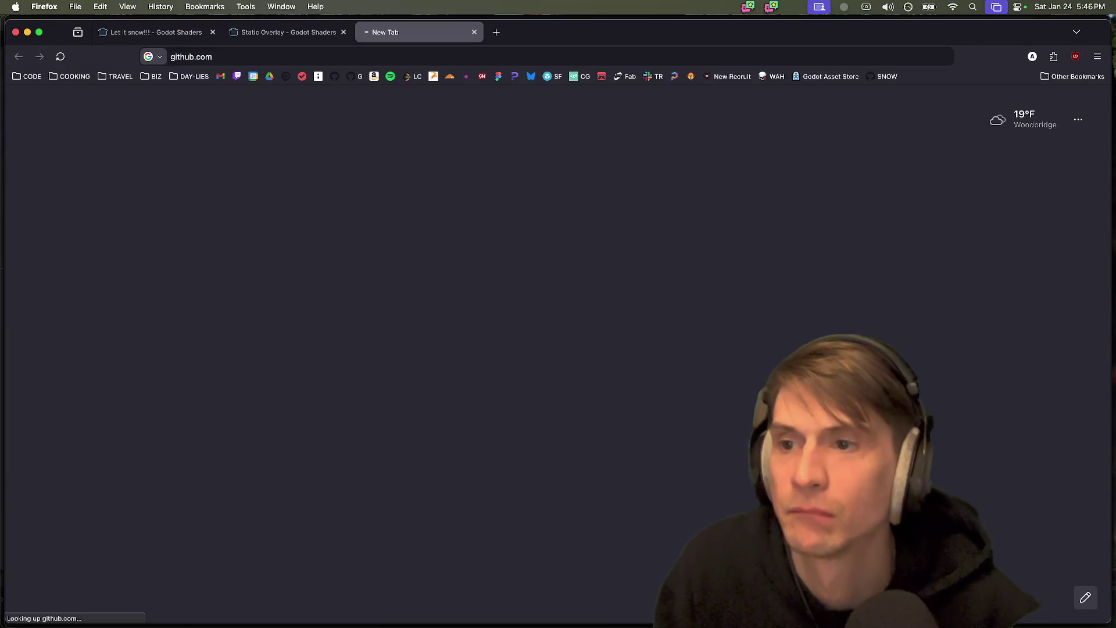
# - Open the Mac beacon and boulder pull request in rva-snow-jam-2026 and read its description and commits
pyautogui.press('super+Tab')
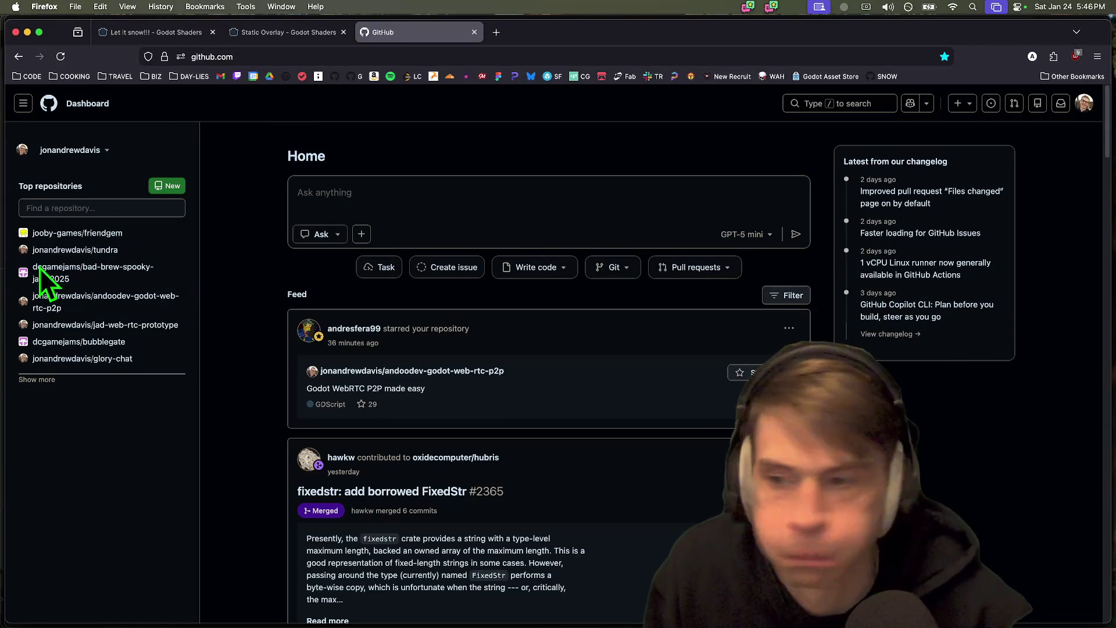
pyautogui.doubleClick(843, 32)
pyautogui.doubleClick(956, 32)
pyautogui.click(888, 76)
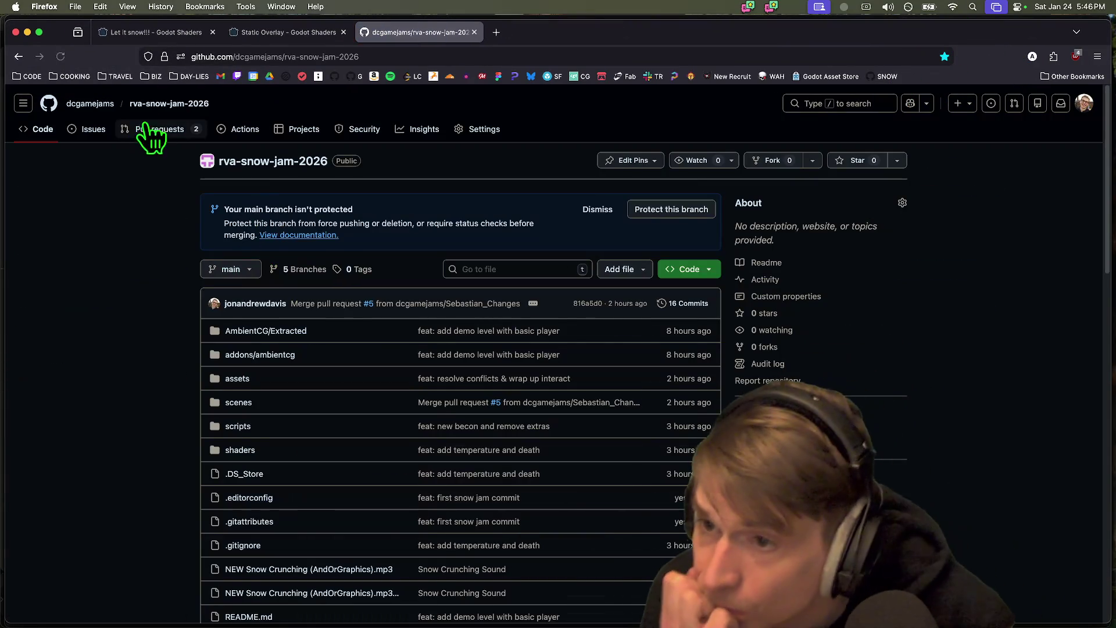
pyautogui.click(148, 131)
pyautogui.click(285, 230)
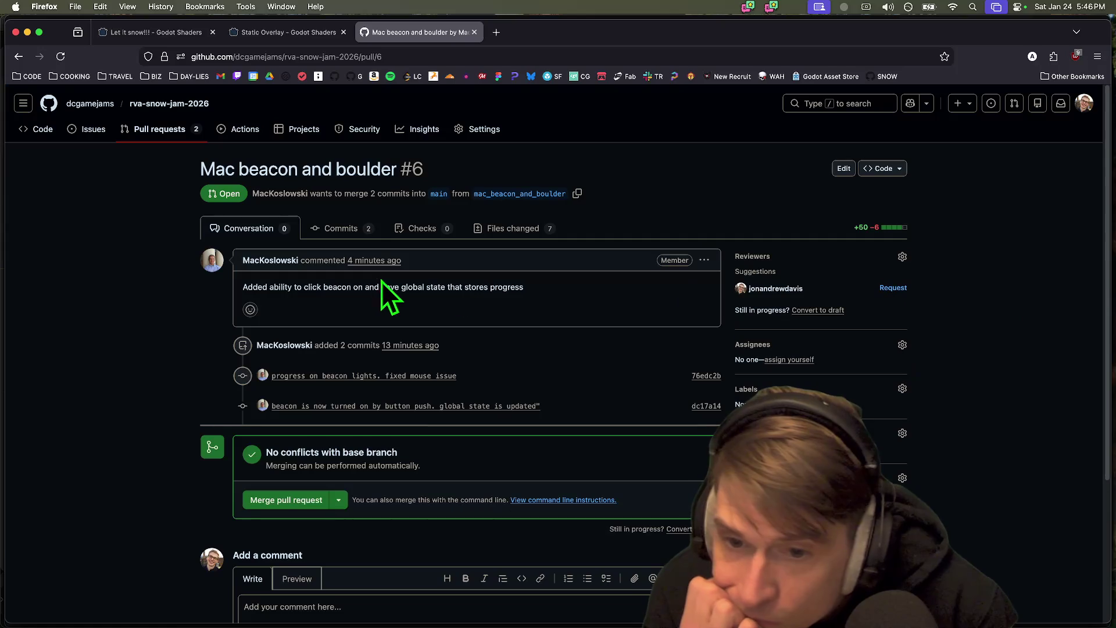
pyautogui.tripleClick(379, 281)
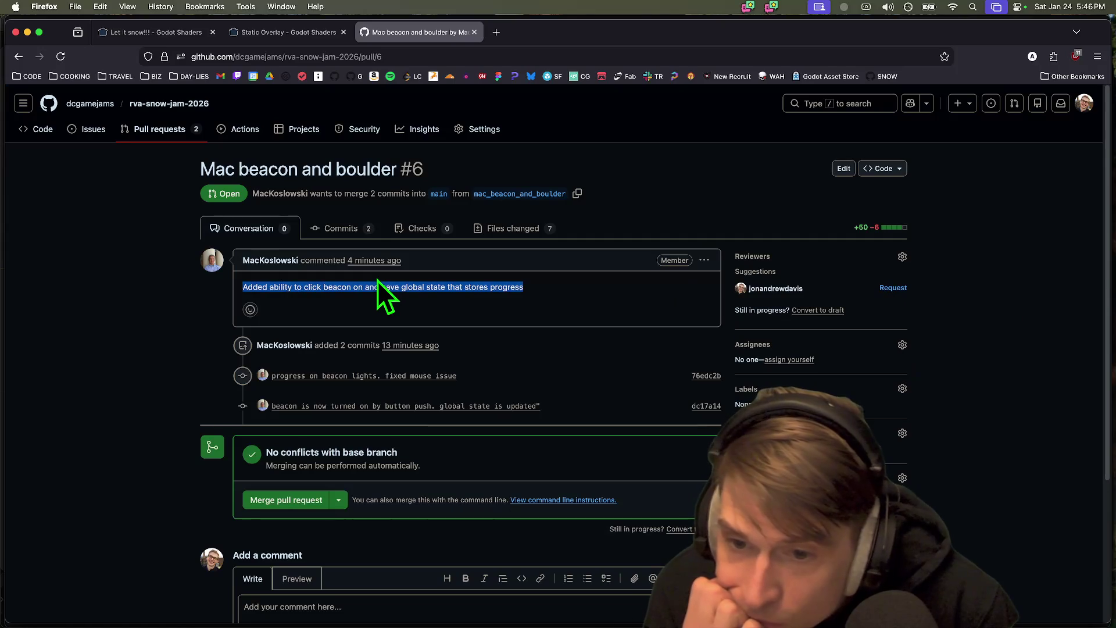
pyautogui.click(122, 304)
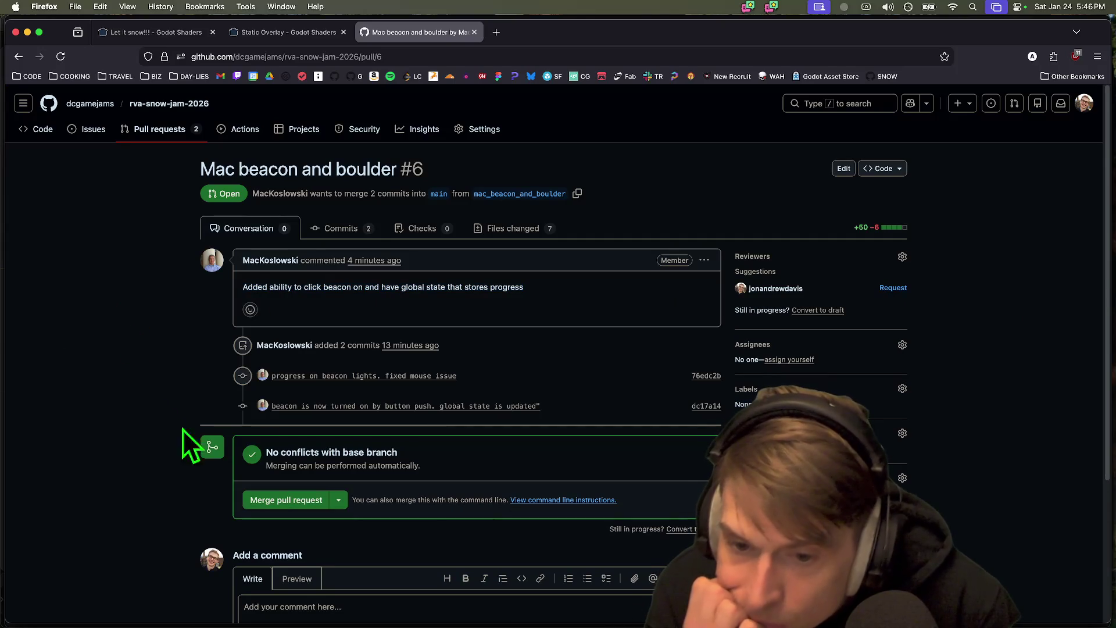
pyautogui.moveTo(584, 357); pyautogui.dragTo(596, 402)
pyautogui.click(599, 410)
# - Review the changed files: BeaconScene.tscn, beacon_scene.gd, beacon_scene.gd.uid, player.gd and global.gd
pyautogui.click(497, 224)
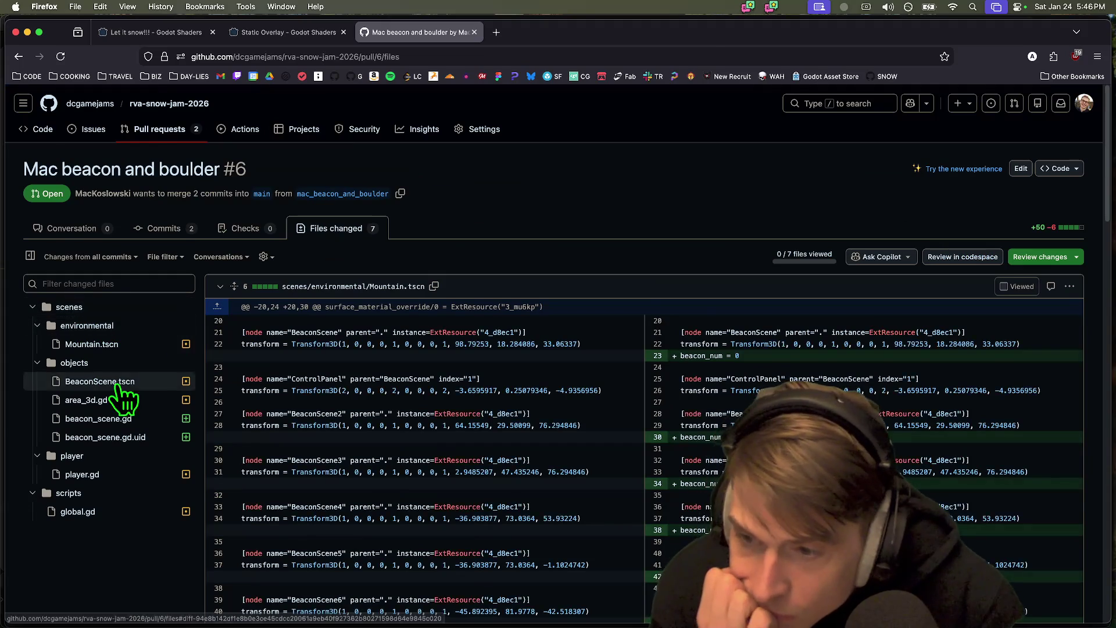
pyautogui.click(119, 381)
pyautogui.click(124, 266)
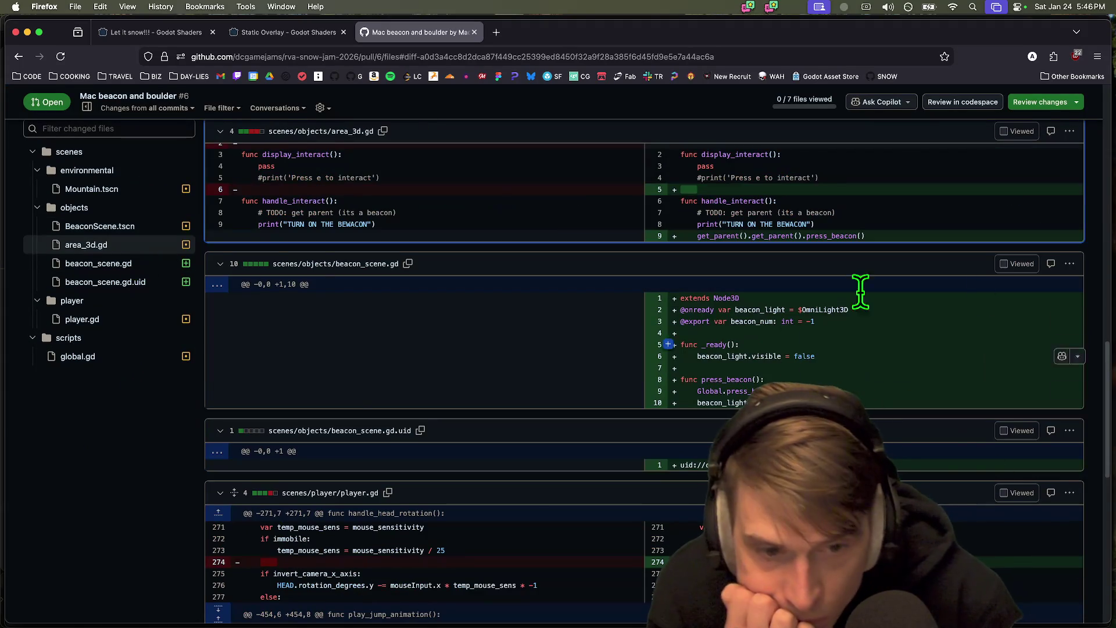
pyautogui.click(158, 276)
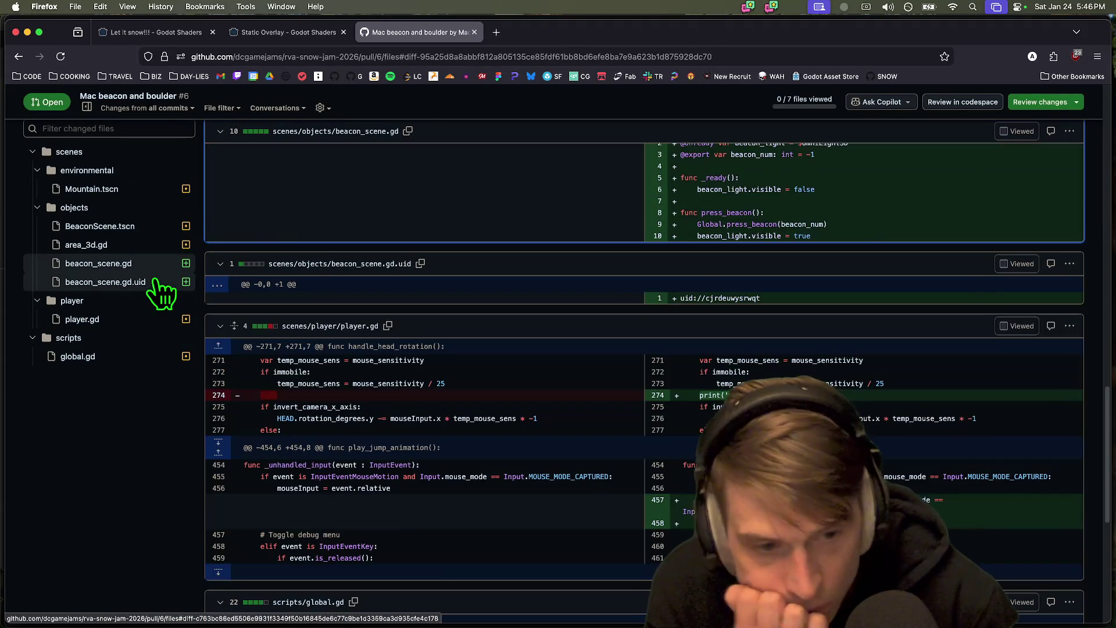
pyautogui.tripleClick(843, 394)
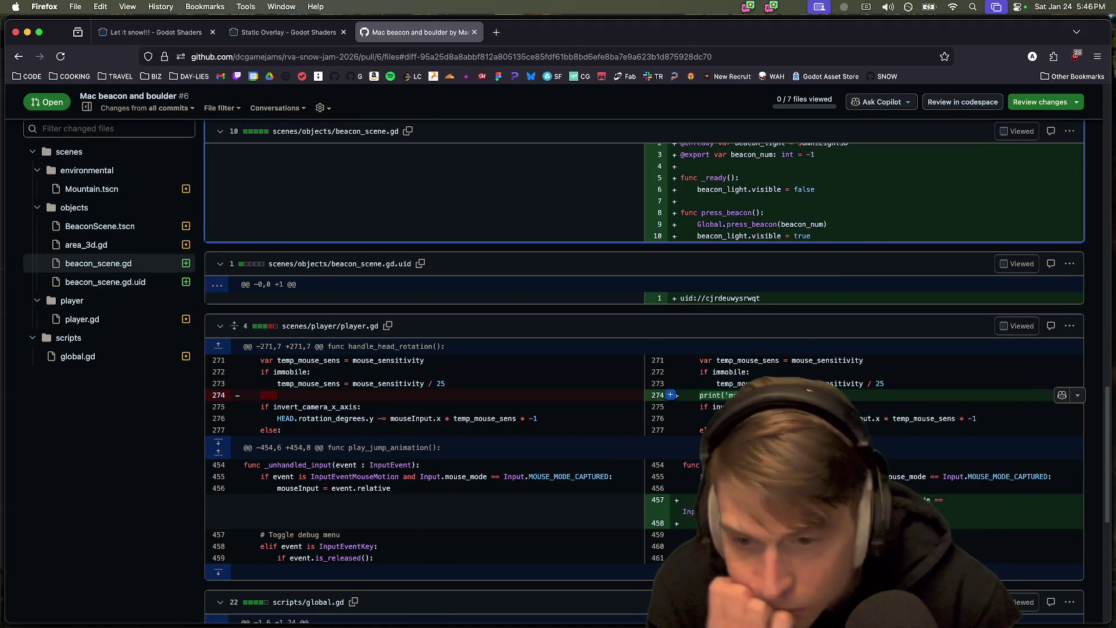
pyautogui.click(141, 319)
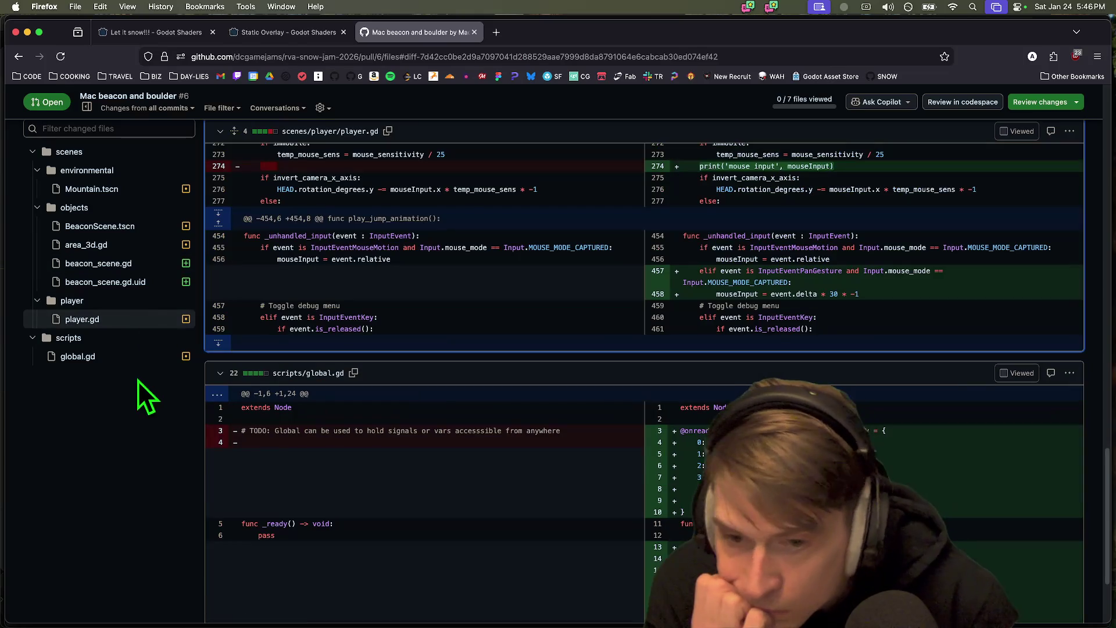
pyautogui.click(52, 357)
pyautogui.click(129, 189)
pyautogui.click(120, 153)
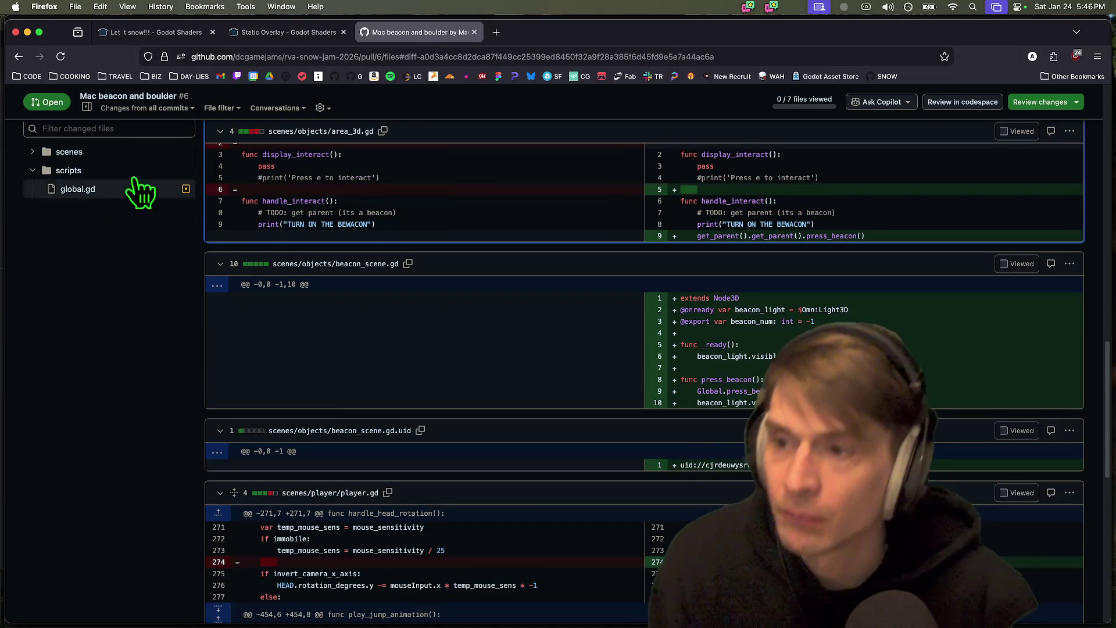
pyautogui.click(69, 152)
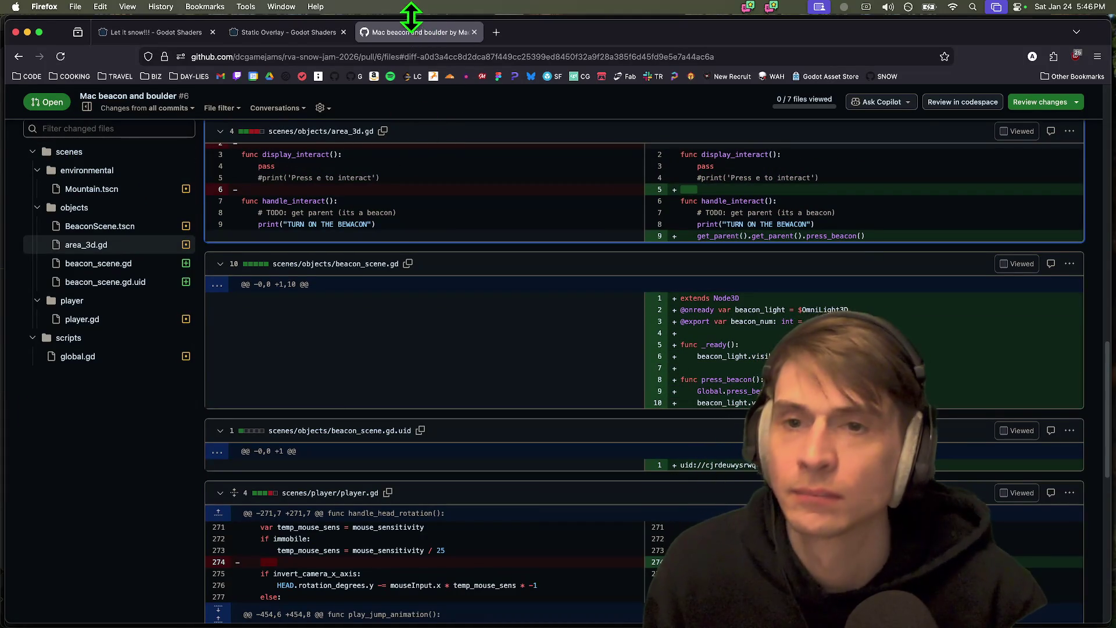
pyautogui.press('super+bracketleft')
pyautogui.scroll(3, 319, 249)
pyautogui.press('super+bracketleft')
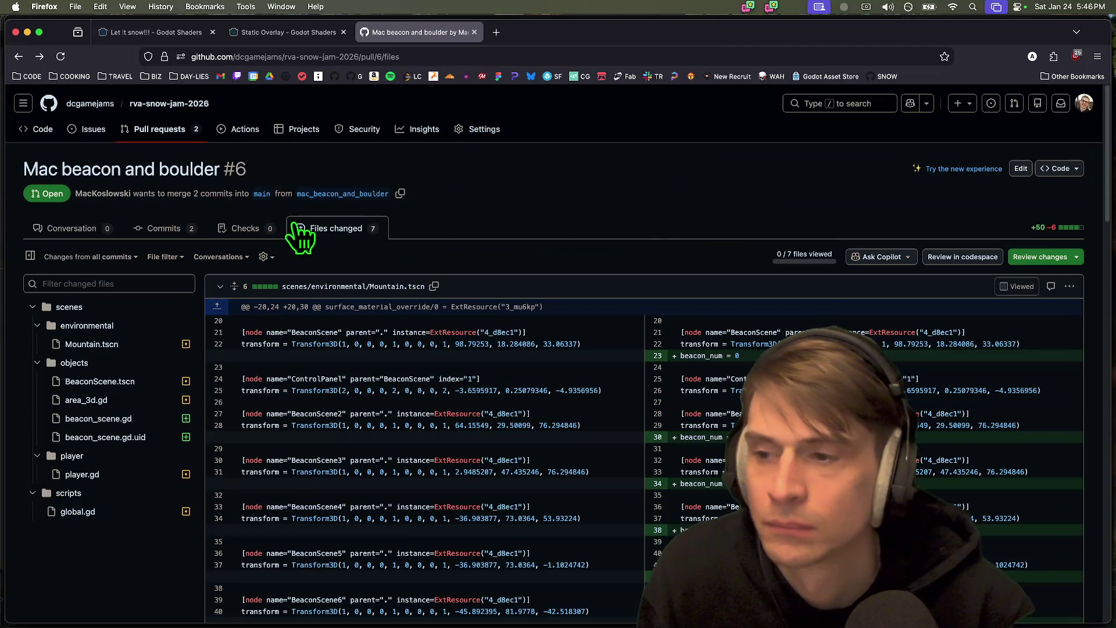
# - Return to the PR conversation and send 'Looks great. Merging' to the team on Discord
pyautogui.click(42, 220)
pyautogui.press('super+Tab')
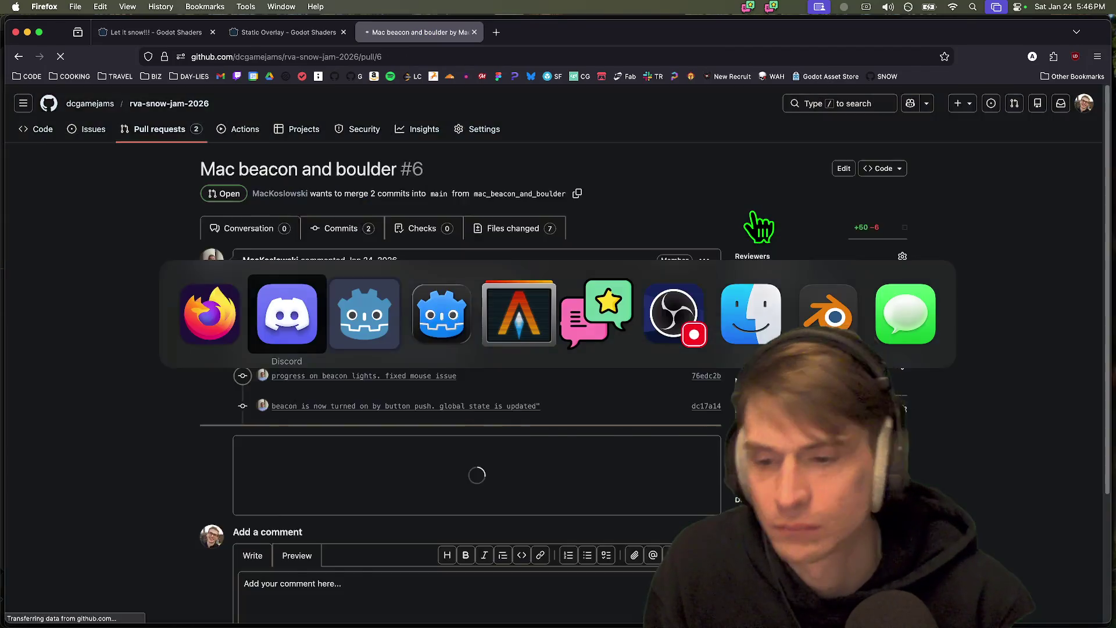
pyautogui.write('Looks great. Merging :m')
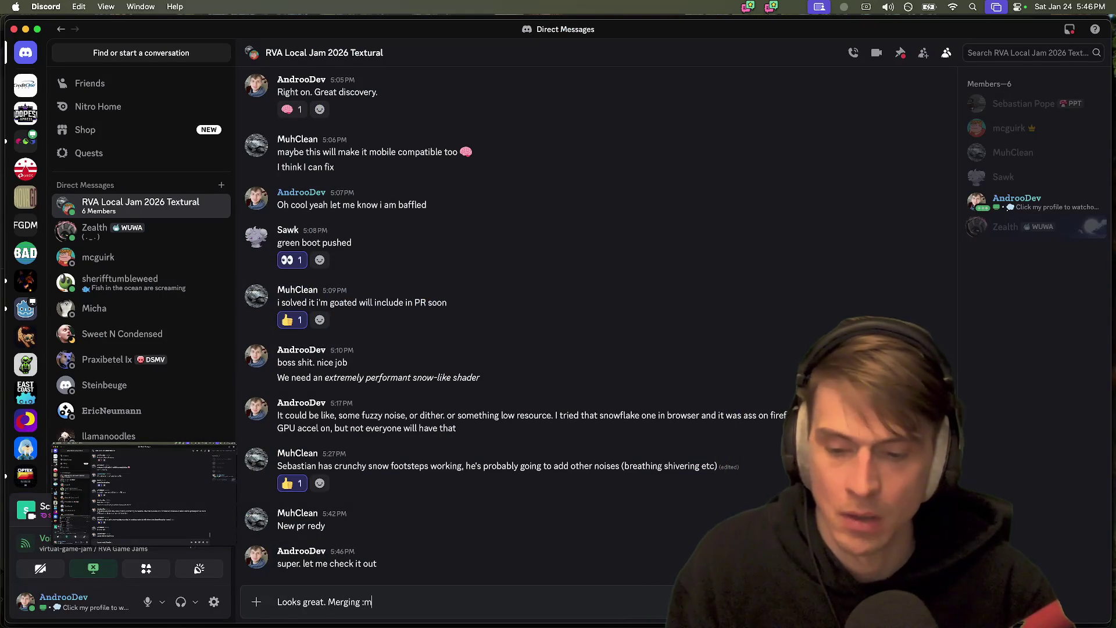
pyautogui.write('erg')
pyautogui.press('Return')
pyautogui.press('Return')
pyautogui.press('super+Tab')
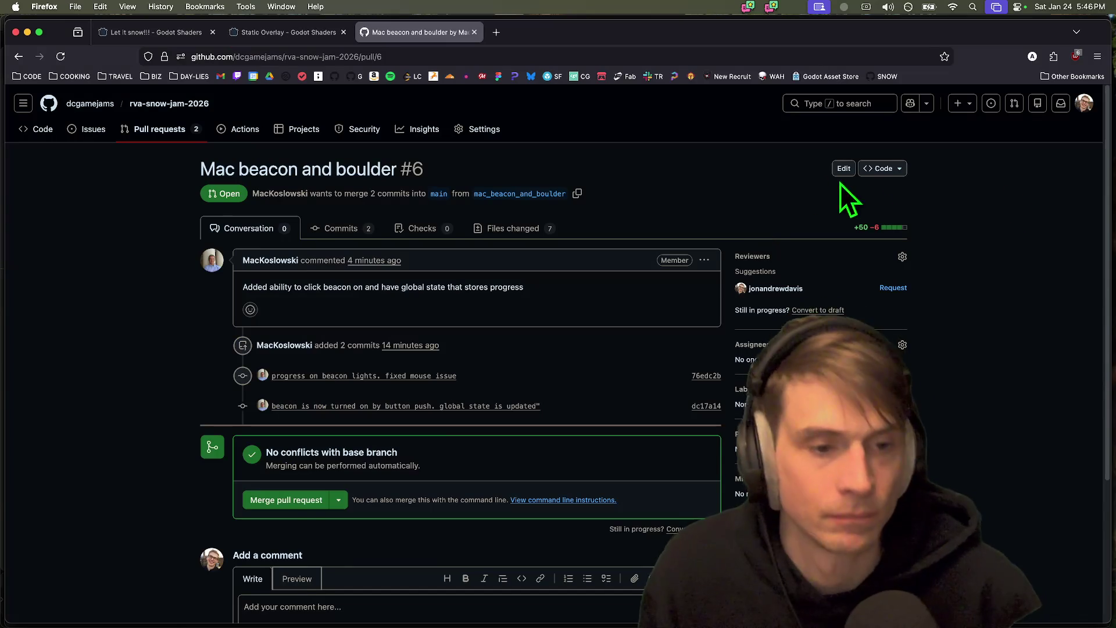
# - Merge the pull request, then copy the earlier git steps from the Discord chat
pyautogui.click(300, 501)
pyautogui.click(279, 484)
pyautogui.press('super+Tab')
pyautogui.scroll(20, 677, 462)
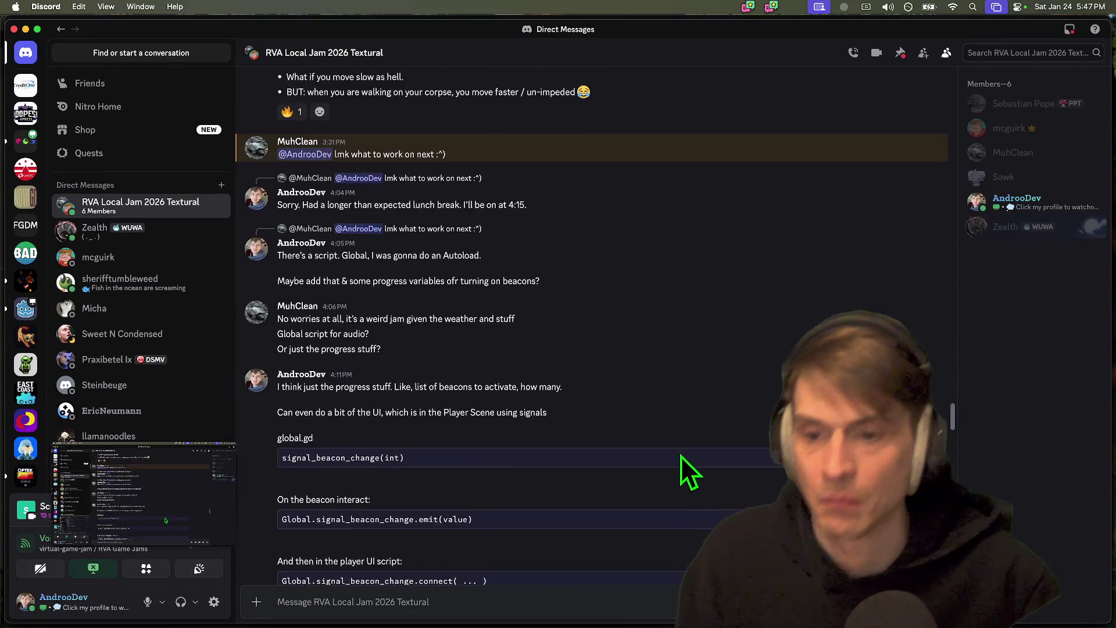
pyautogui.scroll(10, 682, 456)
pyautogui.moveTo(671, 480); pyautogui.dragTo(693, 398)
pyautogui.press('super+c')
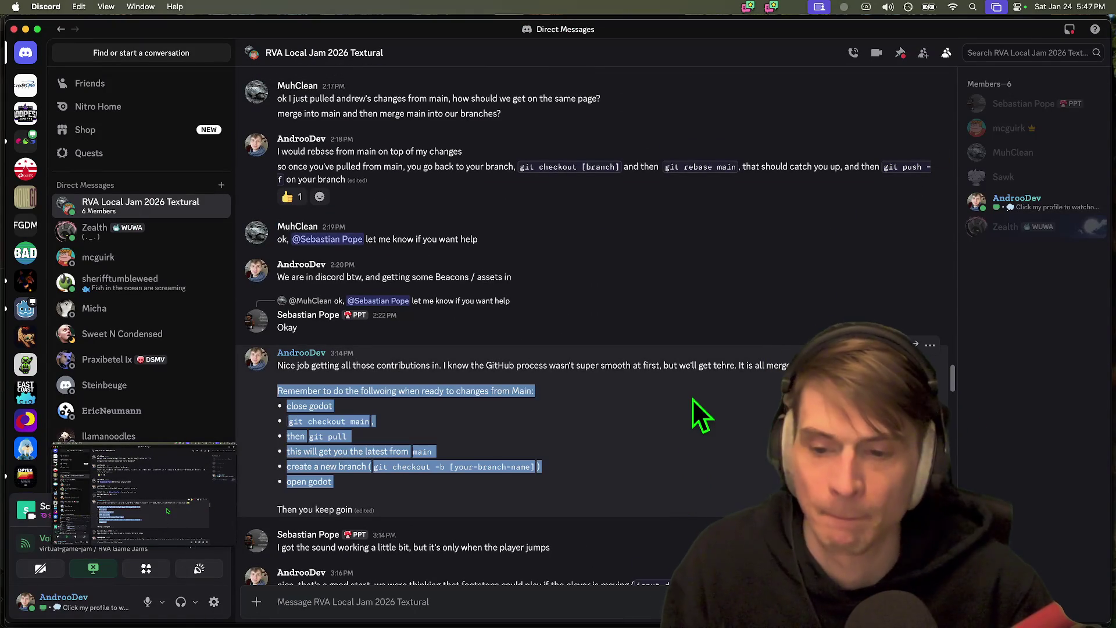
pyautogui.scroll(-20, 713, 399)
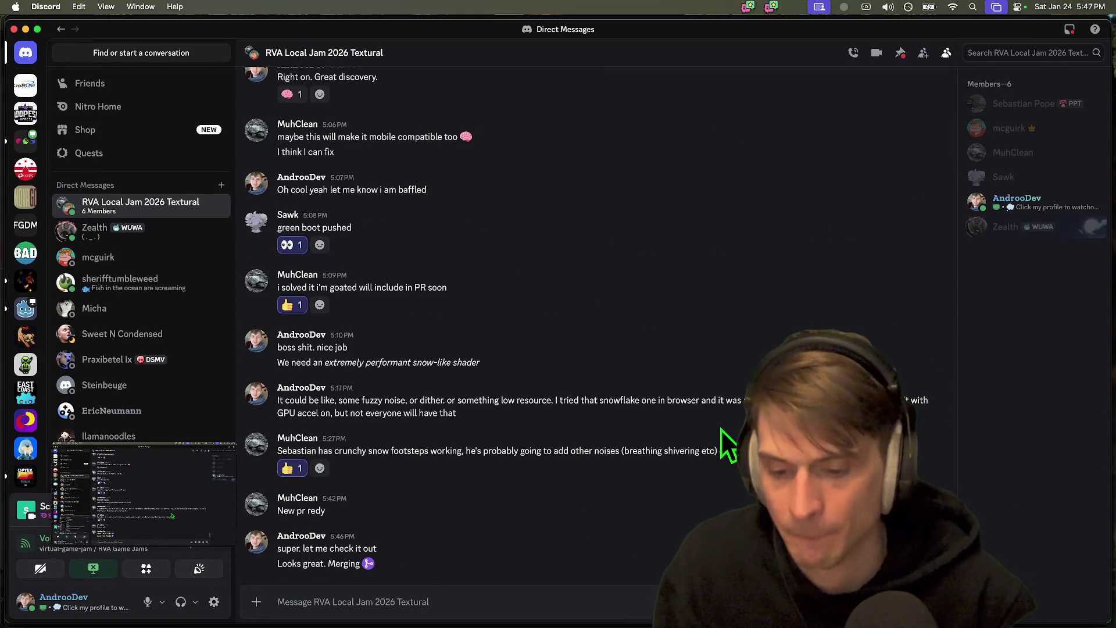
# - Draft a 'Follow steps:' message with the copied git steps pasted below it
pyautogui.write('Follow steps now')
pyautogui.press('BackSpace')
pyautogui.press('BackSpace')
pyautogui.press('BackSpace')
pyautogui.write(':')
pyautogui.hotkey('shift', 'Return')
pyautogui.press('super+v')
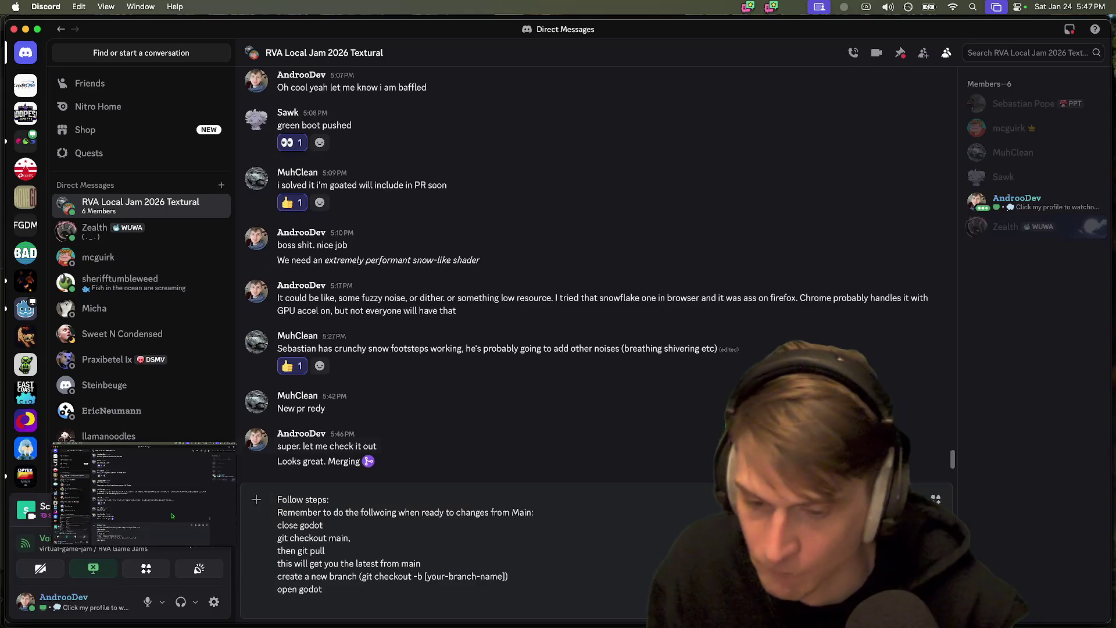
pyautogui.moveTo(500, 599)
pyautogui.mouseDown()
pyautogui.moveTo(455, 515)
pyautogui.moveTo(493, 583)
pyautogui.mouseUp()
pyautogui.tripleClick(460, 527)
pyautogui.press('Right')
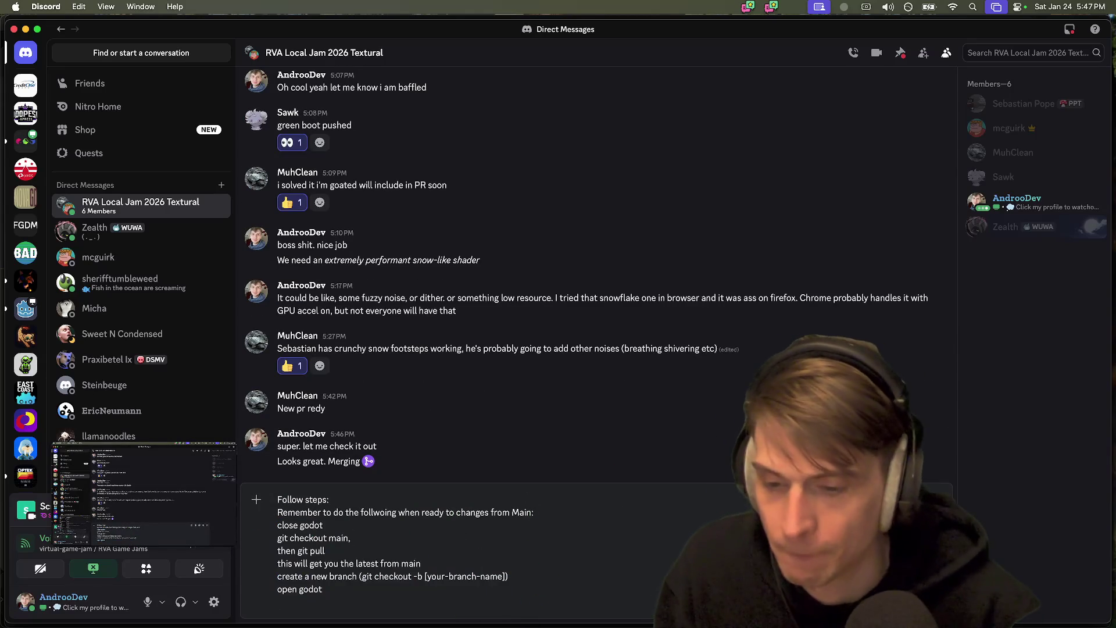
pyautogui.press('super+z')
pyautogui.press('super+z')
pyautogui.press('super+z')
pyautogui.press('super+z')
pyautogui.press('super+z')
pyautogui.press('super+z')
pyautogui.press('super+z')
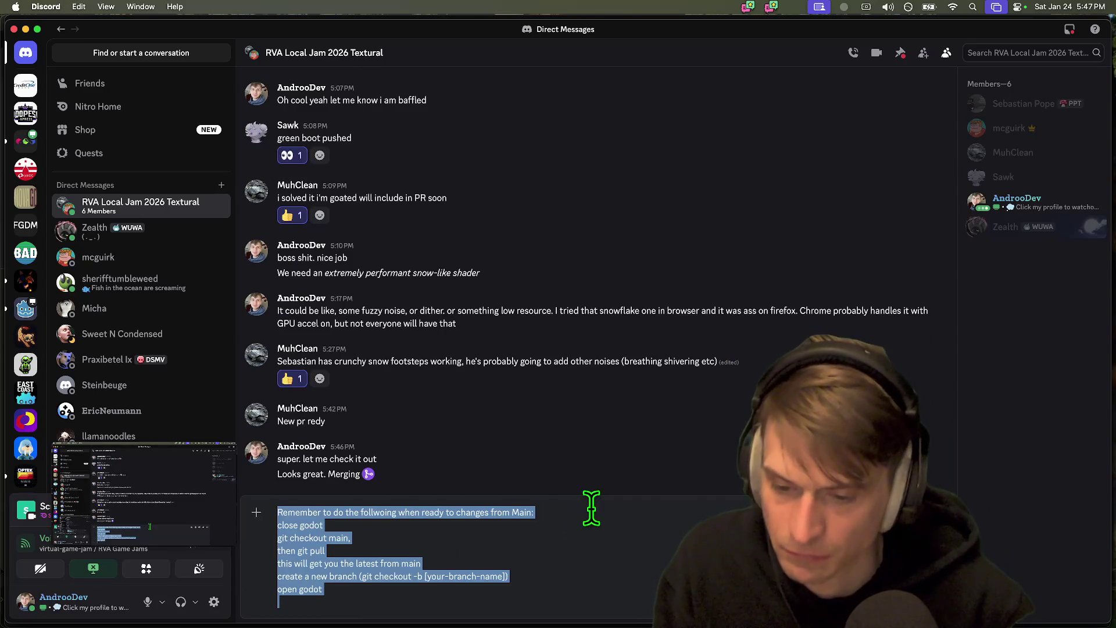
# - Retitle it 'Recommended steps now', format the steps as bullets, and send it
pyautogui.tripleClick(591, 508)
pyautogui.write('Recommended steps now: close godot')
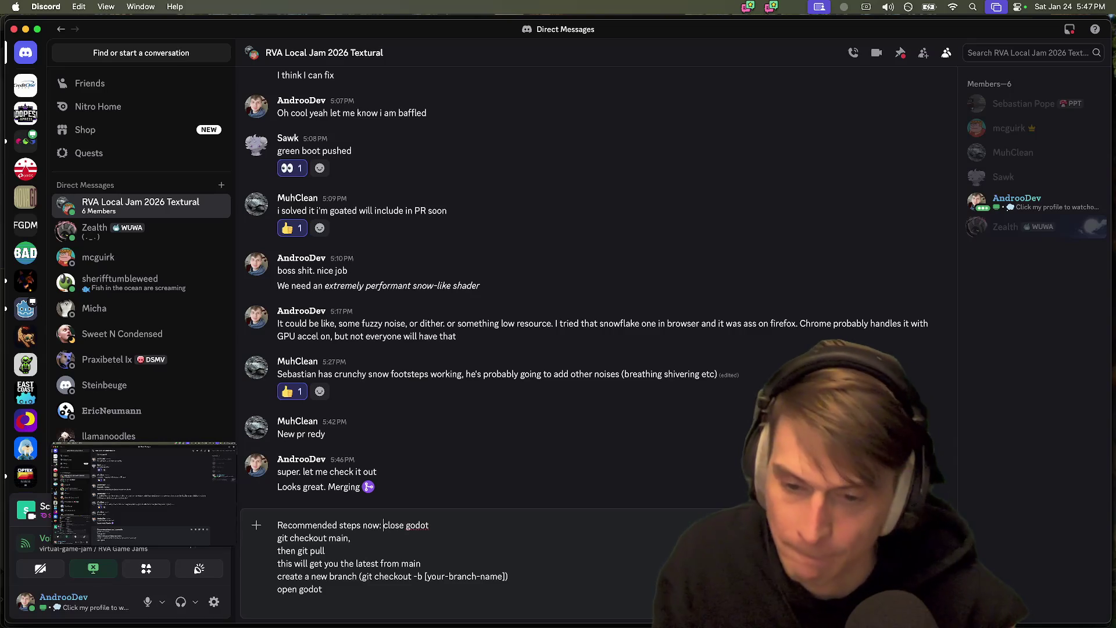
pyautogui.hotkey('shift', 'Return')
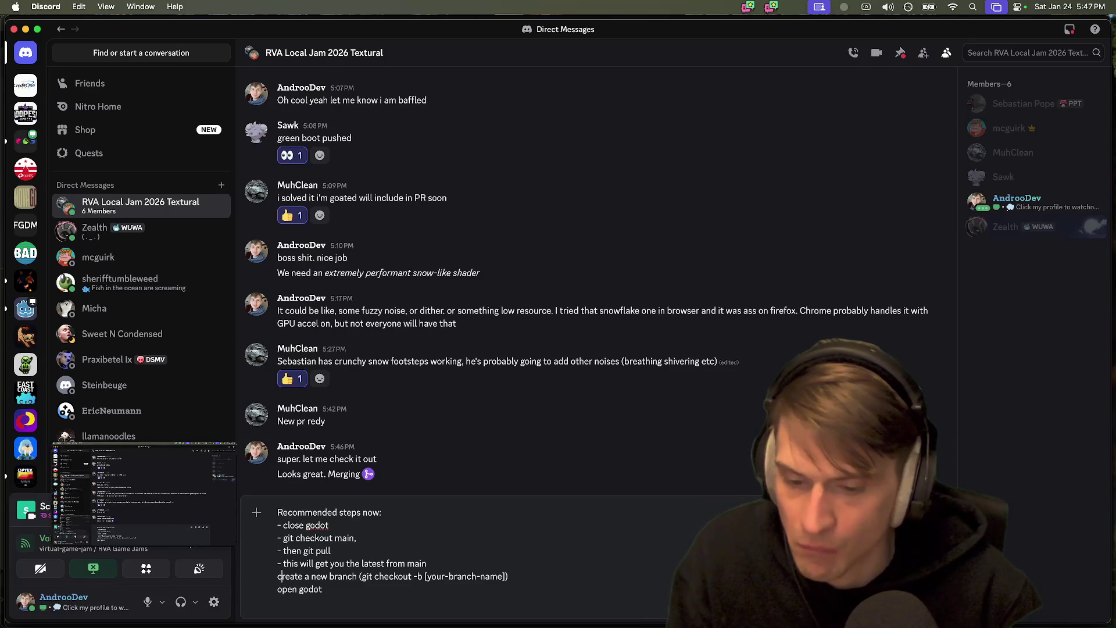
pyautogui.write('-')
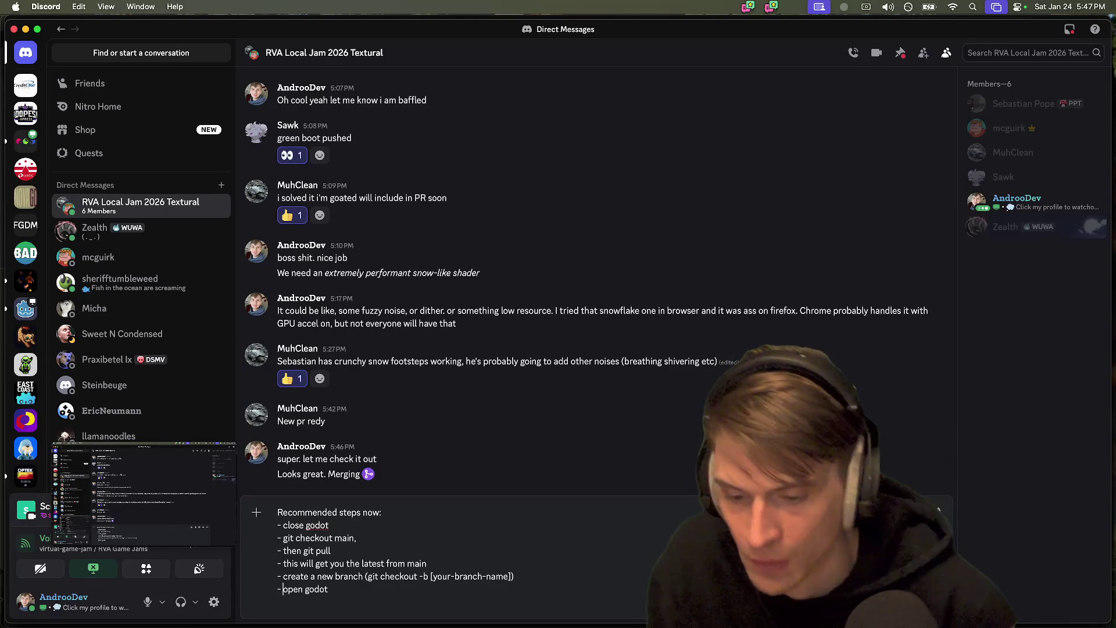
pyautogui.press('Return')
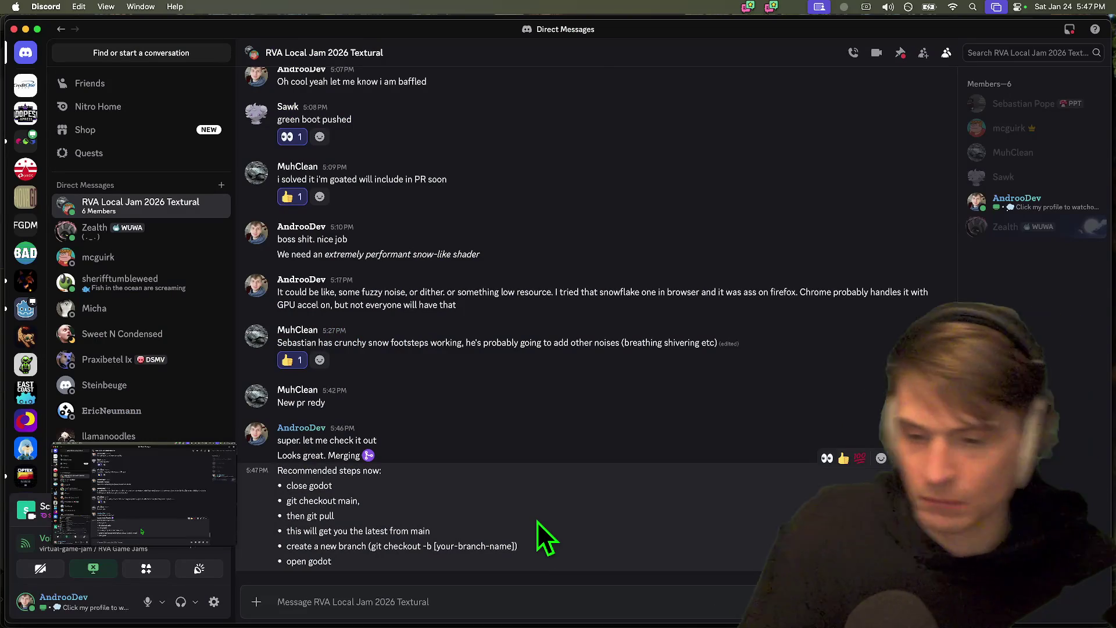
pyautogui.press('super+Tab')
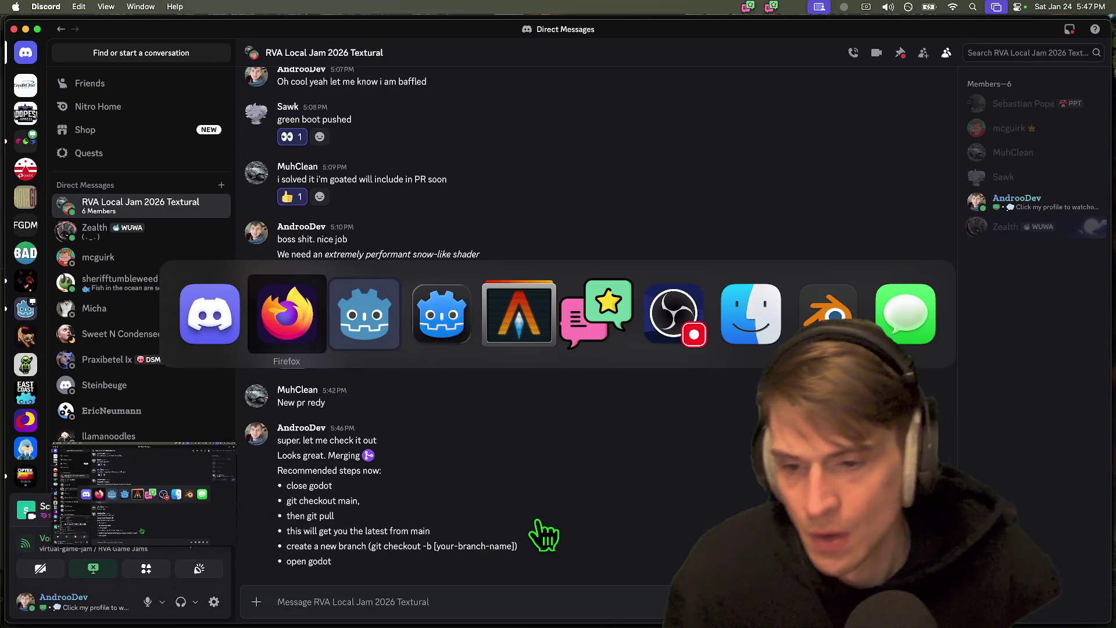
pyautogui.press('super+Tab')
pyautogui.press('super+Tab')
pyautogui.press('super+Tab')
# - Stop the web server, stage everything, commit as 'feat: corpose progress', and push
pyautogui.hotkey('ctrl', 'c')
pyautogui.write('g')
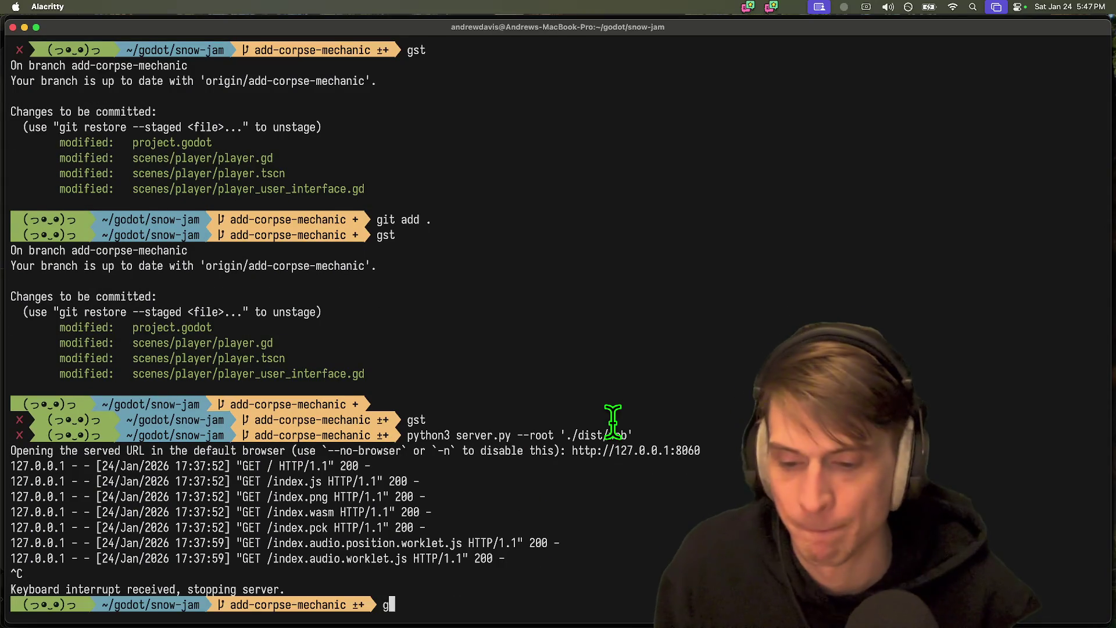
pyautogui.write('st')
pyautogui.press('Return')
pyautogui.write('git add .')
pyautogui.press('Return')
pyautogui.write("gcam 'feat:")
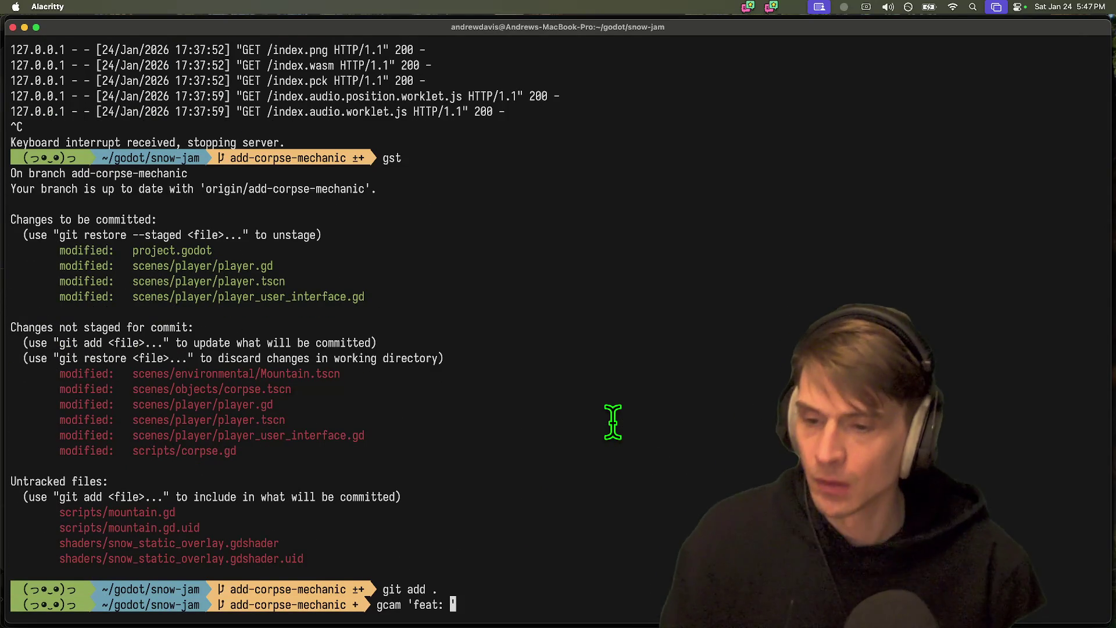
pyautogui.write("s'")
pyautogui.press('Return')
pyautogui.write('gi')
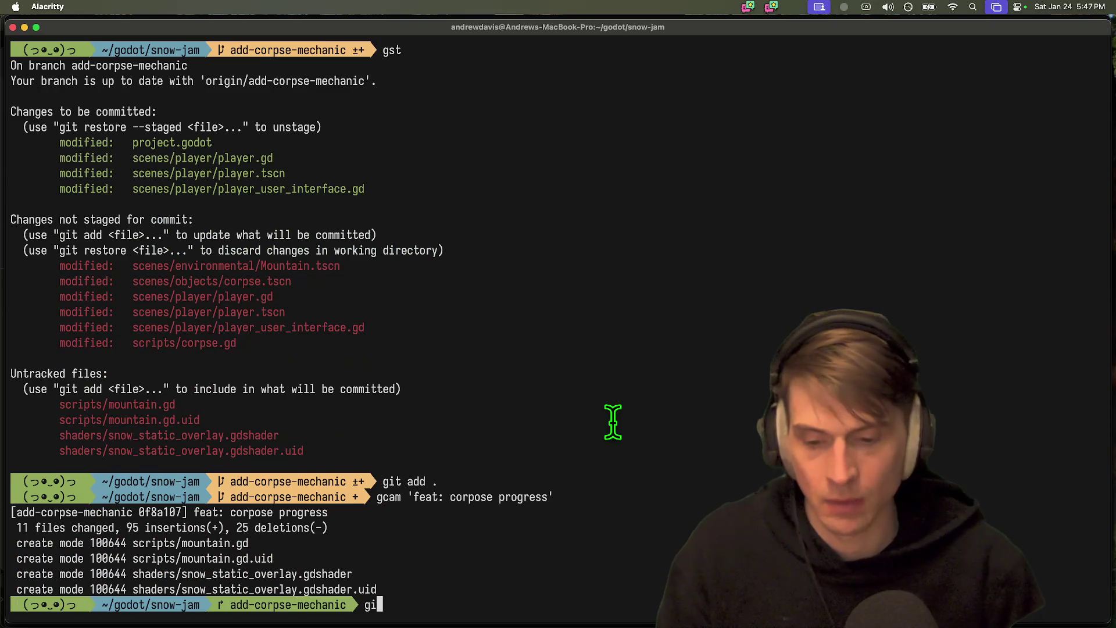
pyautogui.write('t push')
pyautogui.press('Return')
# - Check out main, reload the changed files in Godot, and pull the latest main
pyautogui.write('co main')
pyautogui.press('Return')
pyautogui.write('g')
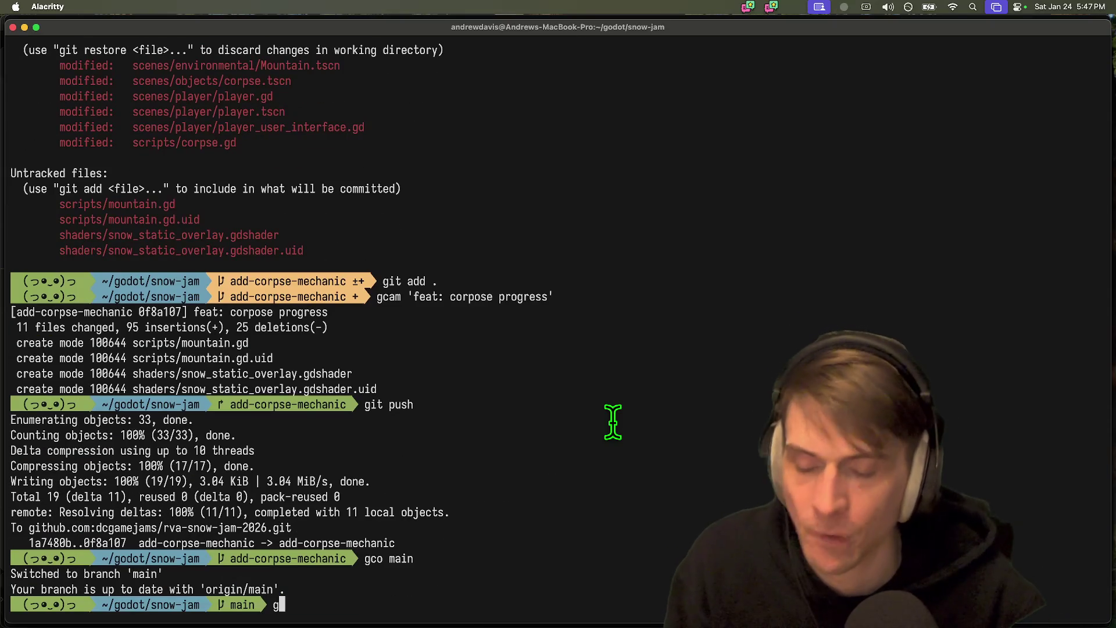
pyautogui.press('super+Tab')
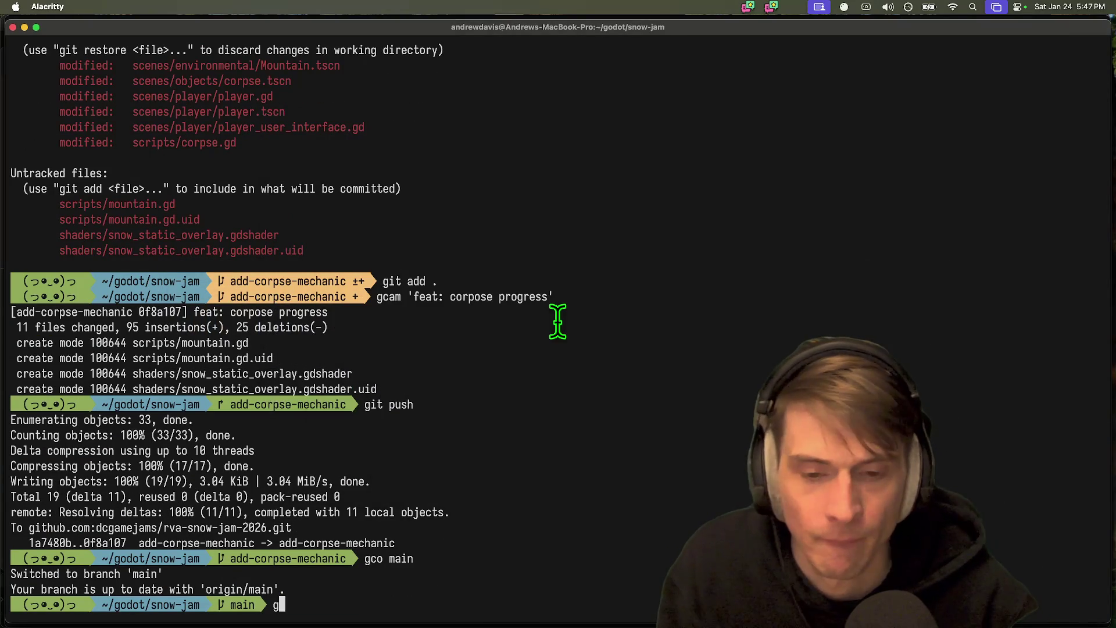
pyautogui.press('super+Tab')
pyautogui.click(557, 394)
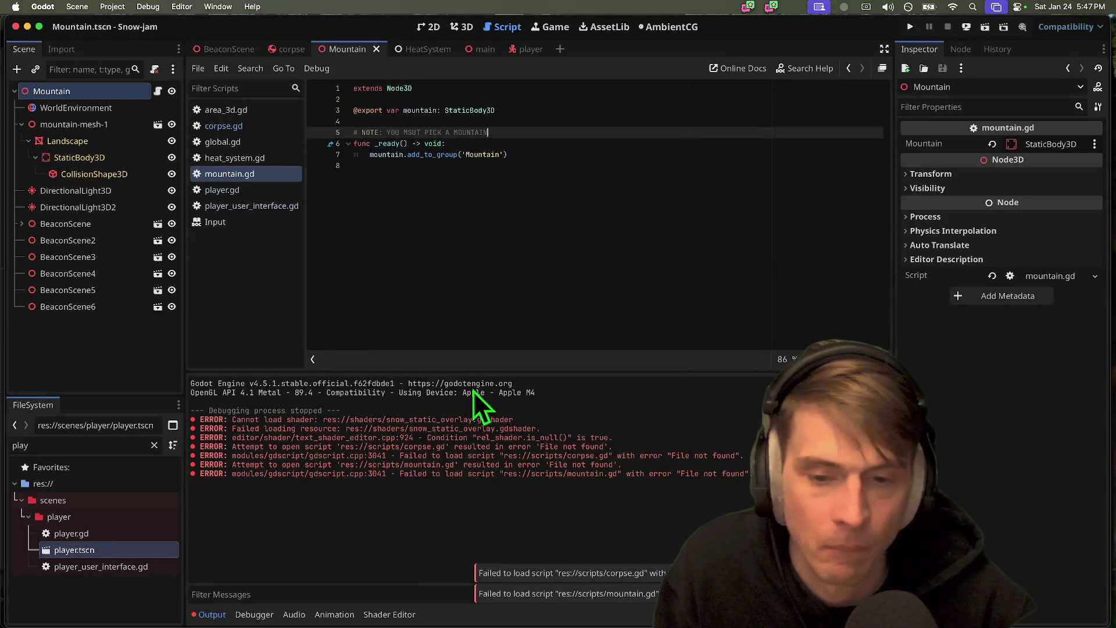
pyautogui.press('super+Tab')
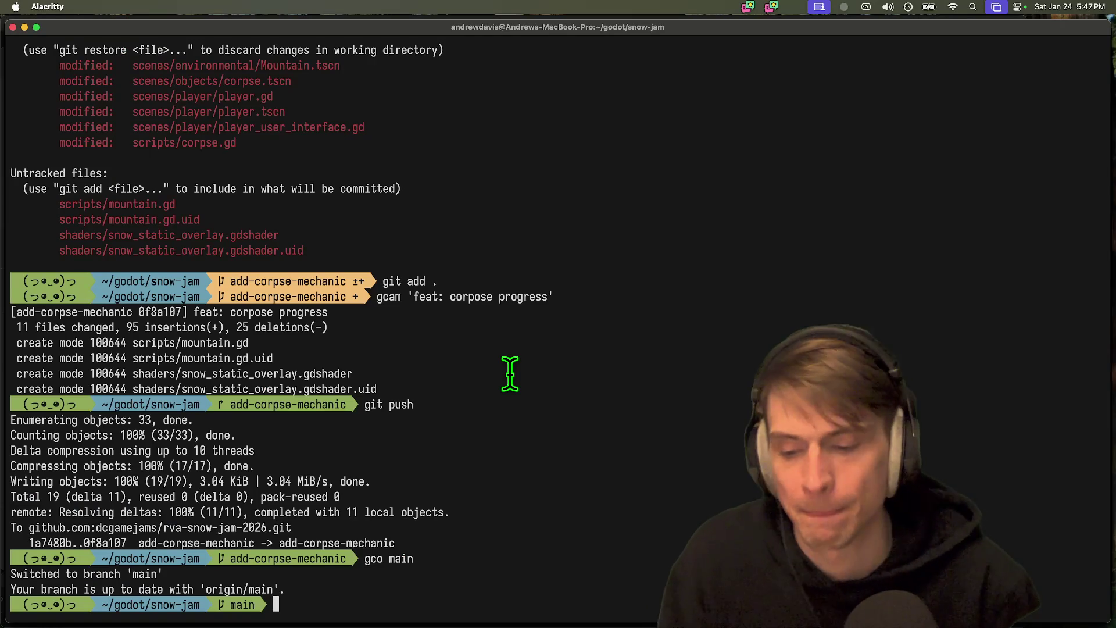
pyautogui.write('gst')
pyautogui.press('Return')
pyautogui.write('git pull')
pyautogui.press('Return')
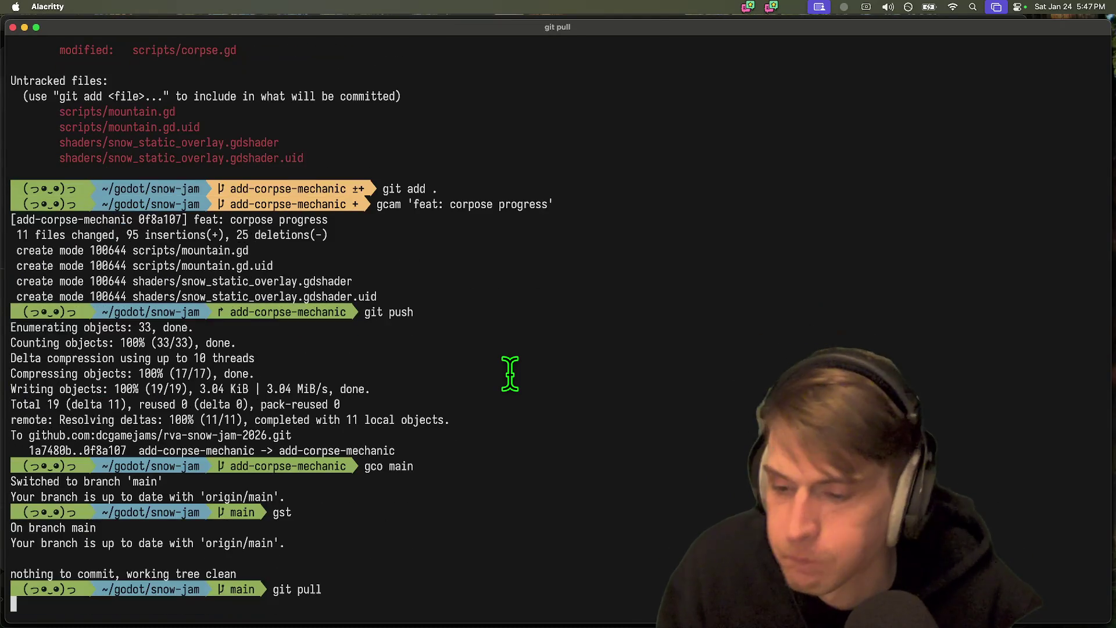
# - Relaunch Godot 4.5 and open the Snow-jam project
pyautogui.press('super+Tab')
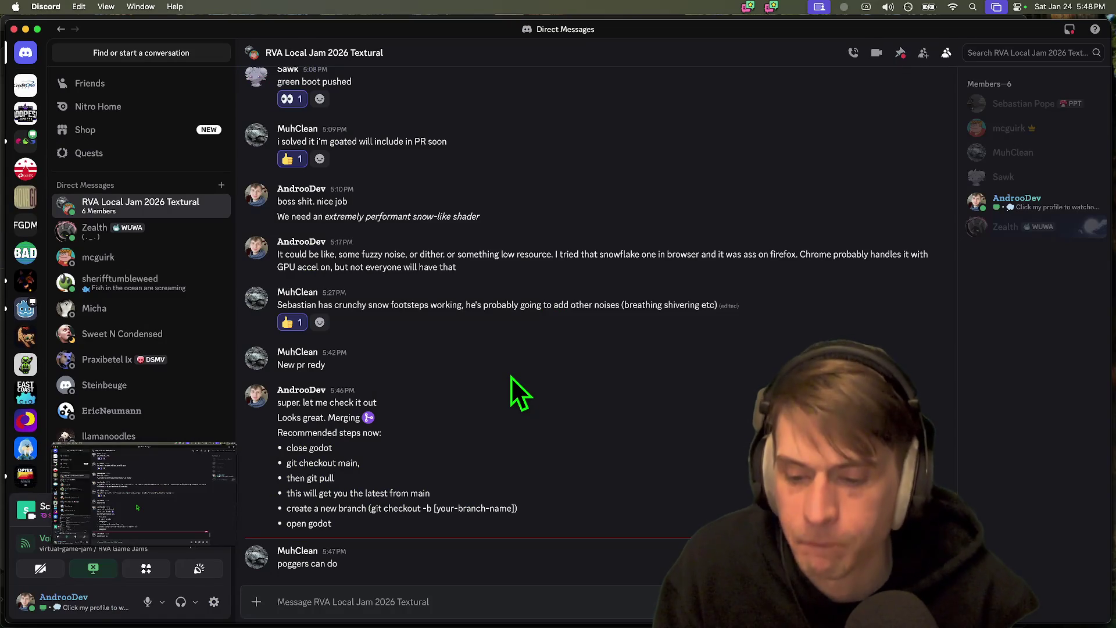
pyautogui.press('super+Tab')
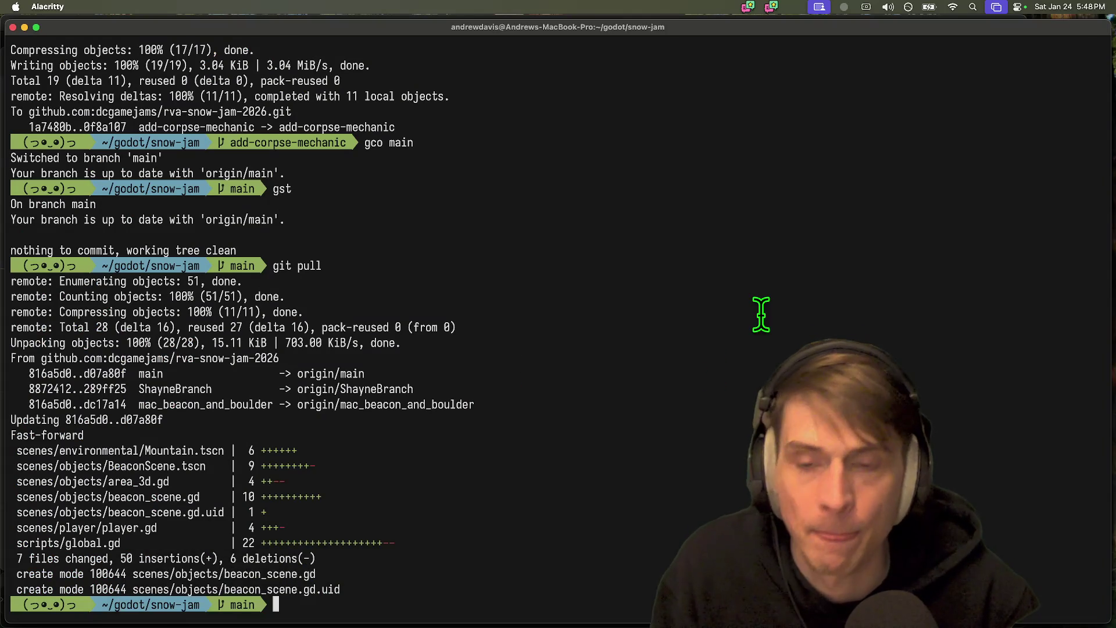
pyautogui.press('super+Tab')
pyautogui.press('super+Tab')
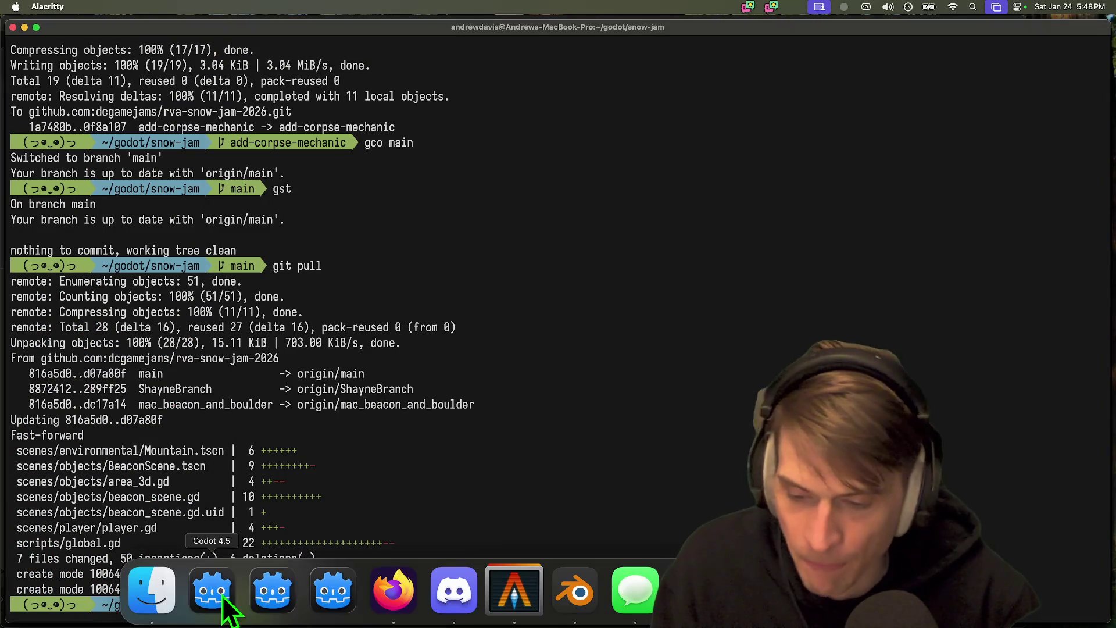
pyautogui.click(223, 602)
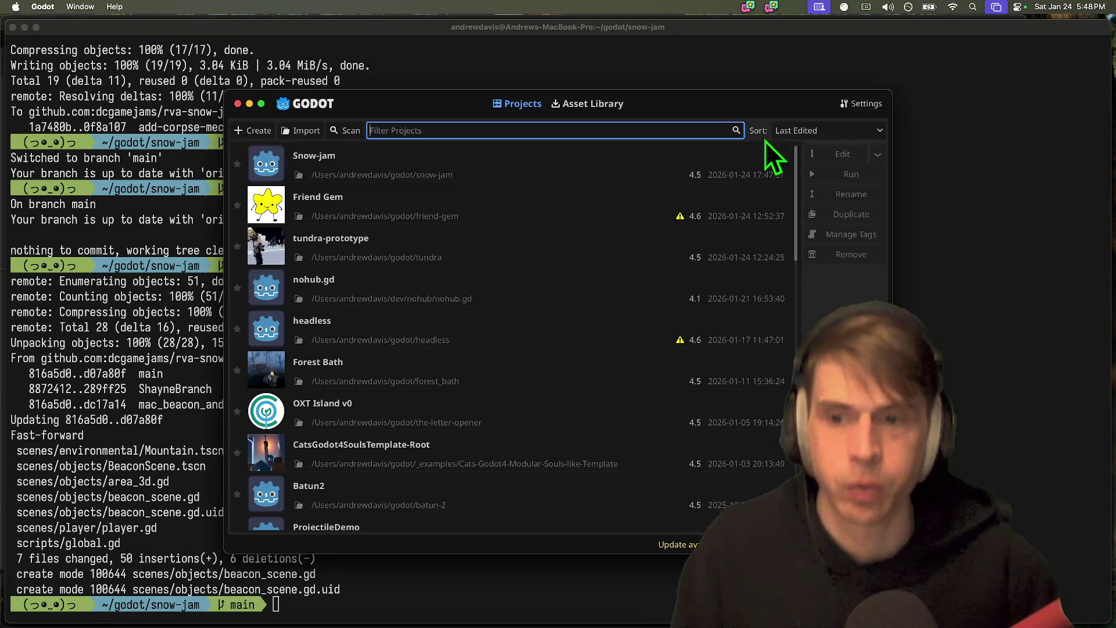
pyautogui.doubleClick(696, 168)
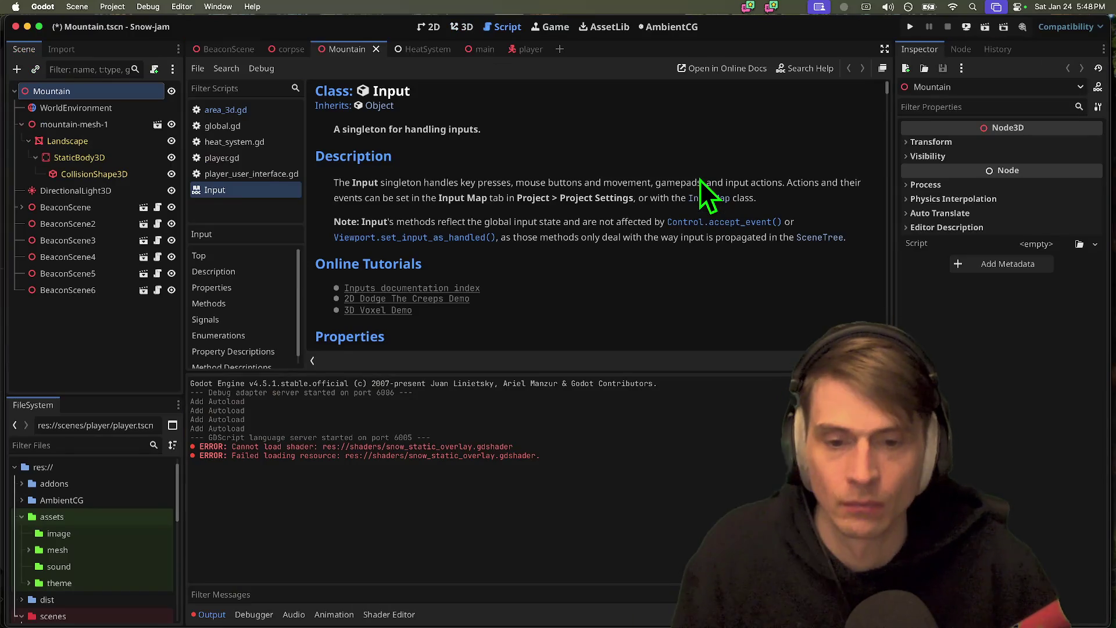
# - Inspect the autoload and shader errors and browse the HeatSystem, corpse and BeaconScene scenes
pyautogui.moveTo(618, 416); pyautogui.dragTo(623, 481)
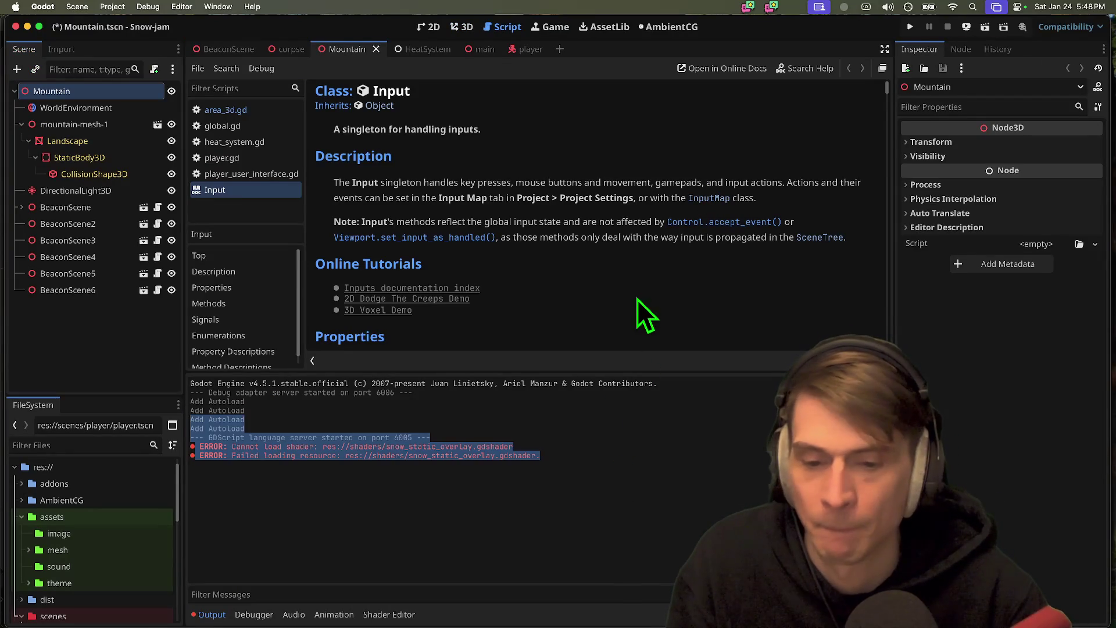
pyautogui.click(438, 51)
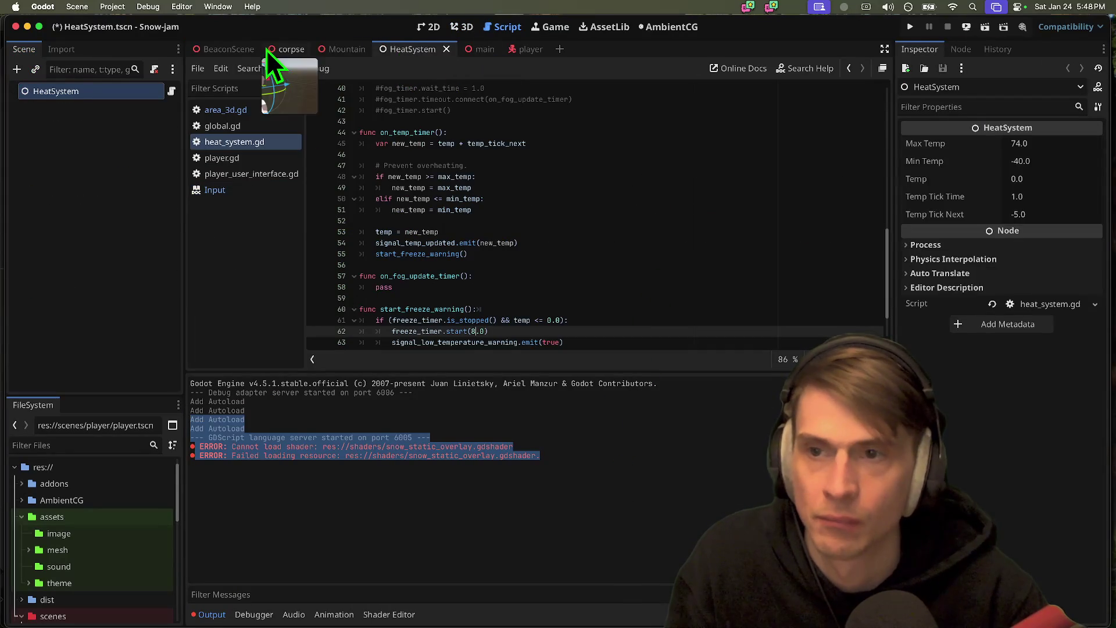
pyautogui.click(287, 50)
pyautogui.click(227, 50)
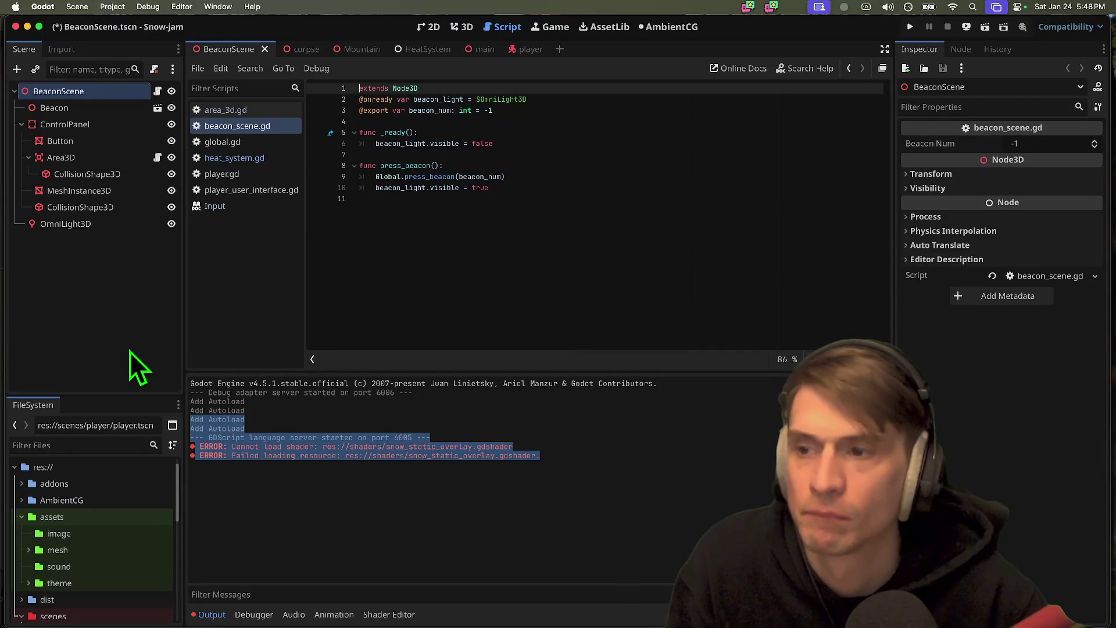
pyautogui.click(656, 274)
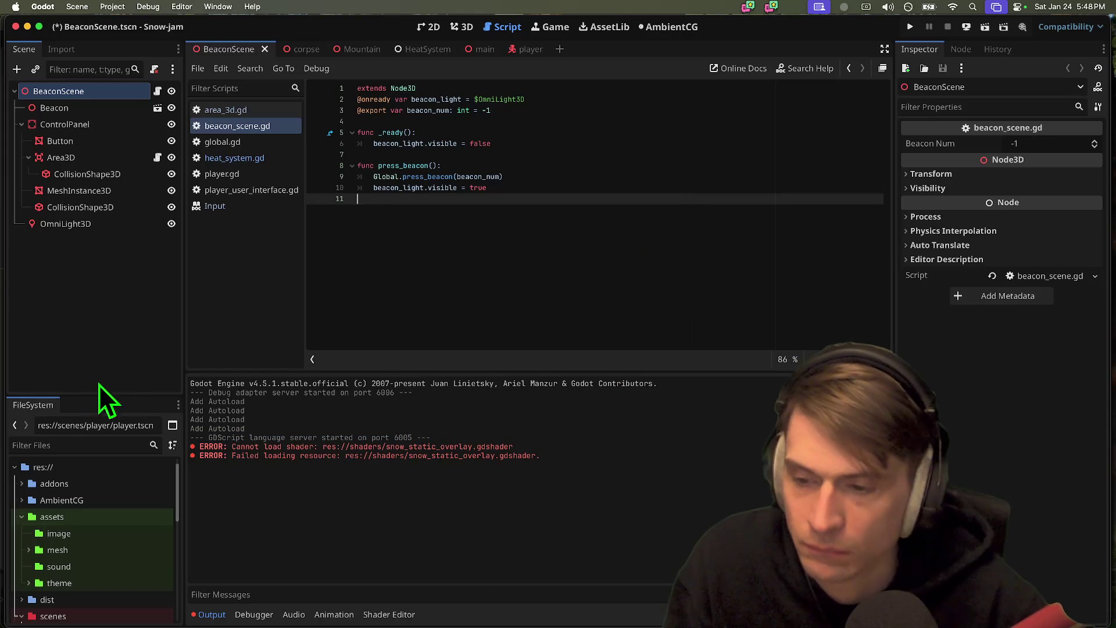
pyautogui.moveTo(91, 397); pyautogui.dragTo(115, 324)
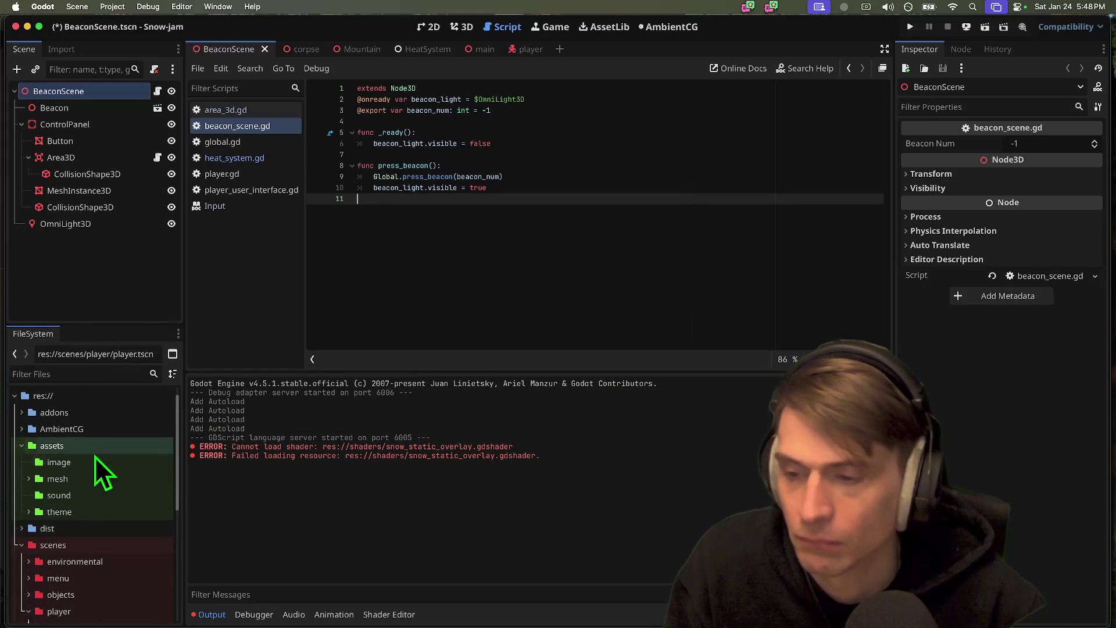
# - Collapse the Output panel, run and stop the game, then return to the terminal
pyautogui.click(212, 615)
pyautogui.press('super+b')
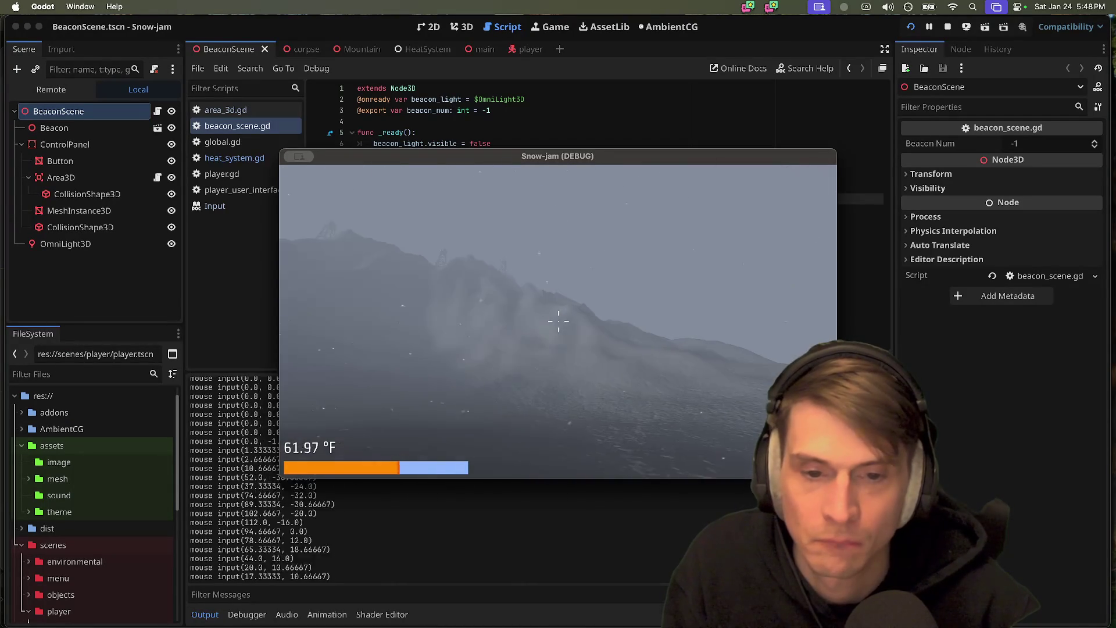
pyautogui.press('super+period')
pyautogui.press('super+Tab')
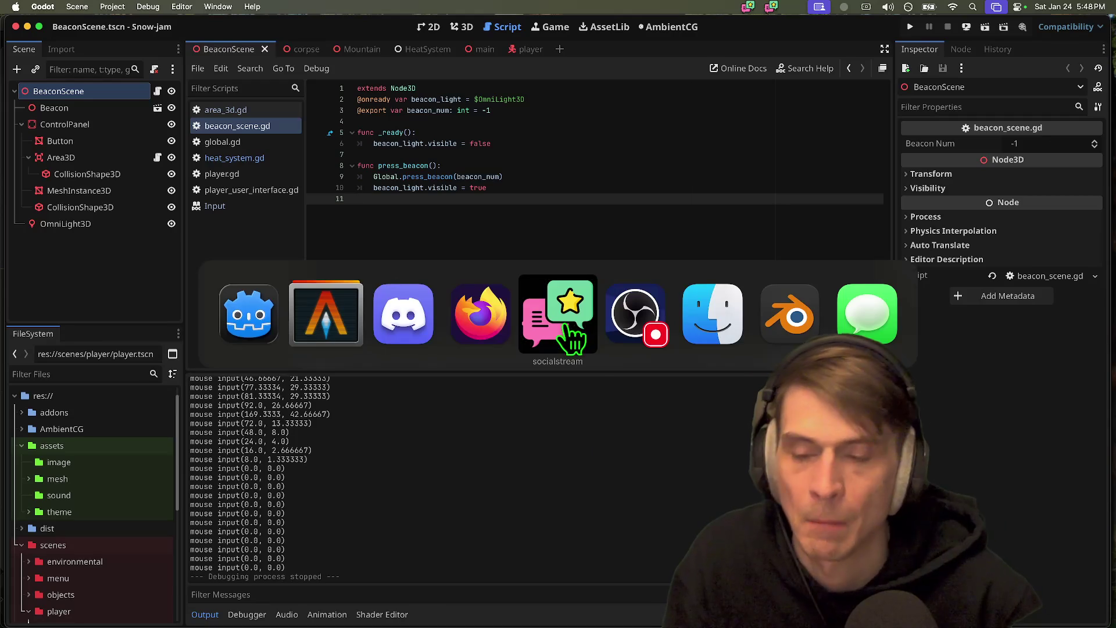
pyautogui.hotkey('ctrl', 'c')
# - Check out add-corpse-mechanic, check its status, and pull its latest changes
pyautogui.write('gco add-corpse-mechanic')
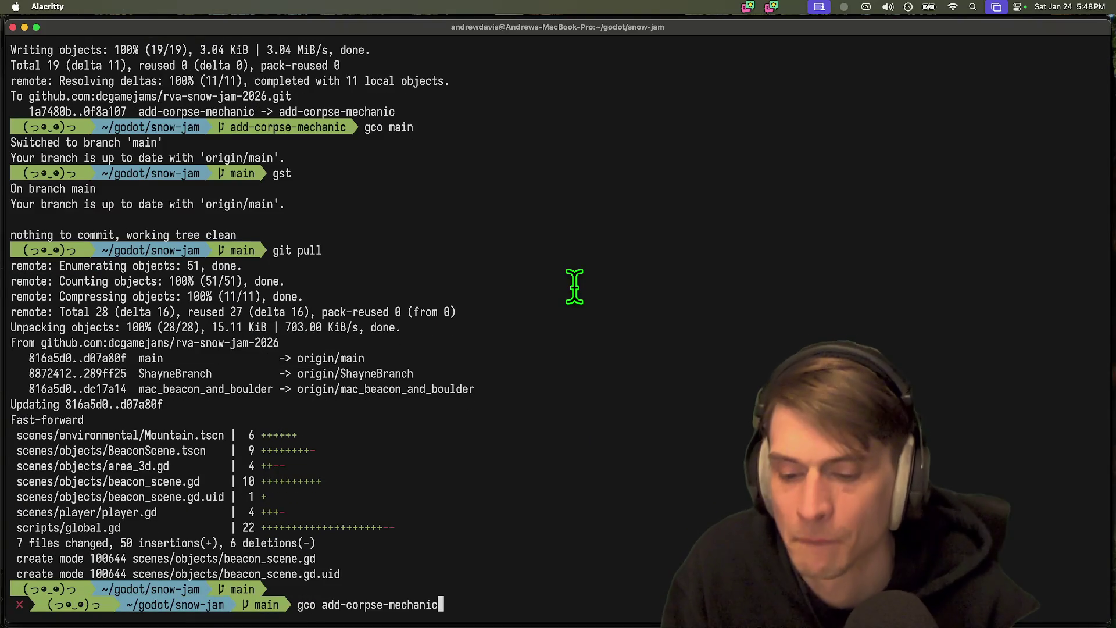
pyautogui.press('Return')
pyautogui.write('gst')
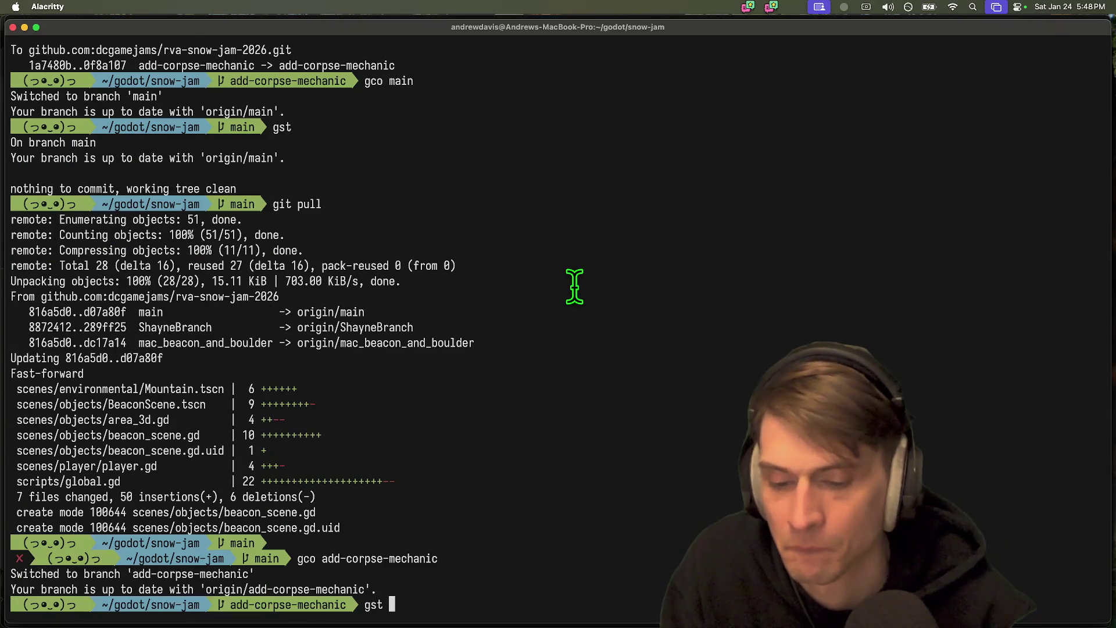
pyautogui.press('Return')
pyautogui.write('git pull')
pyautogui.press('Return')
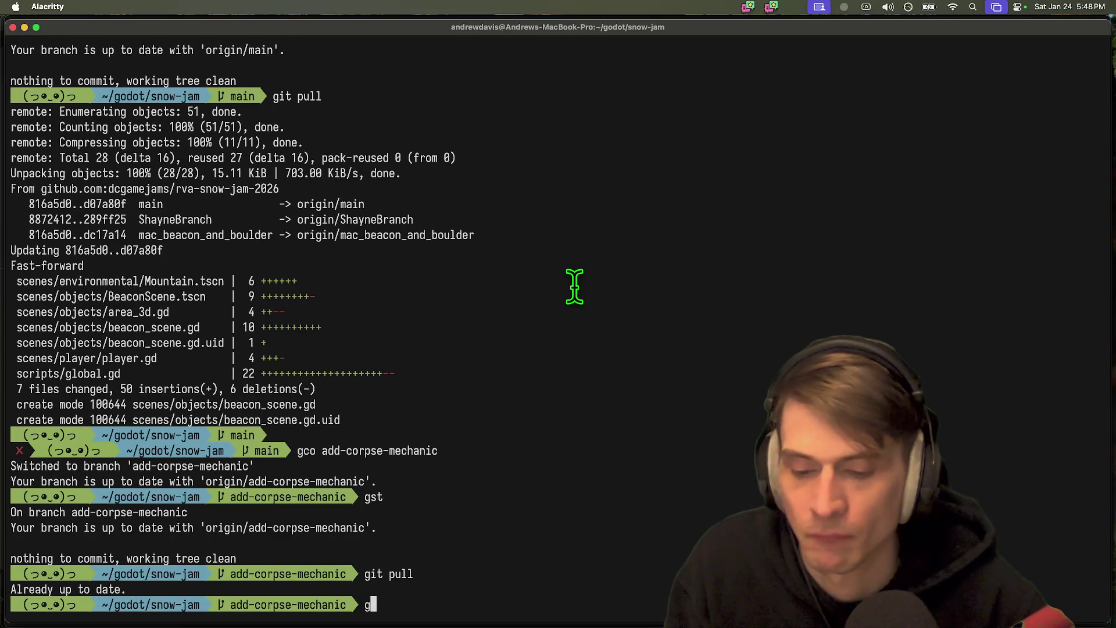
# - Reload the project files changed on disk in Godot
pyautogui.press('super+Tab')
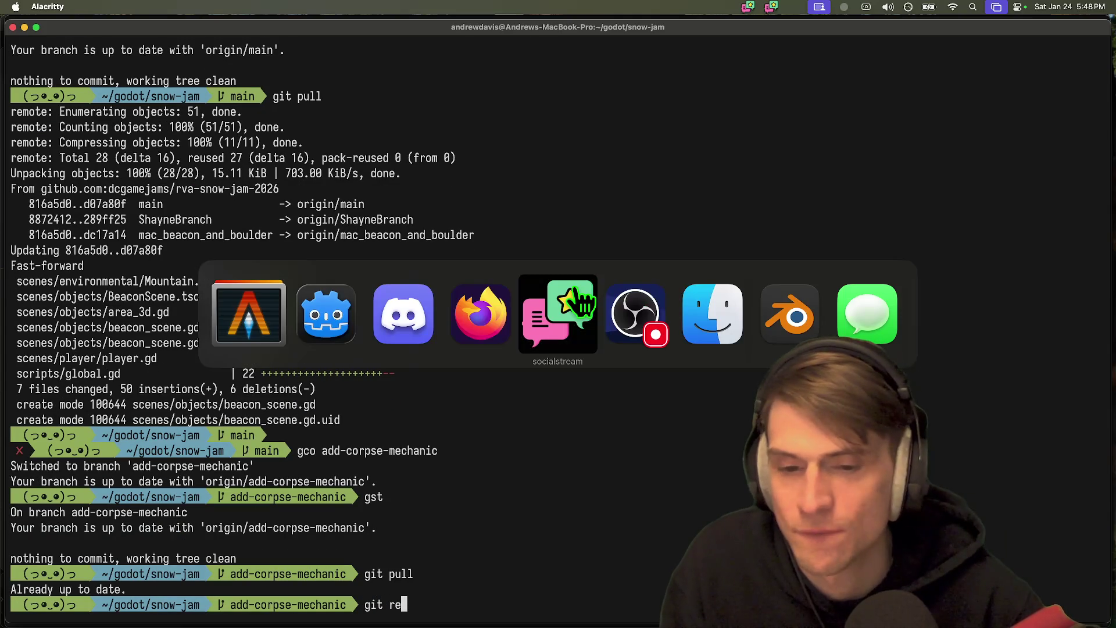
pyautogui.press('super+Tab')
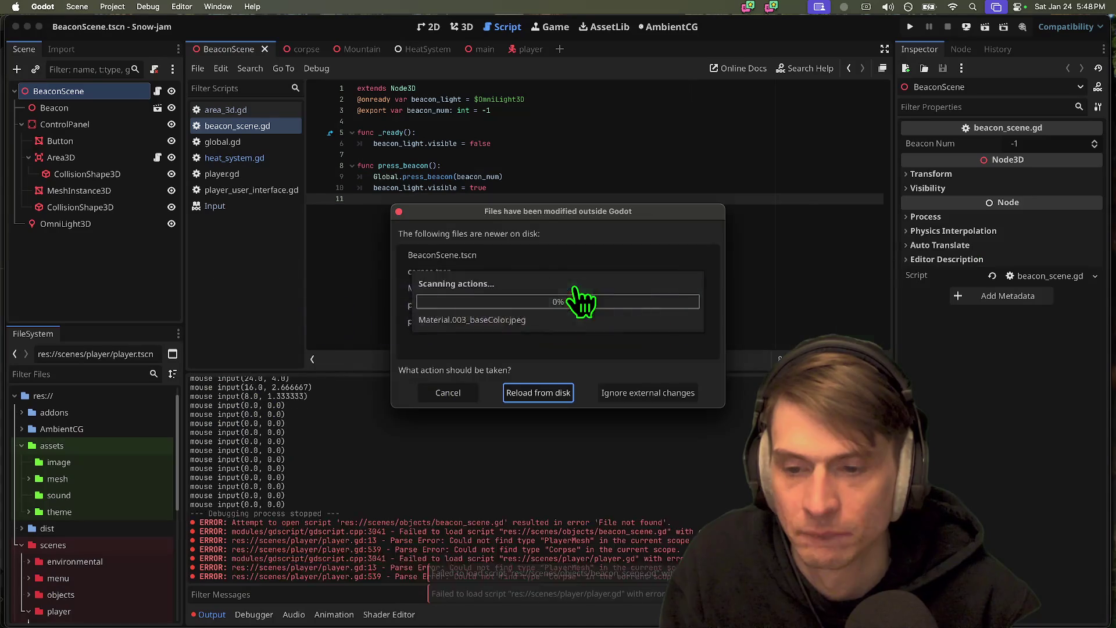
pyautogui.press('Return')
pyautogui.press('super+Tab')
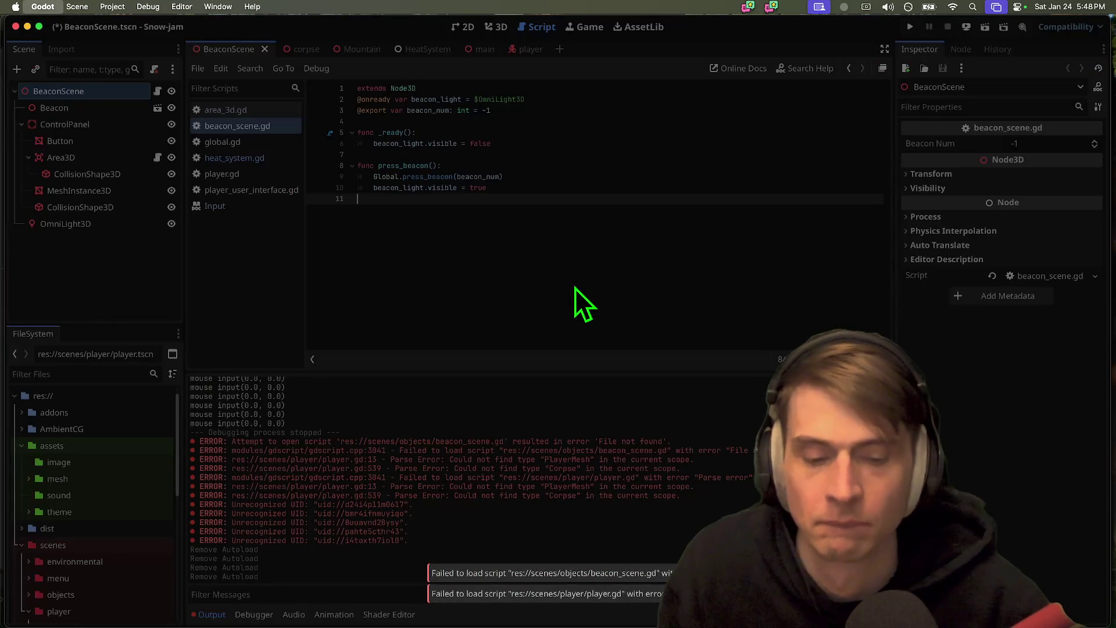
pyautogui.press('super+Tab')
pyautogui.press('super+Tab')
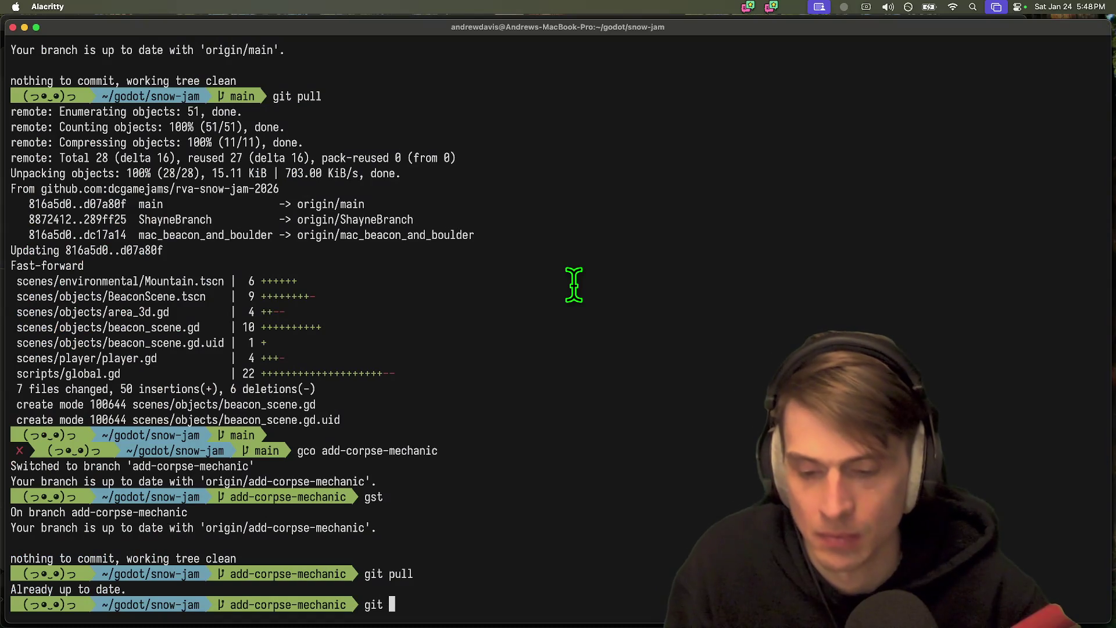
pyautogui.press('super+Tab')
pyautogui.press('super+Tab')
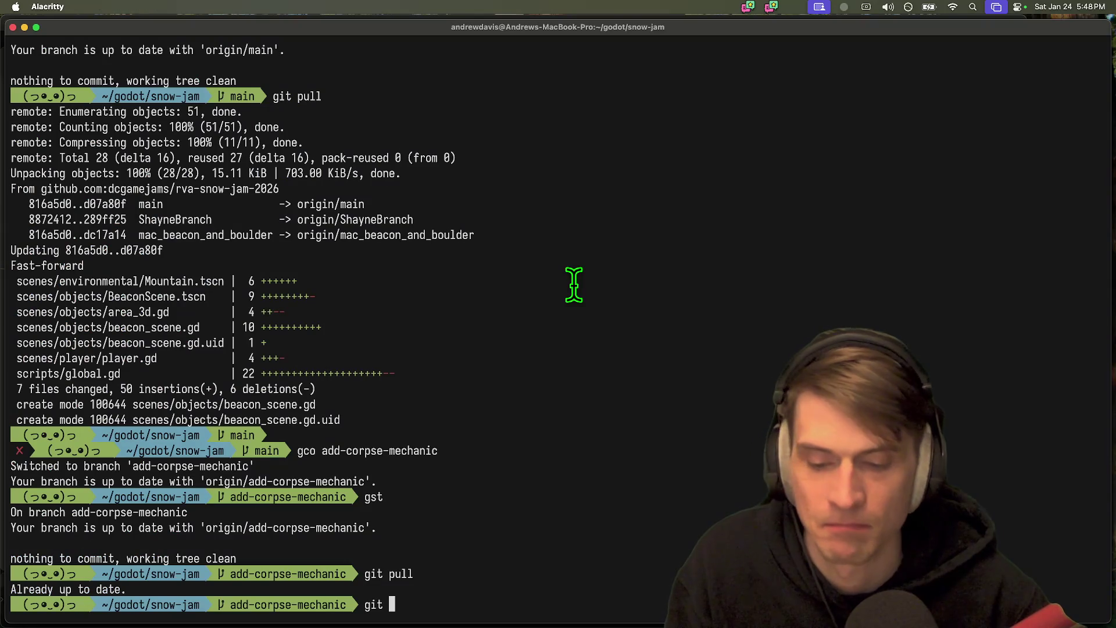
# - Rebase add-corpse-mechanic onto main and relaunch the Godot editor
pyautogui.write('in')
pyautogui.press('Return')
pyautogui.write('git pul')
pyautogui.press('Return')
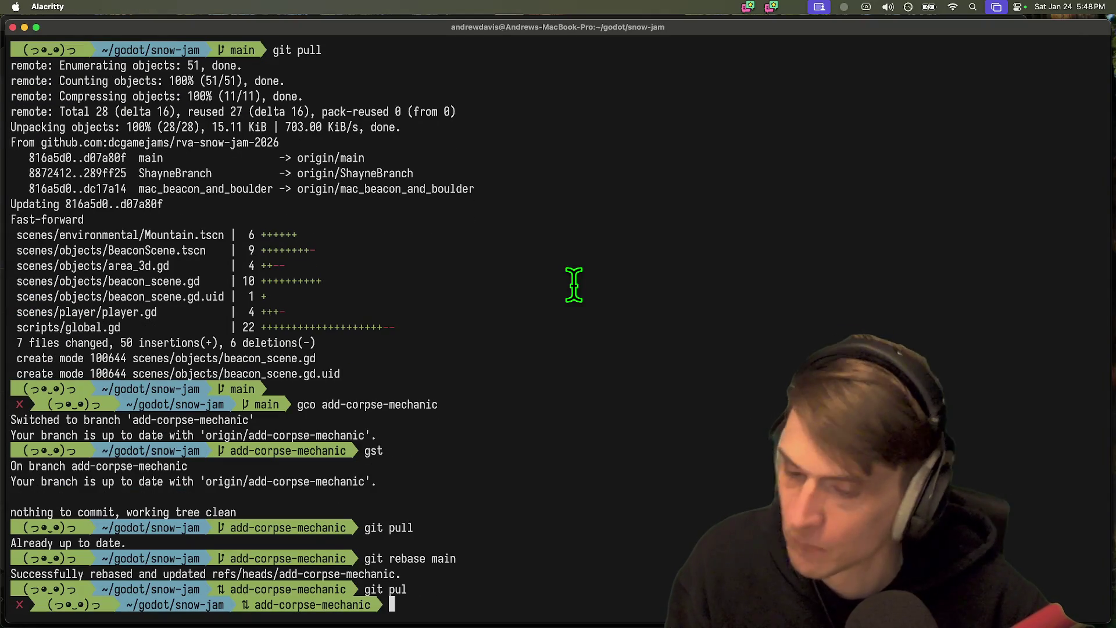
pyautogui.press('super+Tab')
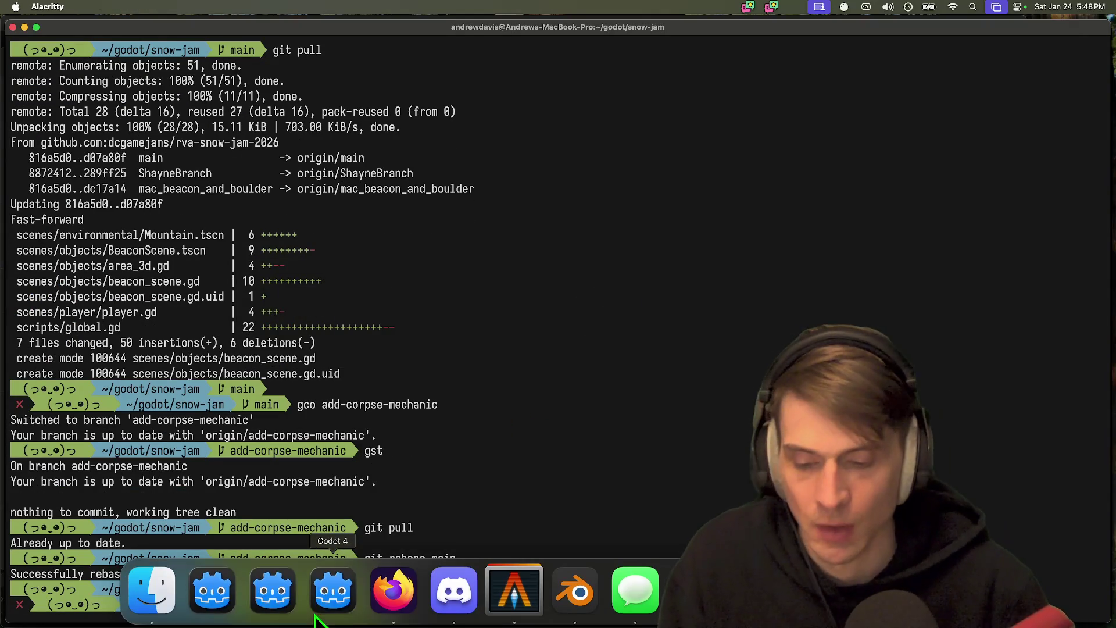
pyautogui.click(327, 612)
pyautogui.press('super+Tab')
# - Clear the unfinished chat text and project search, then open the Snow-jam project
pyautogui.write('b')
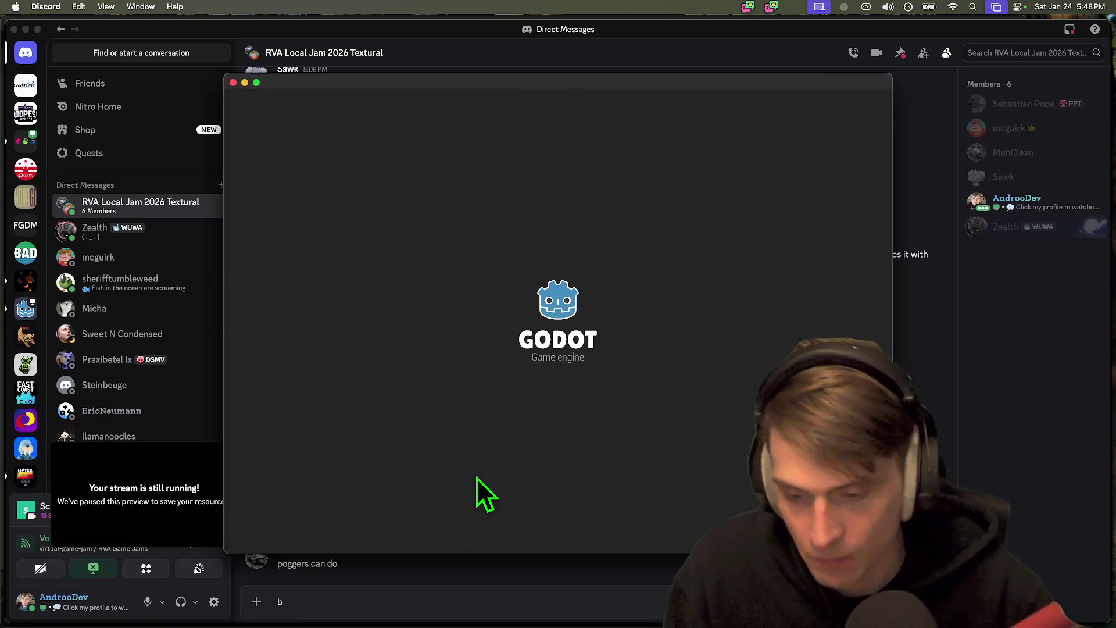
pyautogui.write('efore you b')
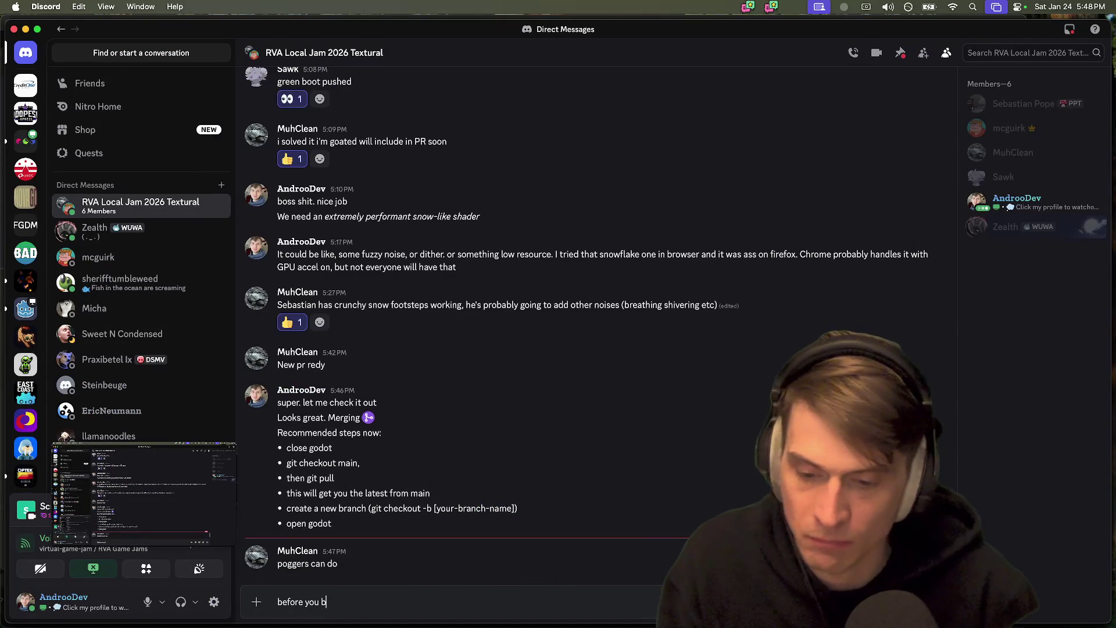
pyautogui.press('super+a')
pyautogui.press('BackSpace')
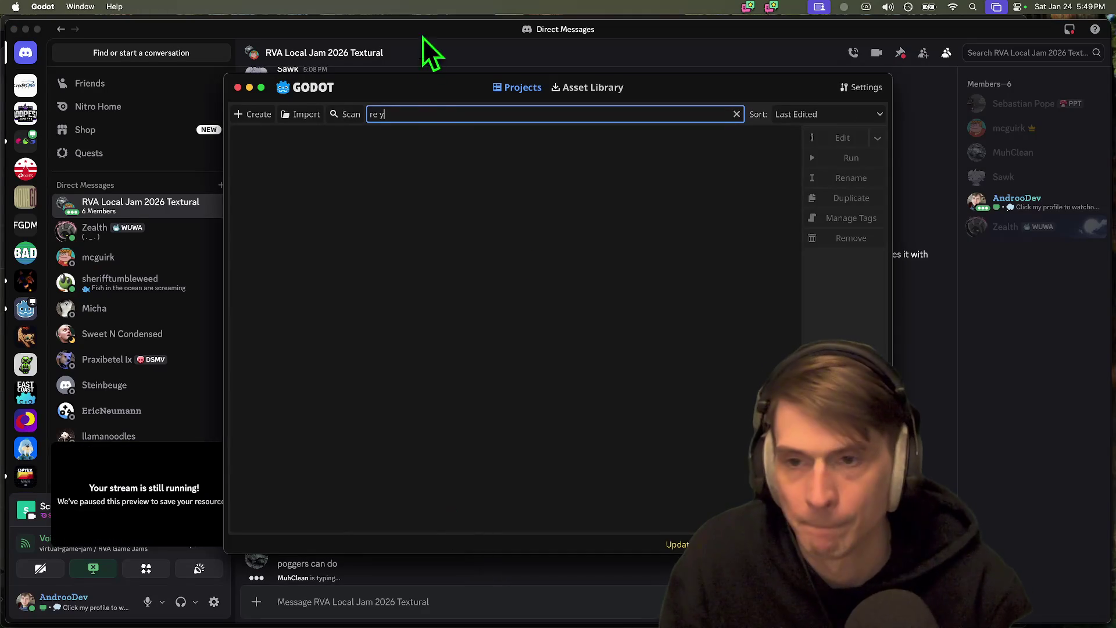
pyautogui.press('super+a')
pyautogui.press('BackSpace')
pyautogui.doubleClick(393, 121)
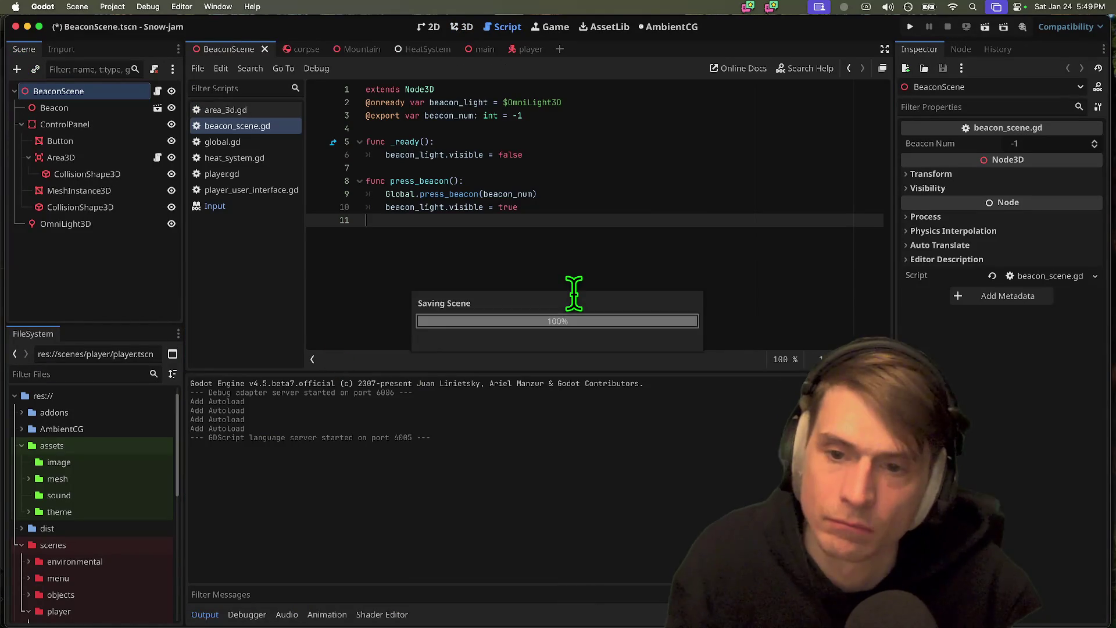
# - Save the current scene and run a quick test of the game, then stop it
pyautogui.press('super+b')
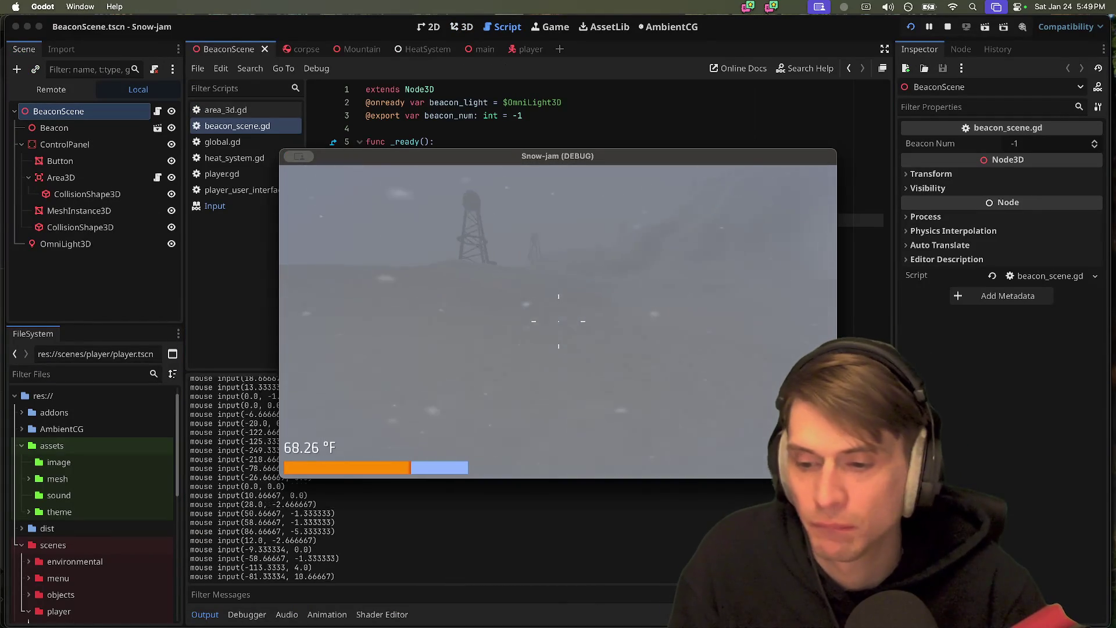
pyautogui.press('super+q')
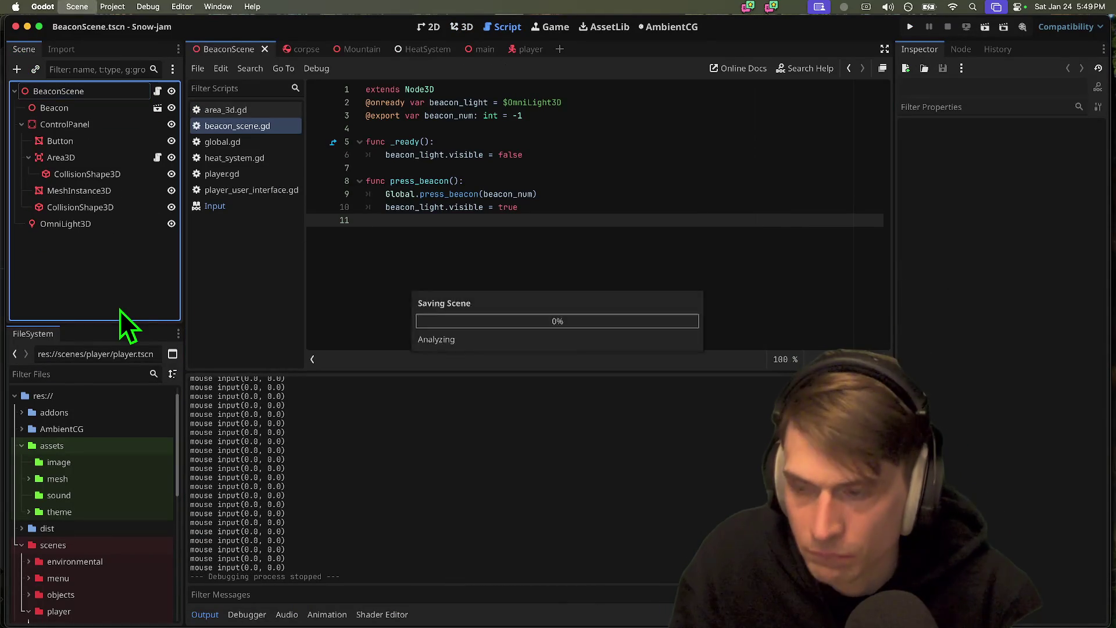
pyautogui.press('super+Tab')
# - Run another Snow-jam playtest, stop it, and widen the file tree panel
pyautogui.click(349, 607)
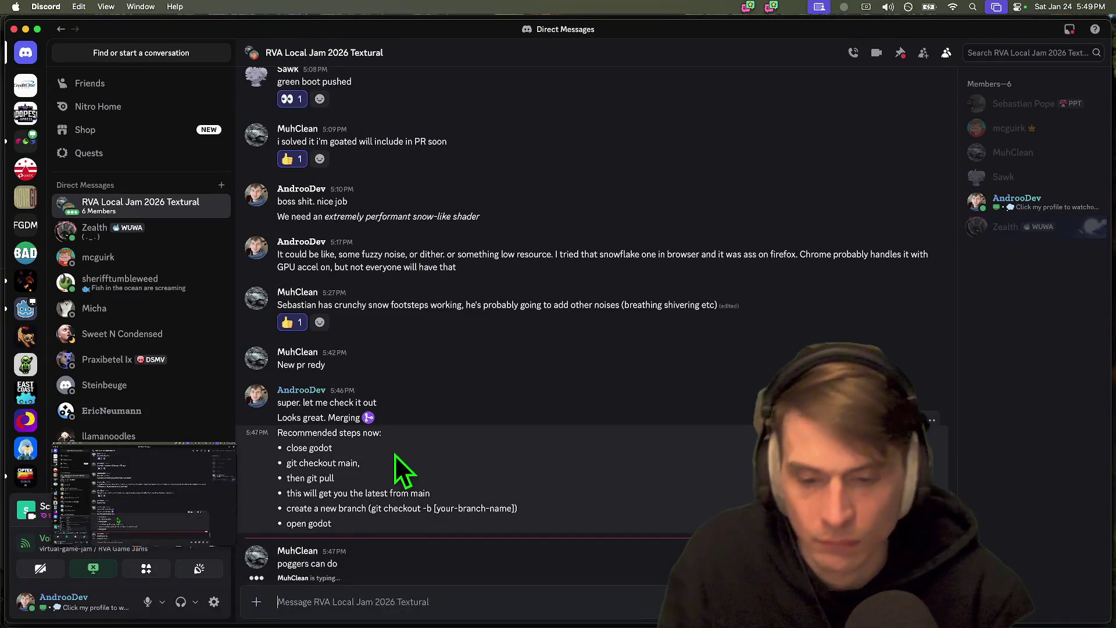
pyautogui.click(553, 260)
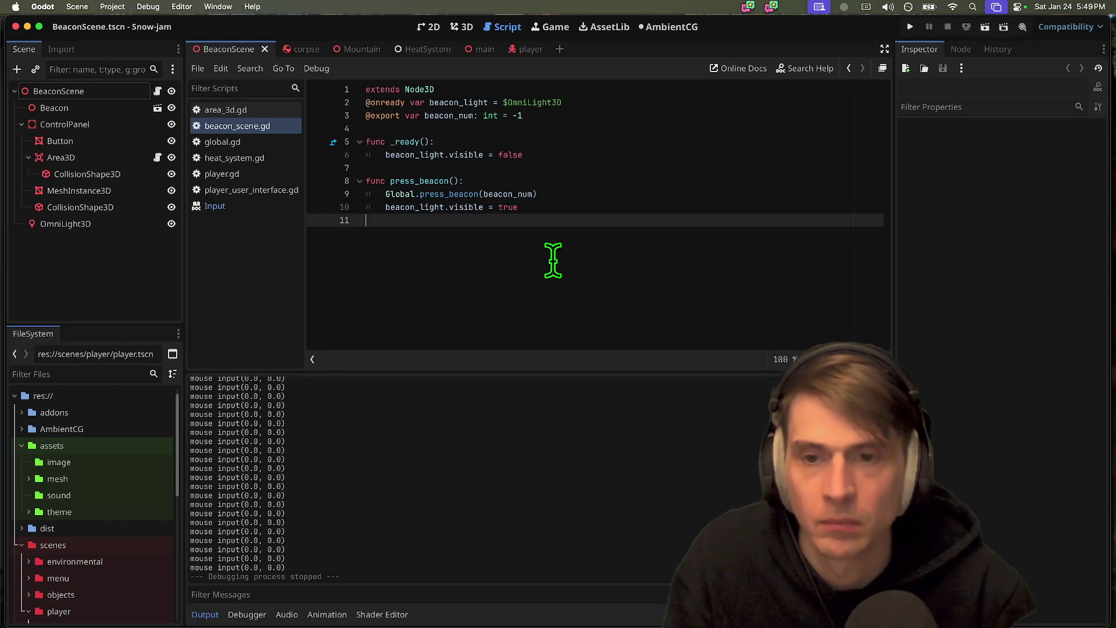
pyautogui.press('super+b')
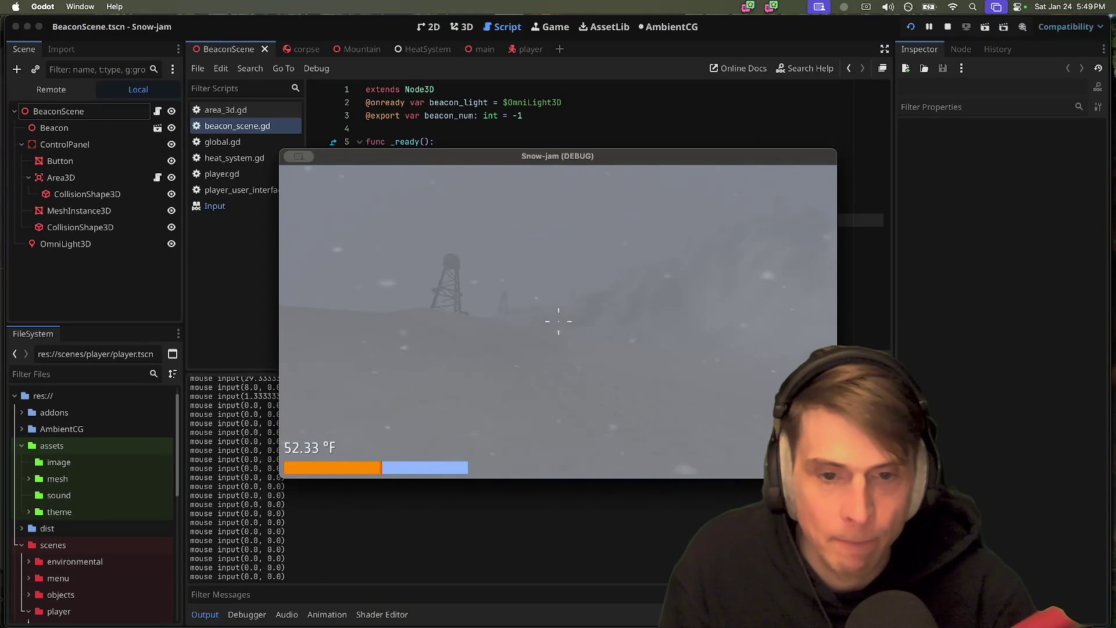
pyautogui.press('Escape')
pyautogui.moveTo(123, 324); pyautogui.dragTo(137, 299)
pyautogui.press('super+Tab')
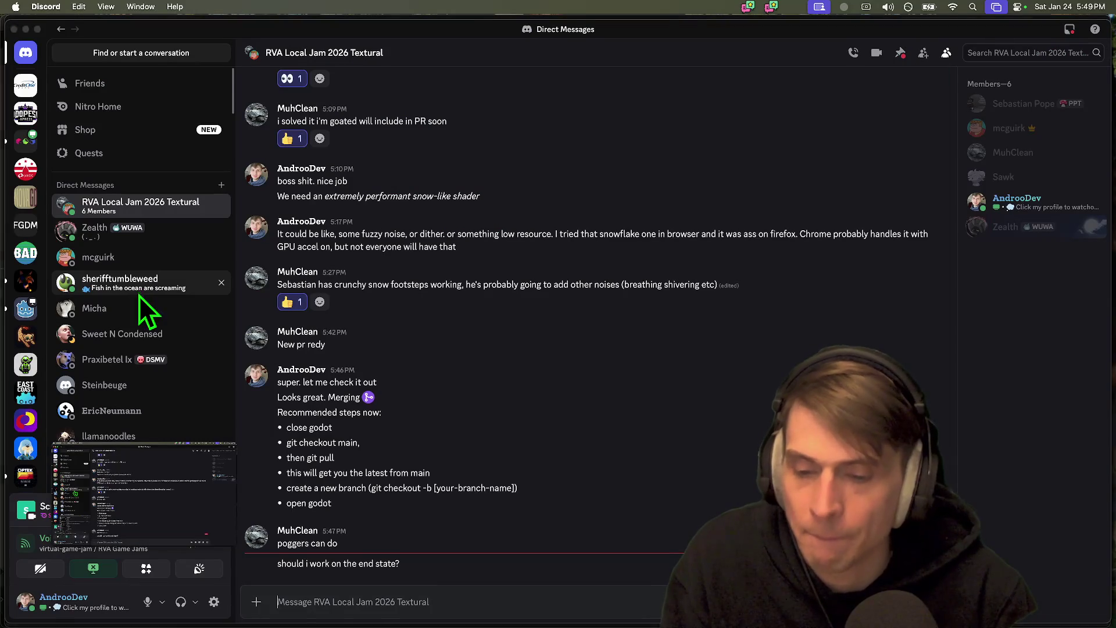
# - Send the reply '0 obstacles, just run throu…' to the group chat
pyautogui.press('super+Tab')
pyautogui.press('super+Tab')
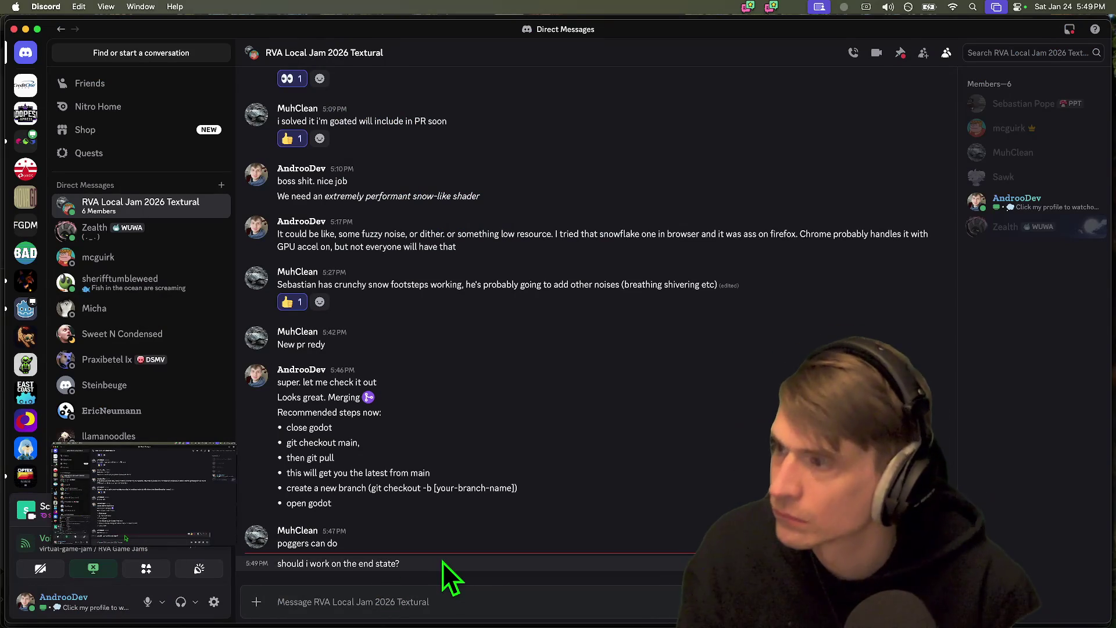
pyautogui.press('super+Tab')
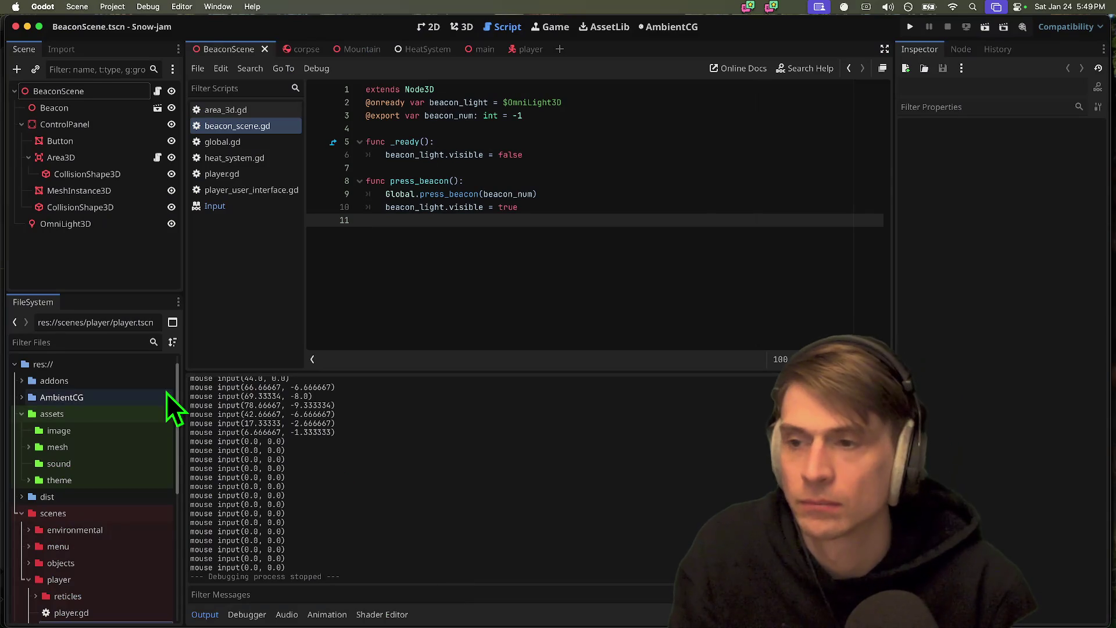
pyautogui.press('super+Tab')
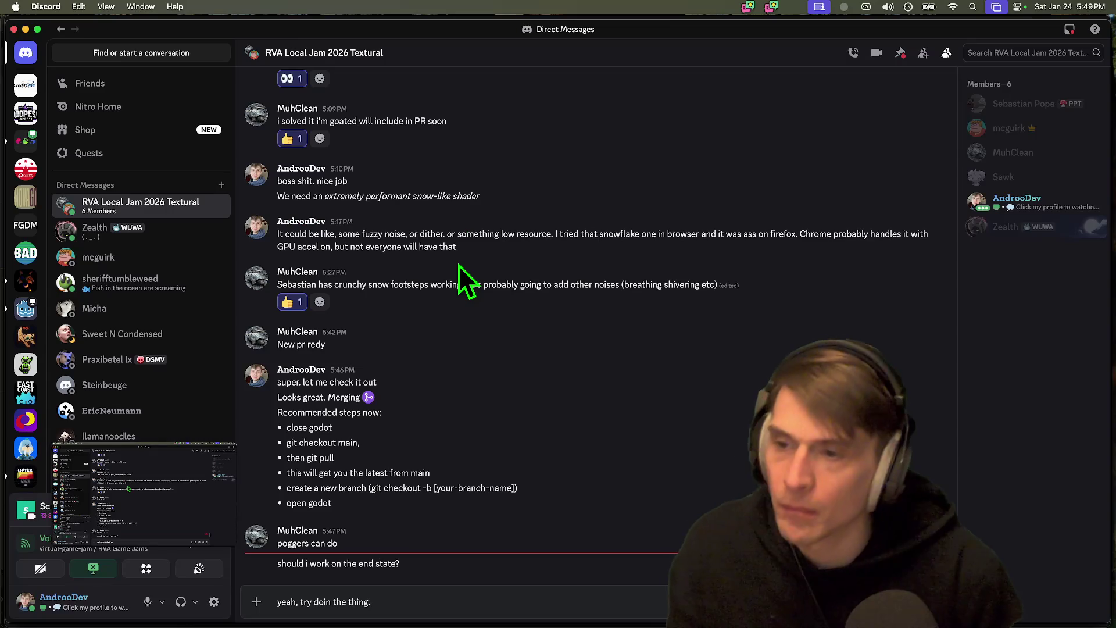
pyautogui.press('super+Tab')
pyautogui.press('super+Tab')
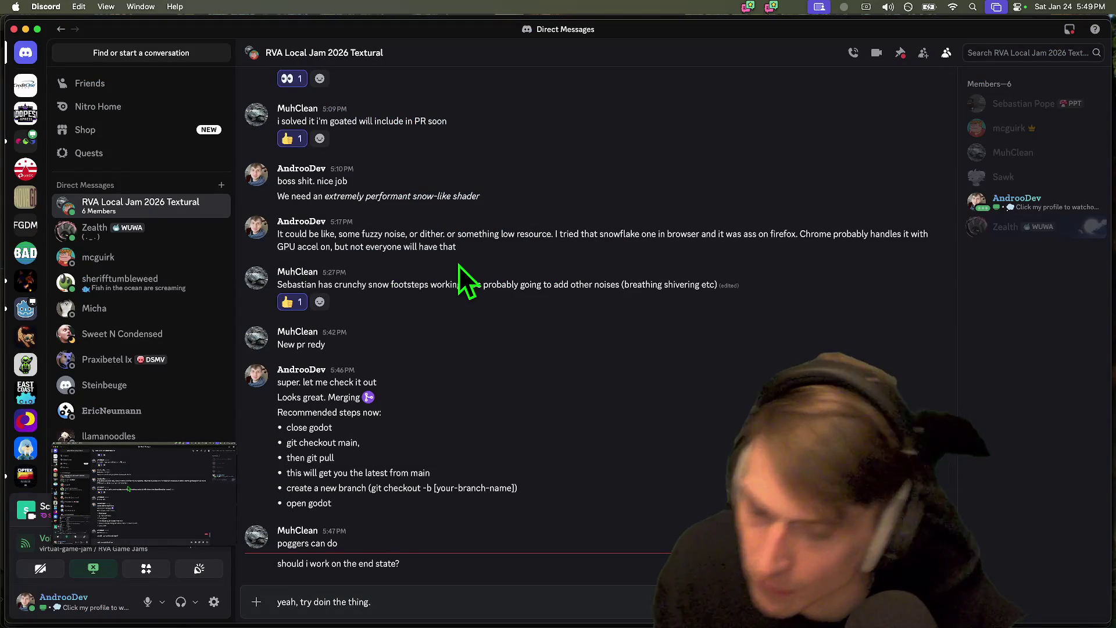
pyautogui.write('0 obstacles, just run through the game.')
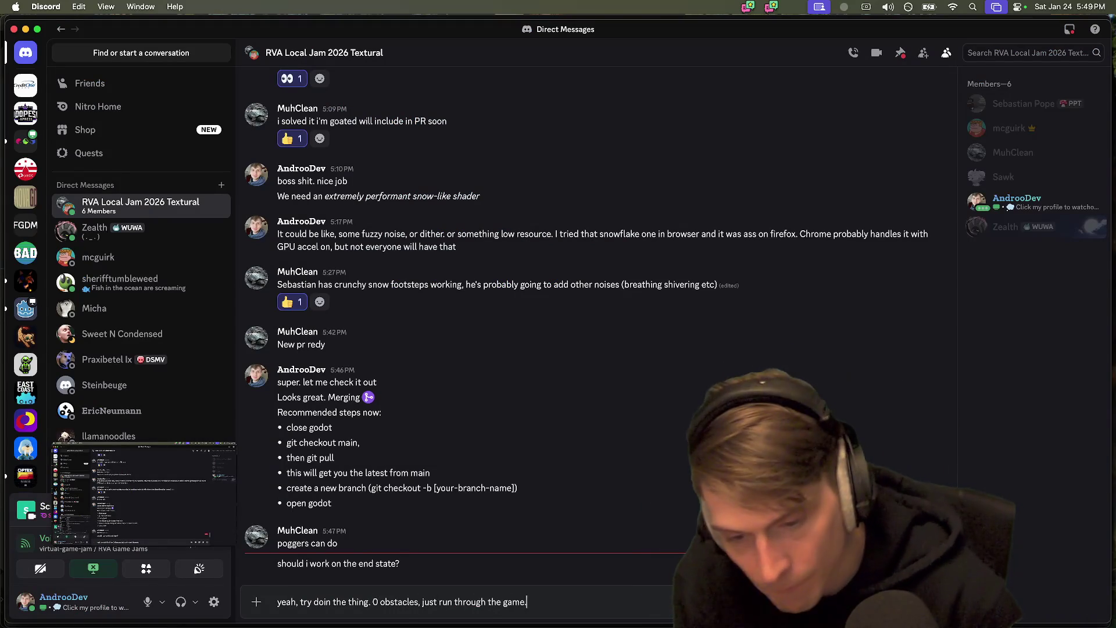
pyautogui.press('Return')
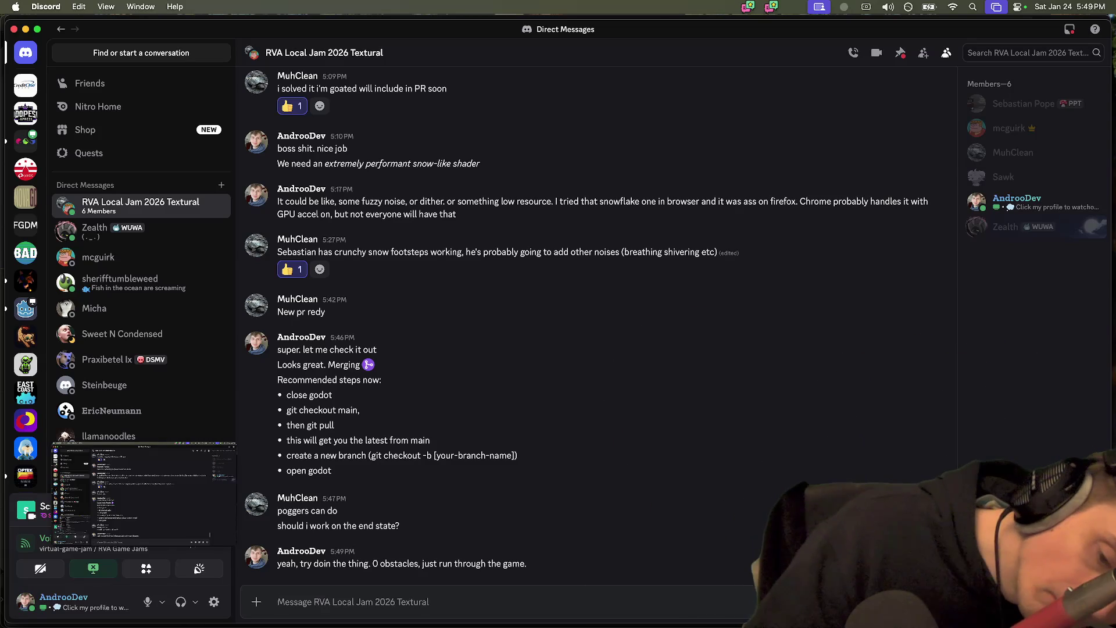
# - Post and then edit the message 'my job will be to add death & obstacles'
pyautogui.write('my job wh')
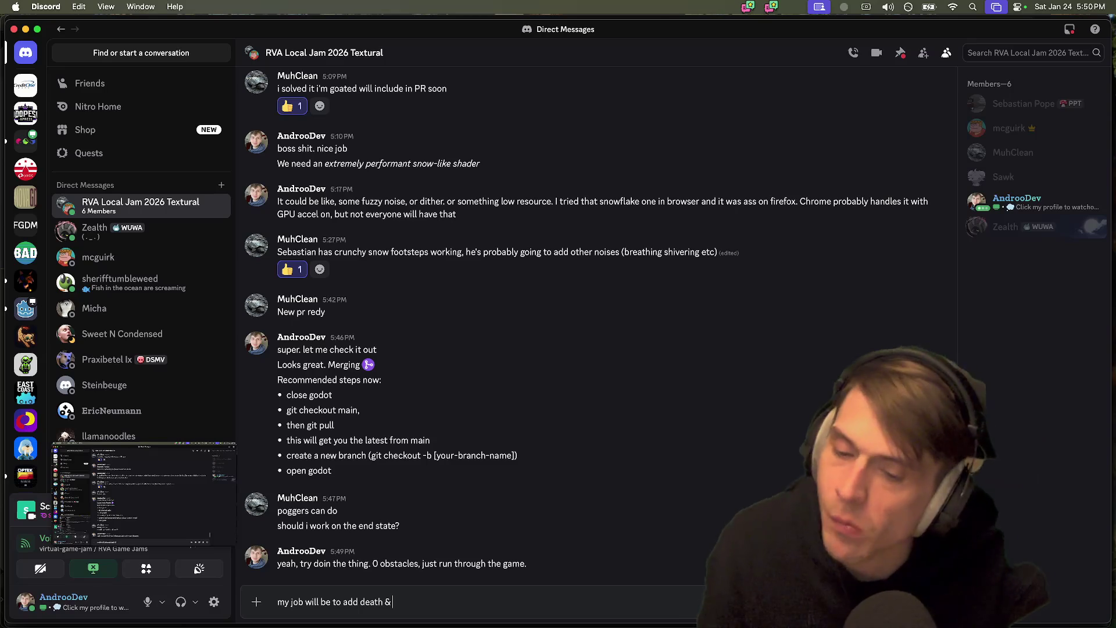
pyautogui.press('super+Tab')
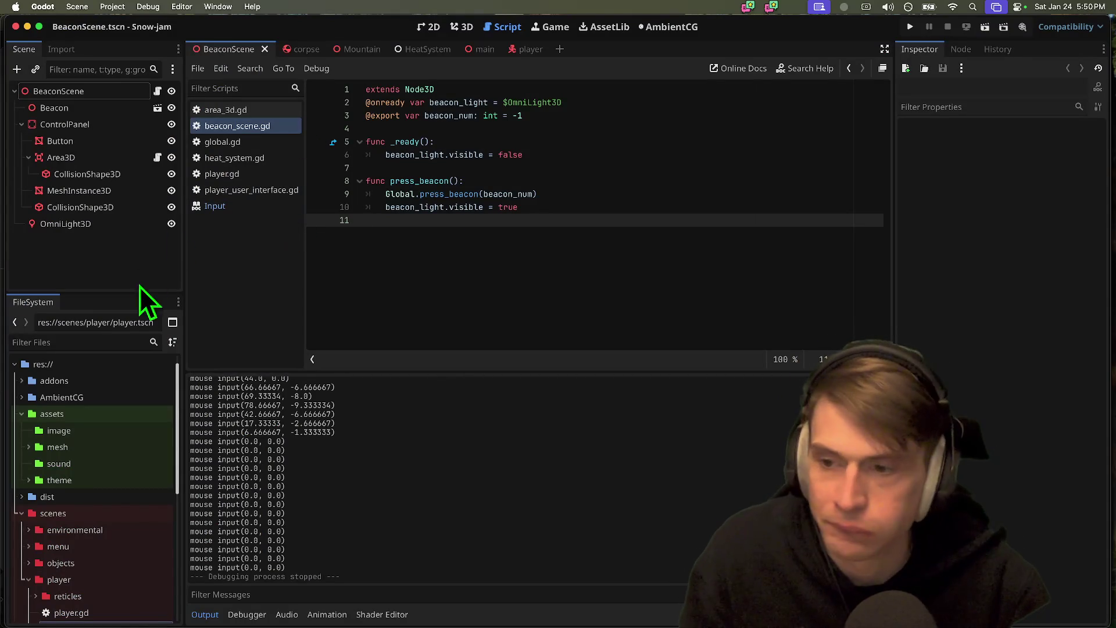
pyautogui.press('super+Tab')
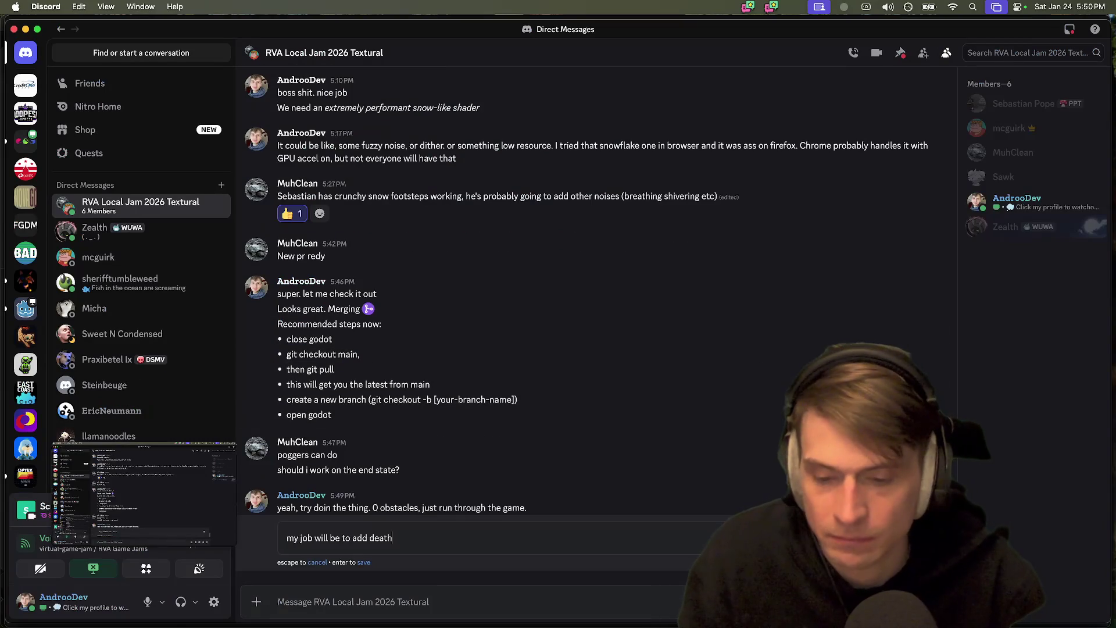
pyautogui.write('& obstacles')
pyautogui.press('Return')
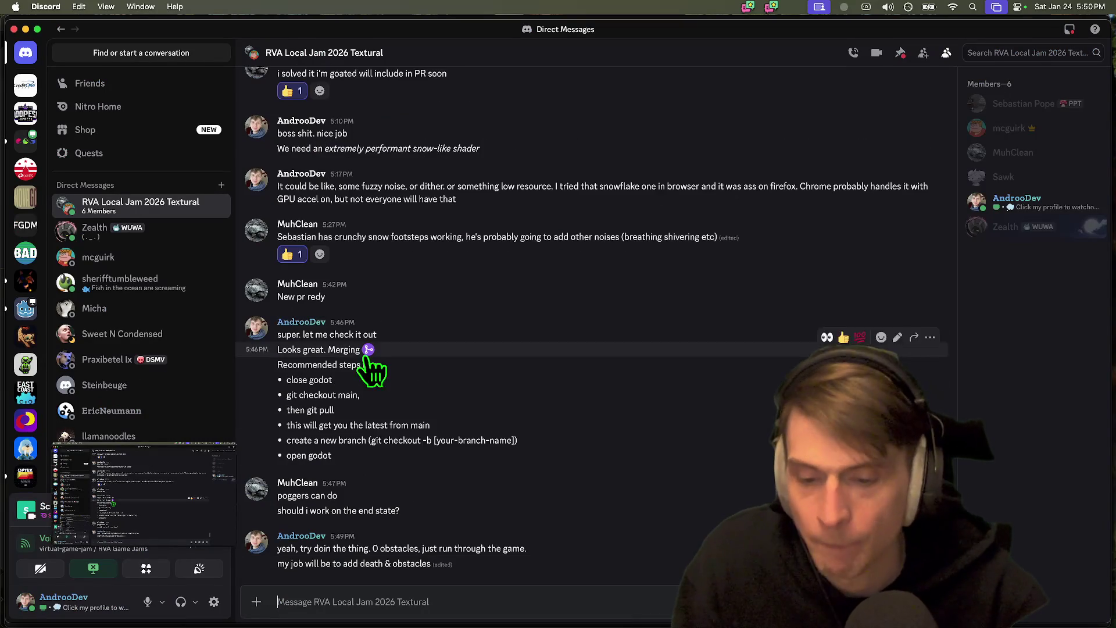
pyautogui.press('super+Tab')
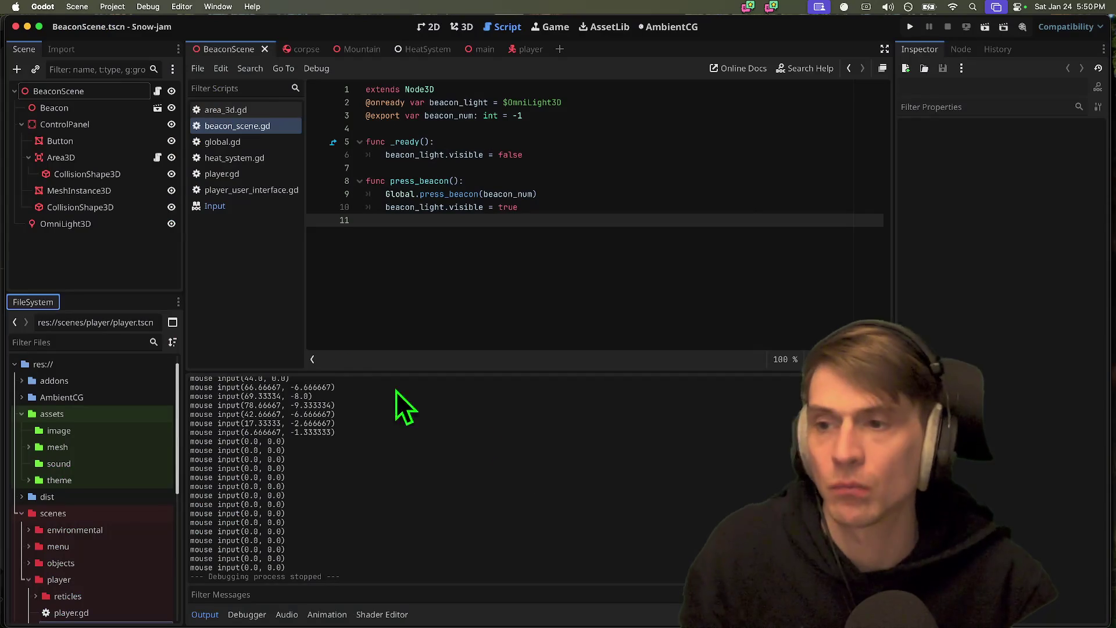
# - Open the player scene, select HeatSystem, and screenshot its temperature settings
pyautogui.click(523, 49)
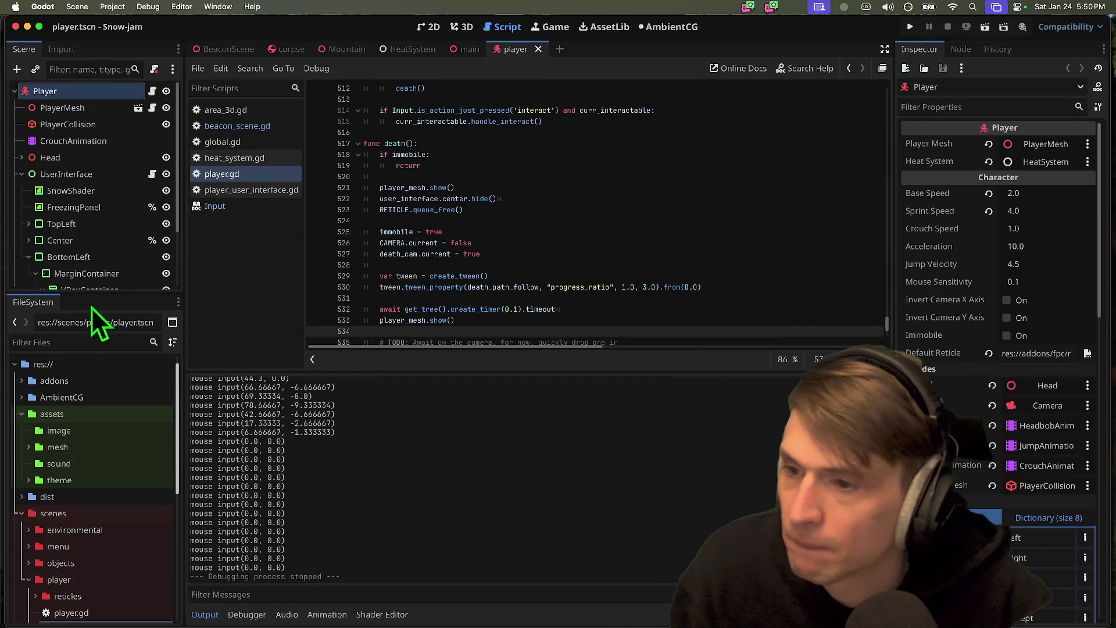
pyautogui.moveTo(105, 292); pyautogui.dragTo(107, 538)
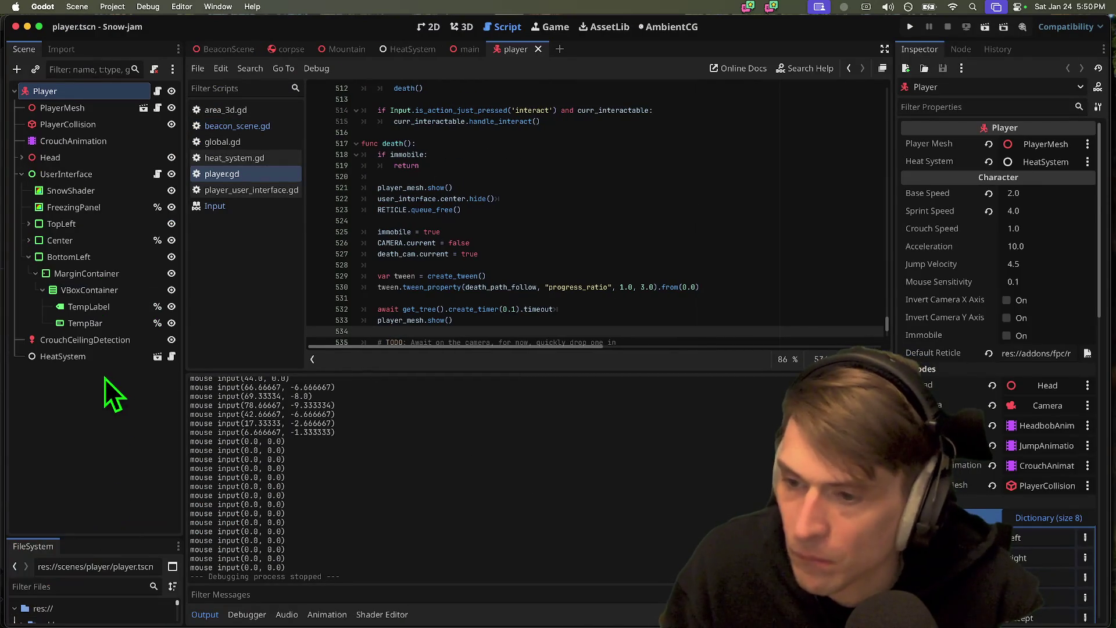
pyautogui.click(87, 357)
pyautogui.press('super+shift+4')
pyautogui.moveTo(779, 384); pyautogui.dragTo(1115, 0)
pyautogui.rightClick(1095, 567)
pyautogui.click(1047, 506)
# - Relaunch Discord from the Dock
pyautogui.press('super+Tab')
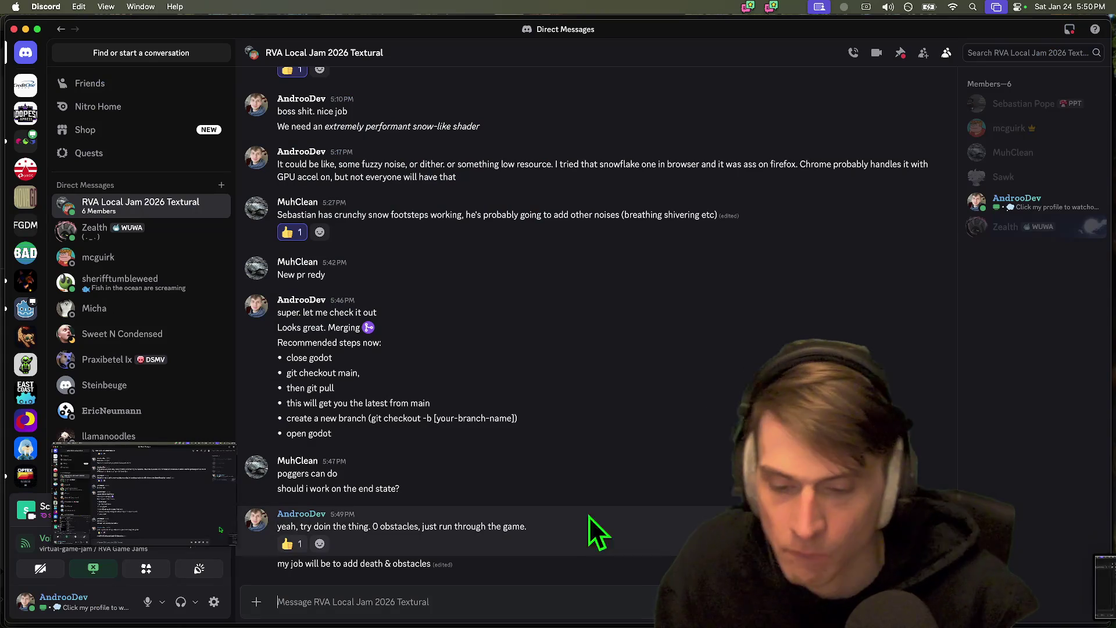
pyautogui.press('super+Tab')
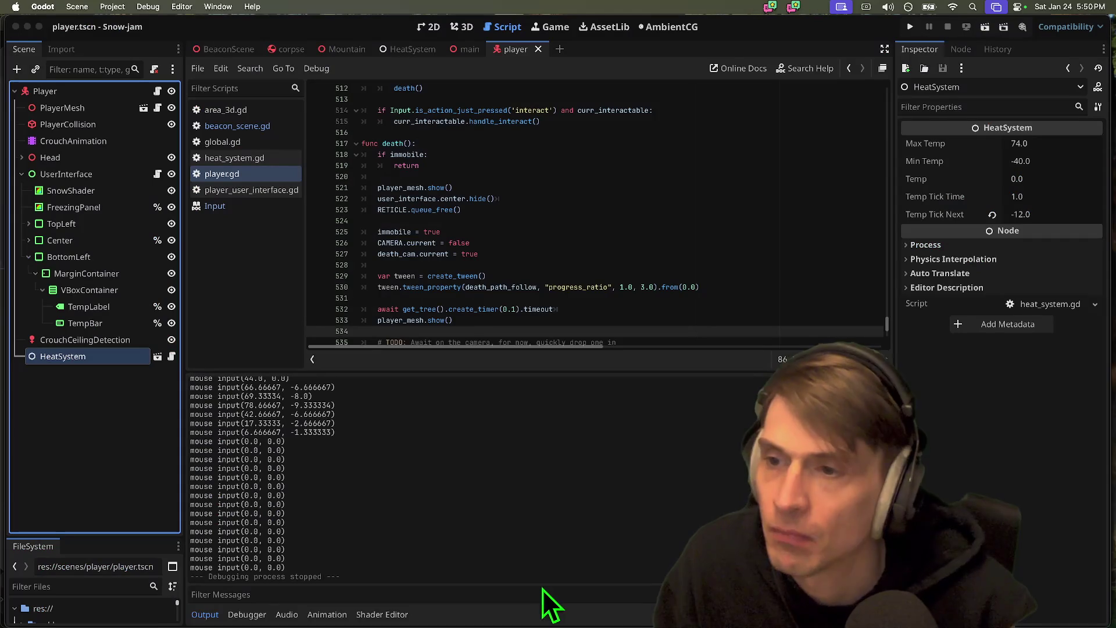
pyautogui.moveTo(637, 622)
pyautogui.click(458, 610)
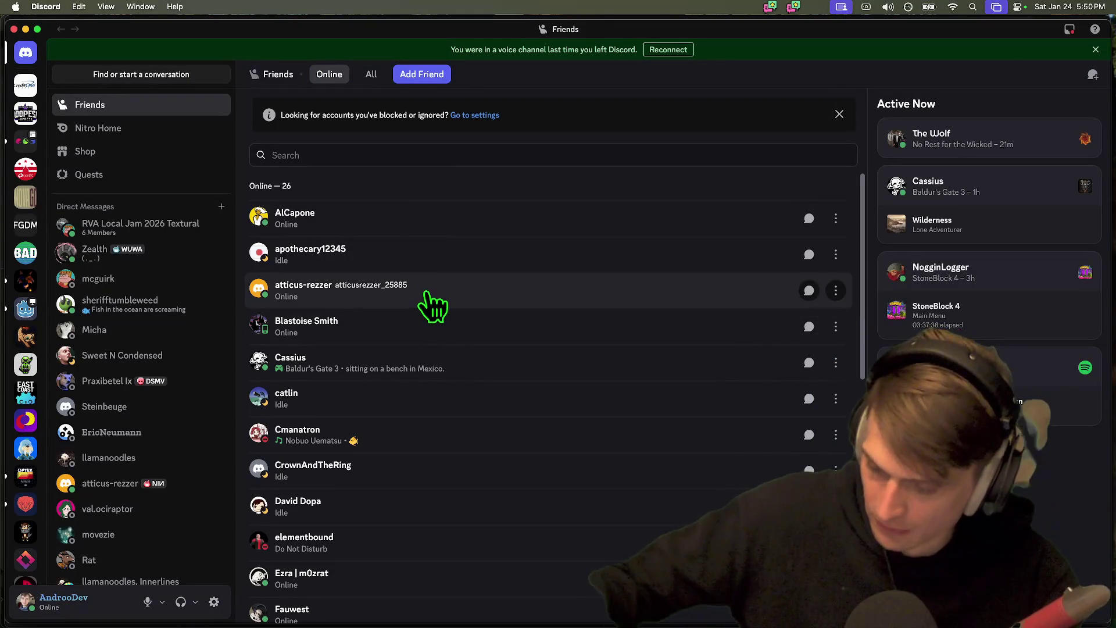
# - In RVA Game Jams, join working-title voice, then confirm switching to virtual-game-jam
pyautogui.click(26, 85)
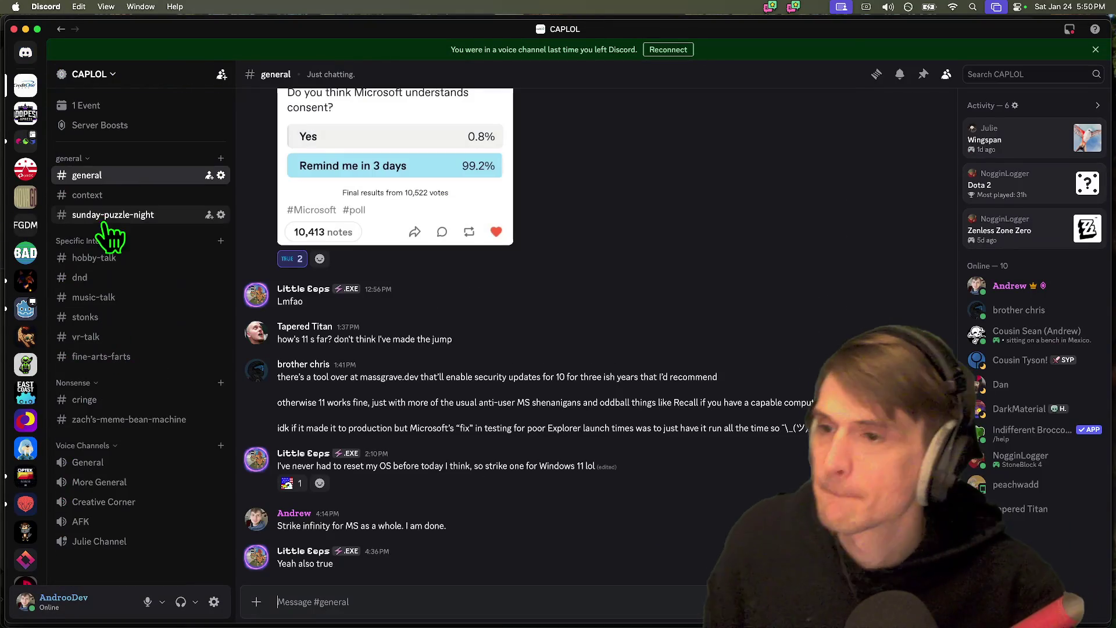
pyautogui.click(31, 139)
pyautogui.scroll(-5, 133, 529)
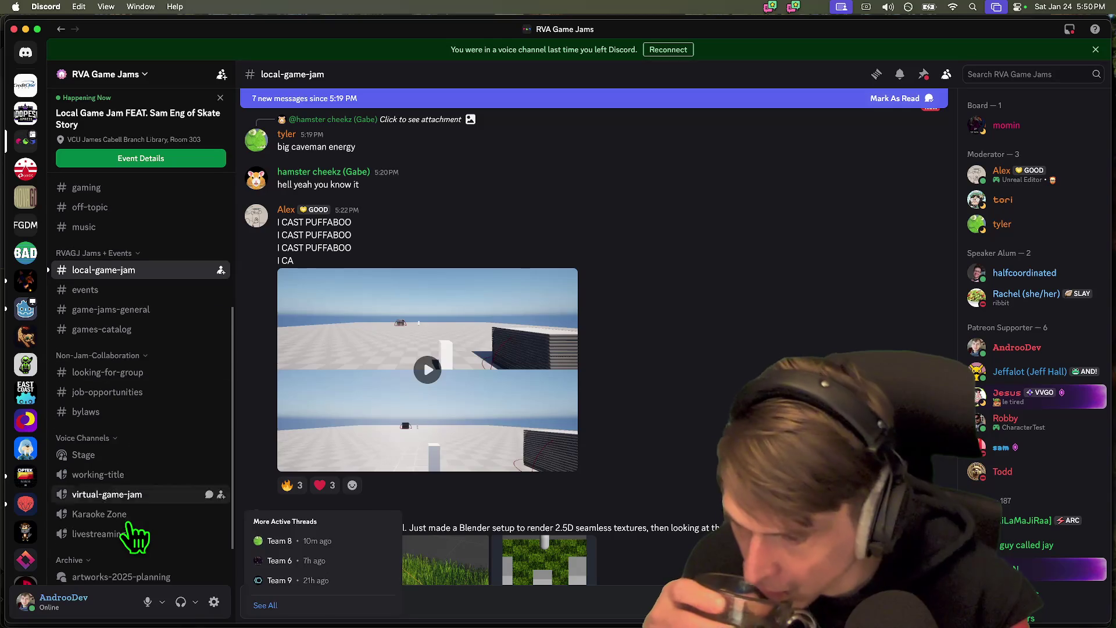
pyautogui.click(145, 476)
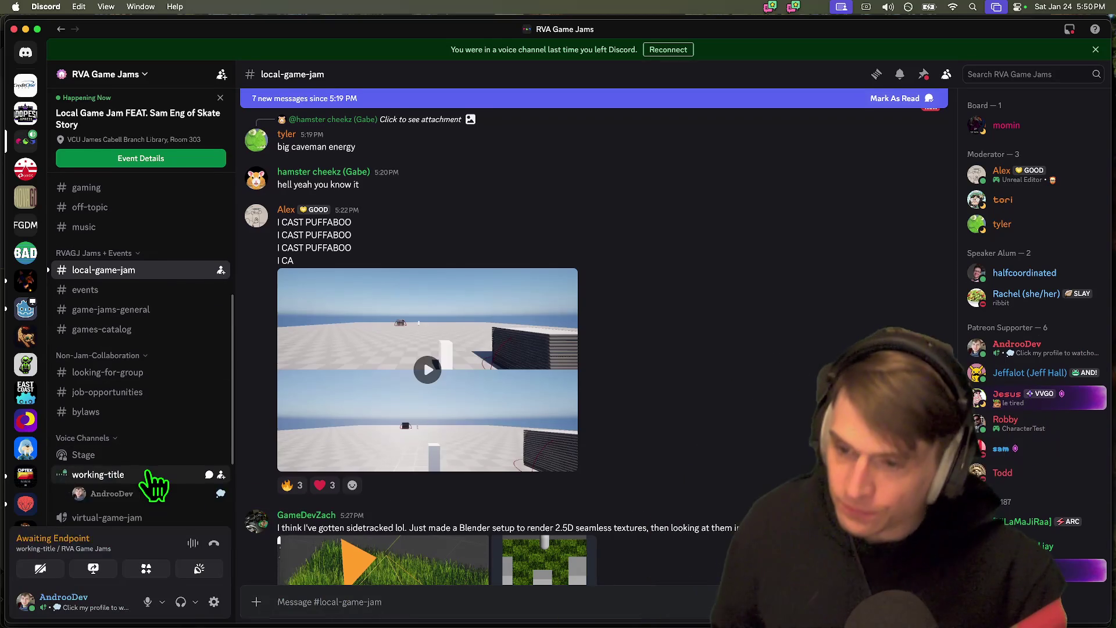
pyautogui.scroll(-3, 154, 465)
pyautogui.click(154, 415)
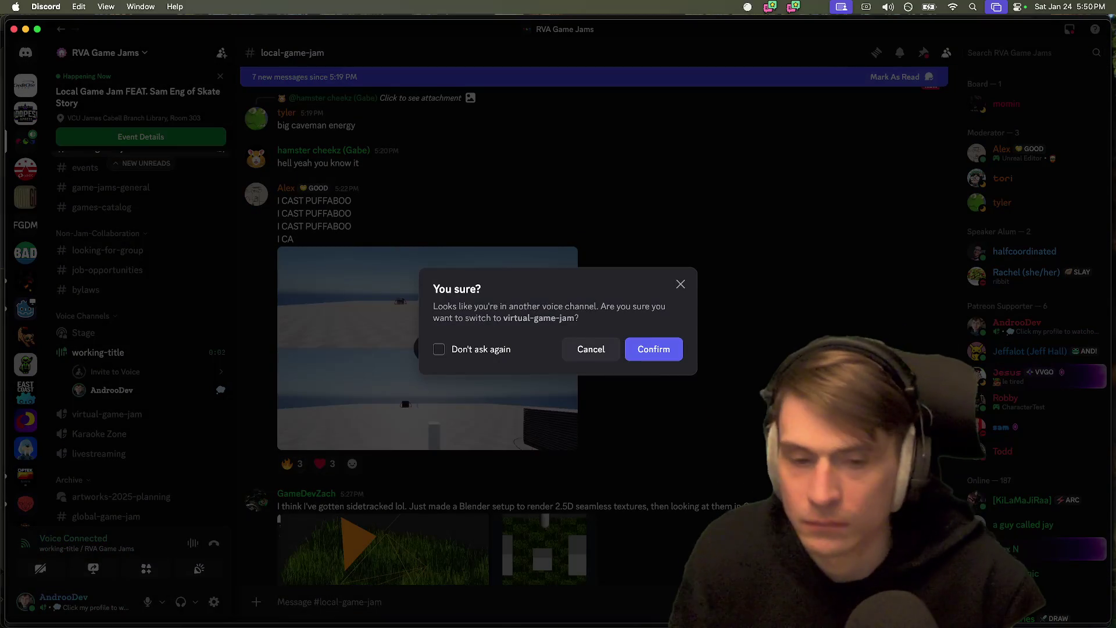
pyautogui.click(644, 351)
# - View the grass image in #local-game-jam full size, then close it
pyautogui.scroll(-5, 651, 399)
pyautogui.click(298, 285)
pyautogui.press('Escape')
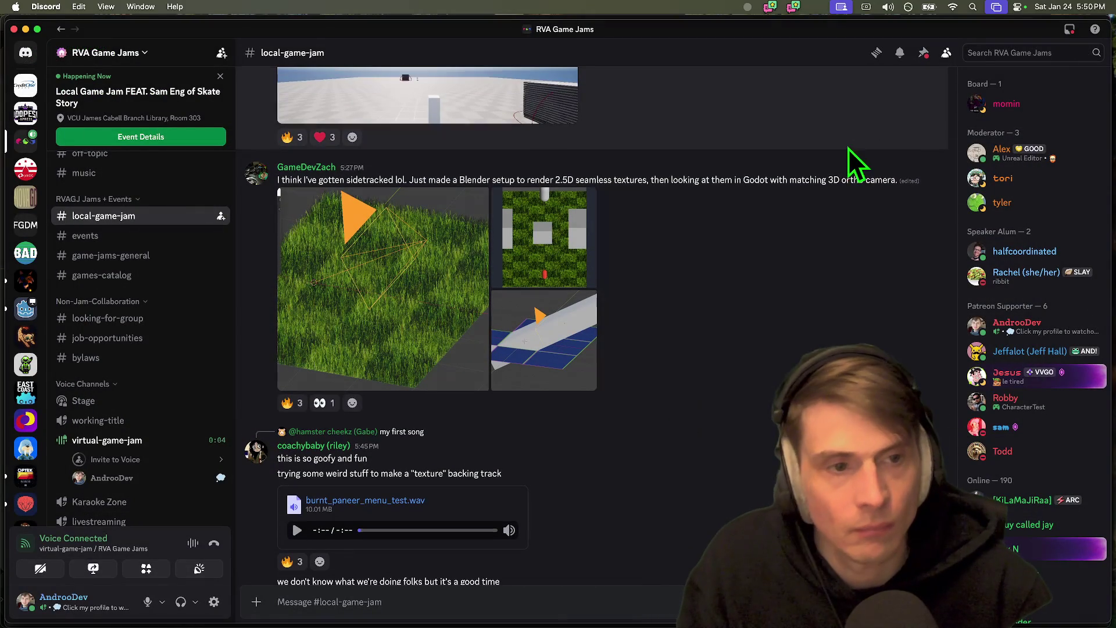
# - Play the PUFFABOO video and react to it with 💯
pyautogui.scroll(5, 822, 295)
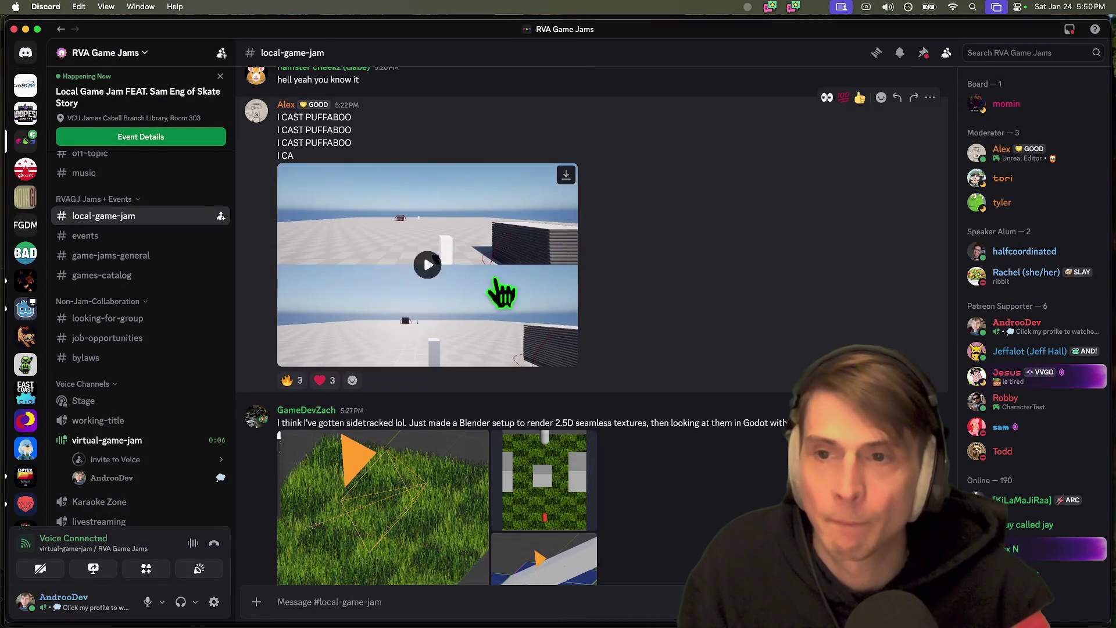
pyautogui.scroll(1, 722, 361)
pyautogui.click(426, 291)
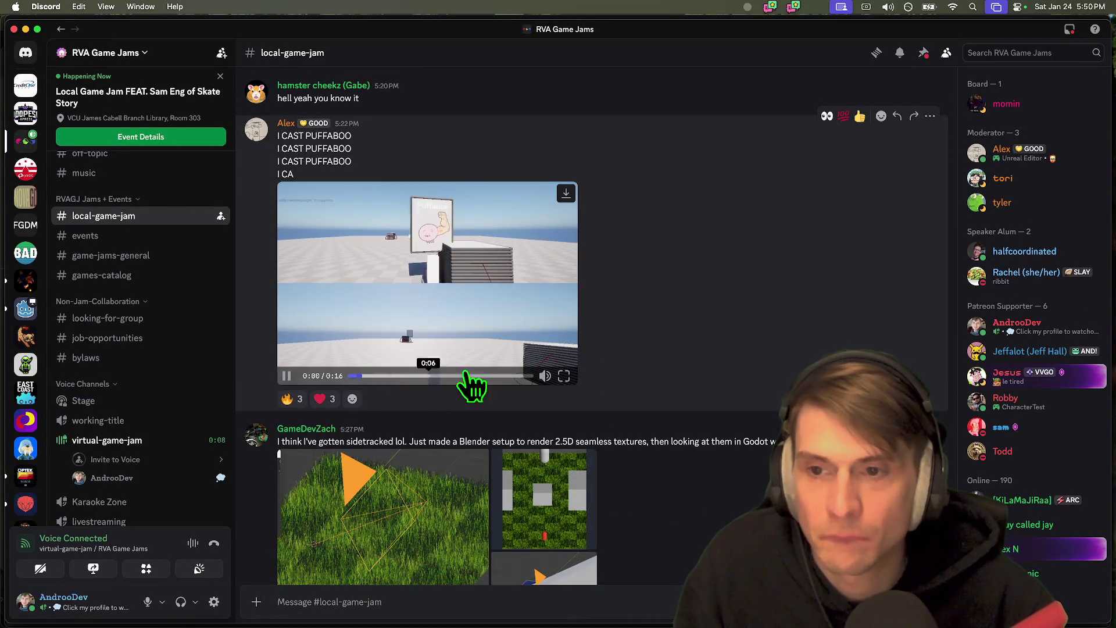
pyautogui.scroll(2, 765, 343)
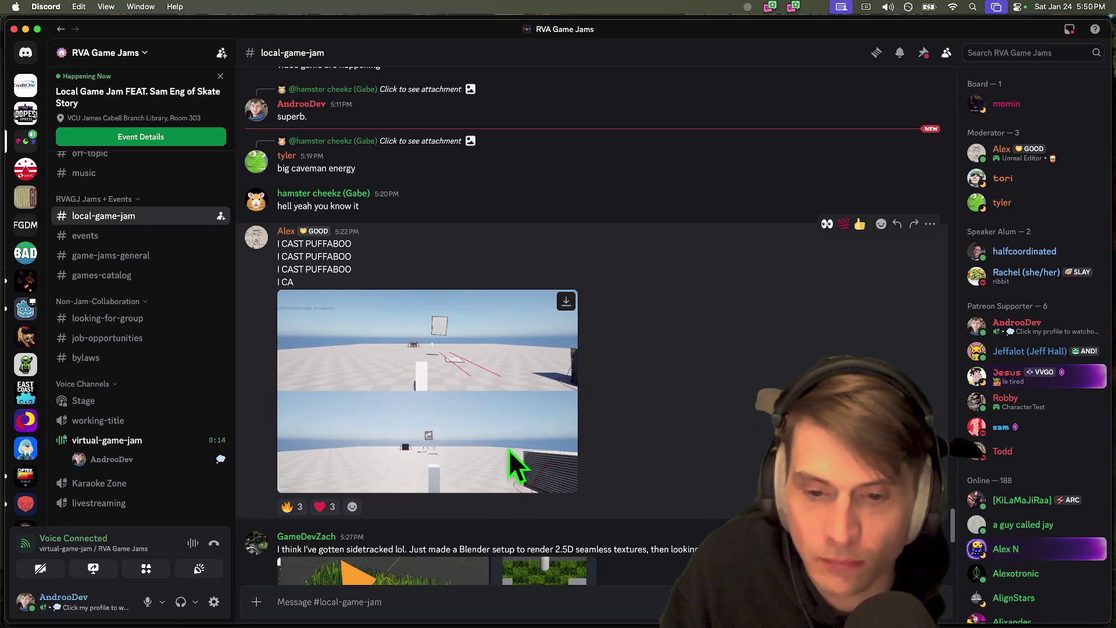
pyautogui.click(844, 223)
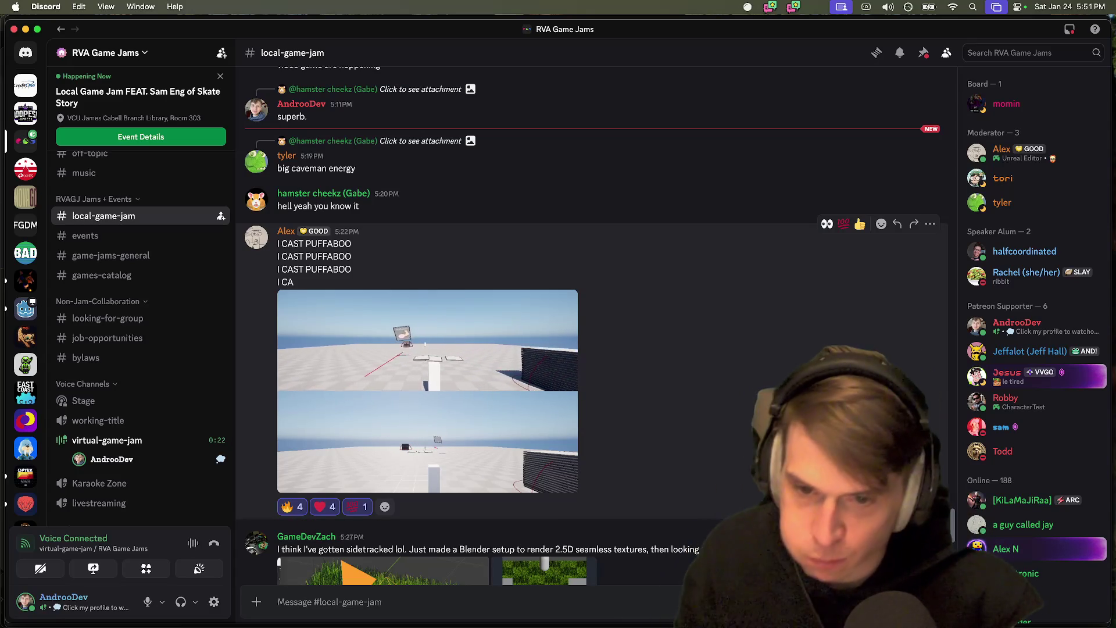
# - Play the shared burnt_paneer_menu_test.wav track and add a 🔥 reaction
pyautogui.scroll(-1, 774, 385)
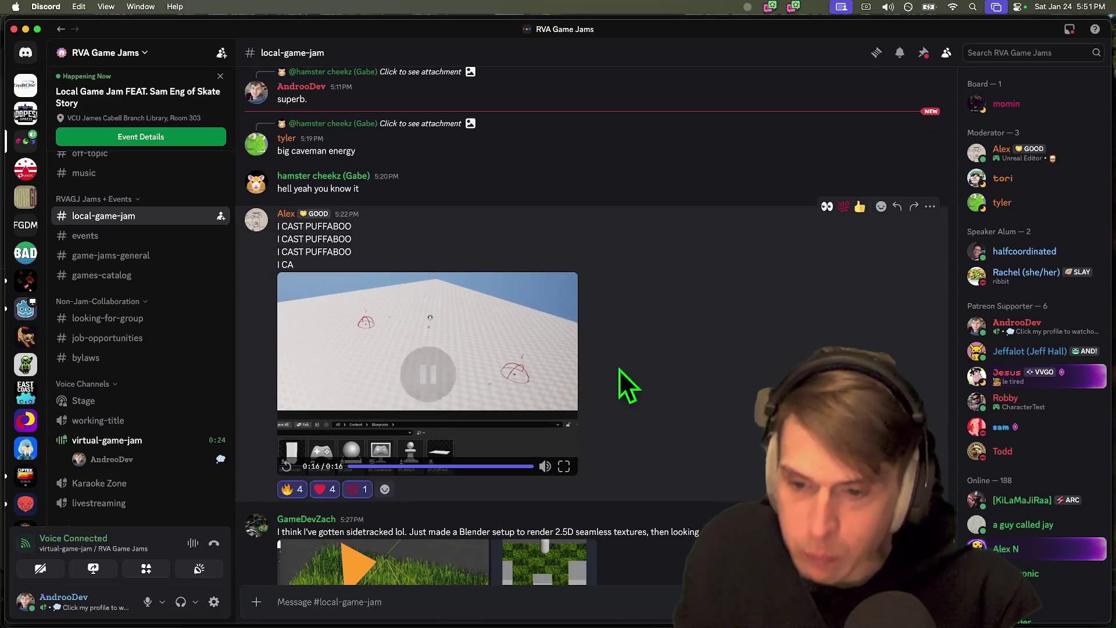
pyautogui.scroll(5, 678, 431)
pyautogui.scroll(-8, 678, 434)
pyautogui.scroll(-3, 677, 436)
pyautogui.scroll(9, 677, 436)
pyautogui.scroll(6, 456, 356)
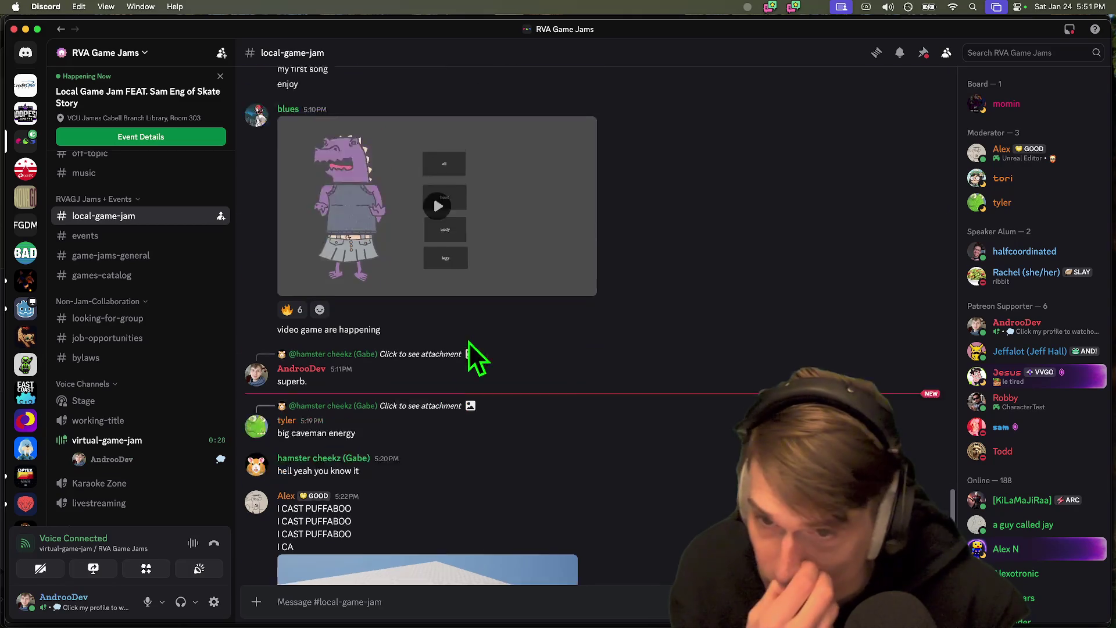
pyautogui.scroll(3, 673, 379)
pyautogui.click(554, 592)
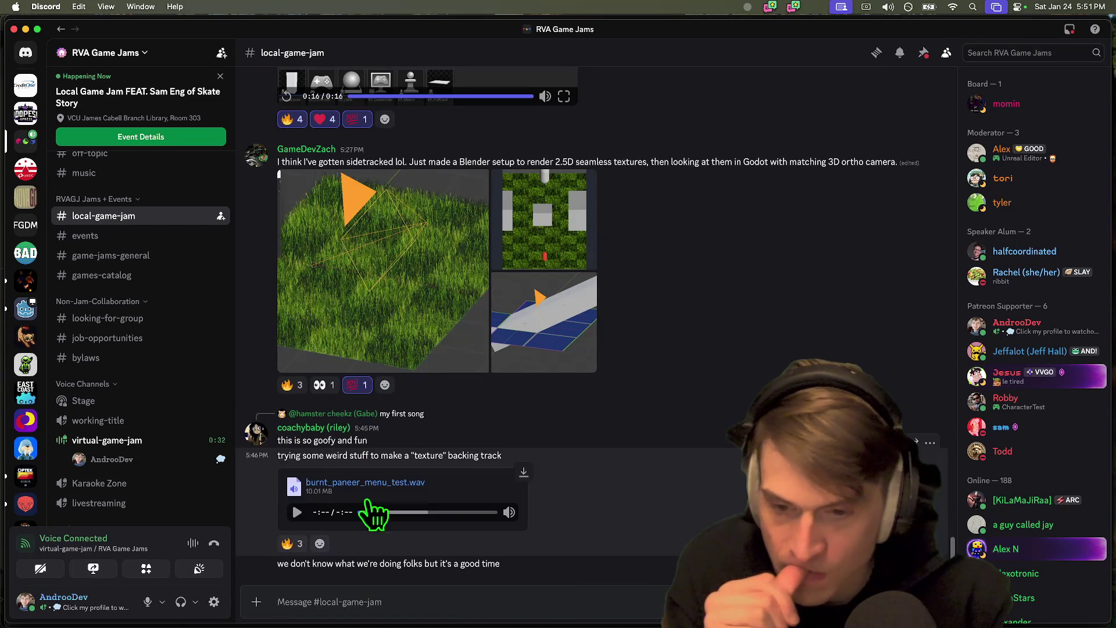
pyautogui.click(297, 513)
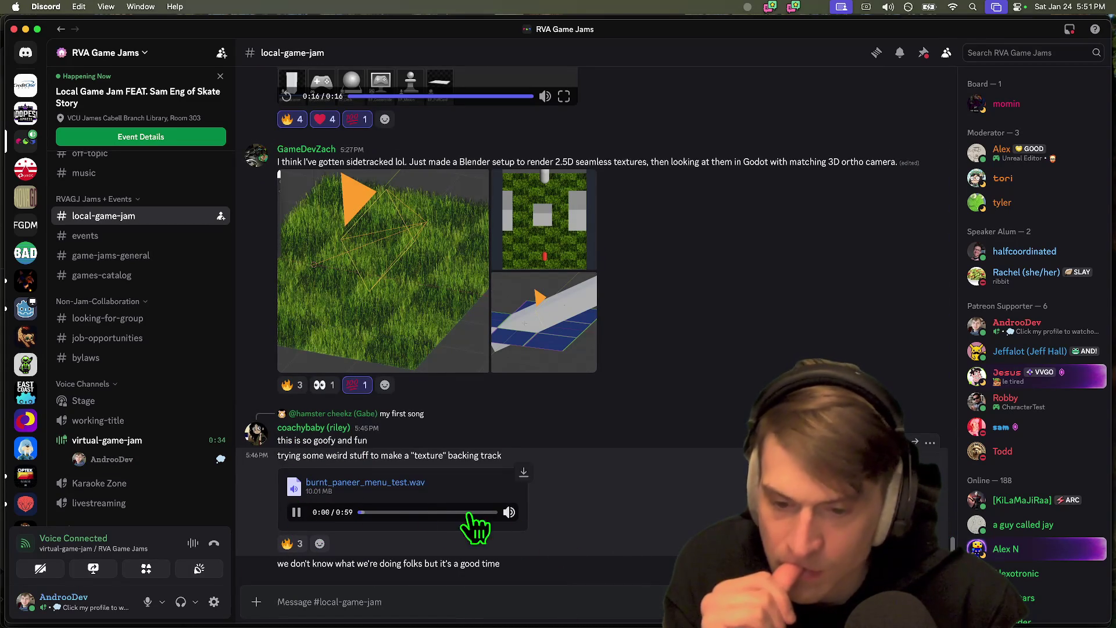
pyautogui.click(289, 544)
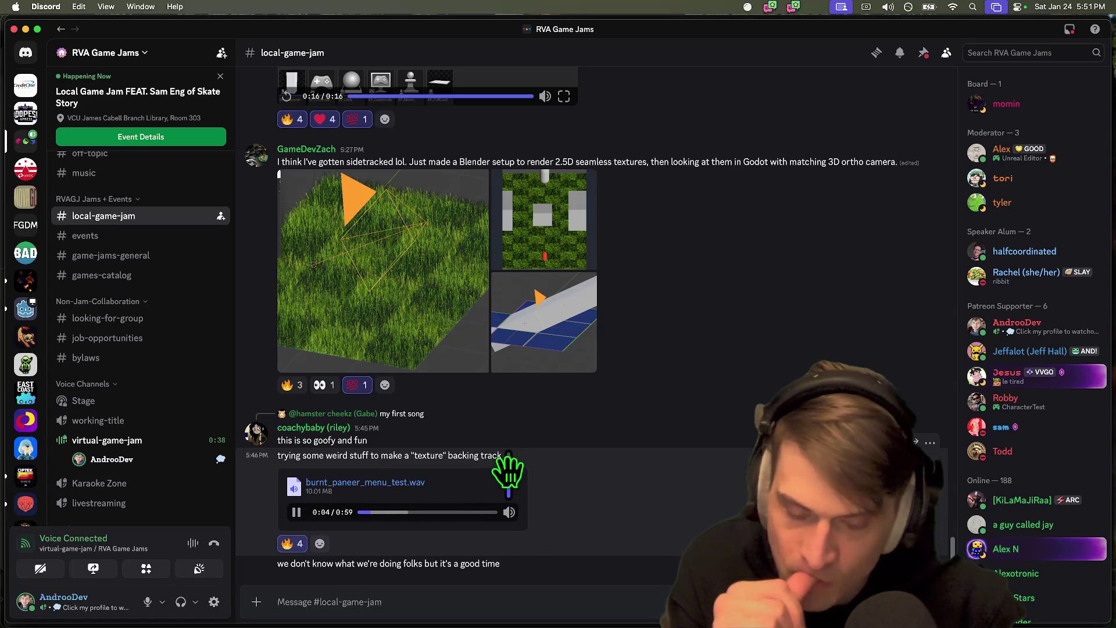
# - Send :catJAM: in the channel, then bring Firefox's pull request forward
pyautogui.write(':catJAM:')
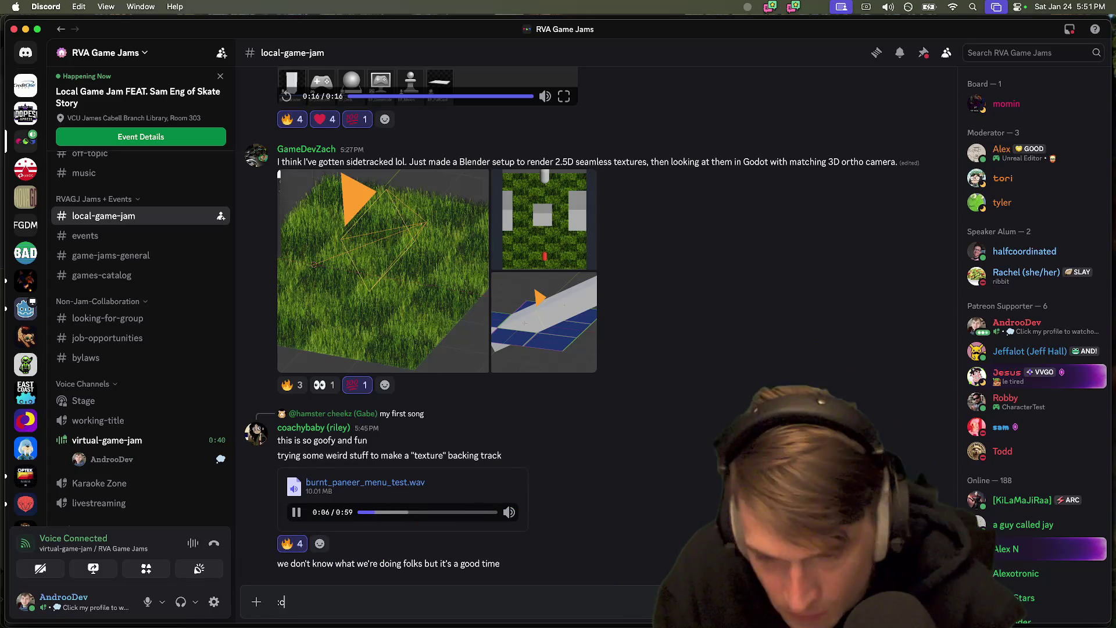
pyautogui.press('Return')
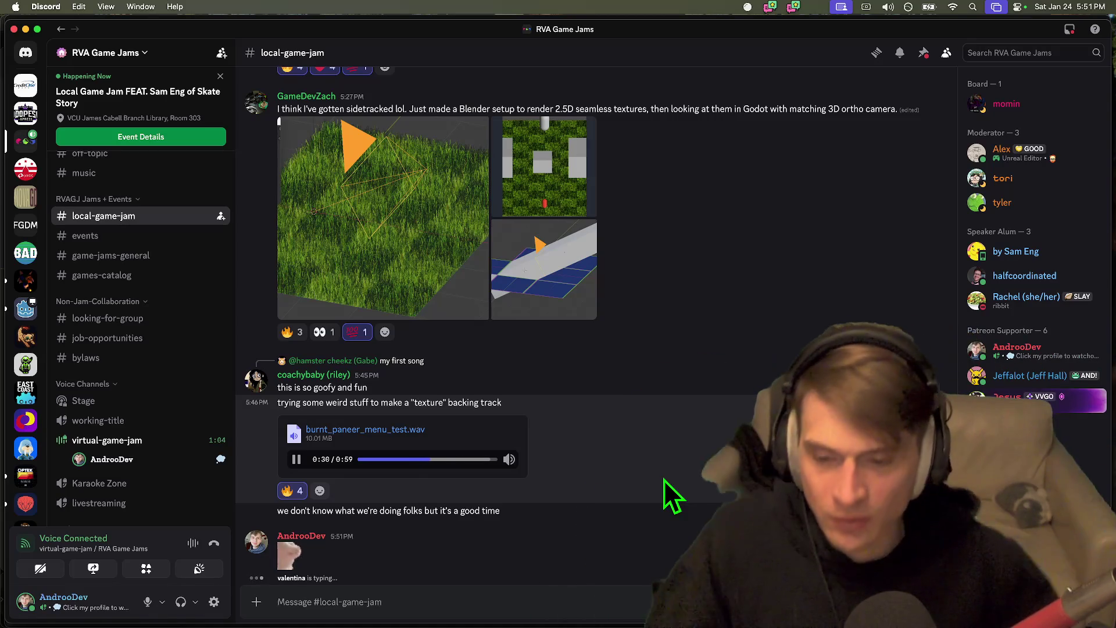
pyautogui.press('super+Tab')
pyautogui.press('super+Tab')
pyautogui.press('super+Tab')
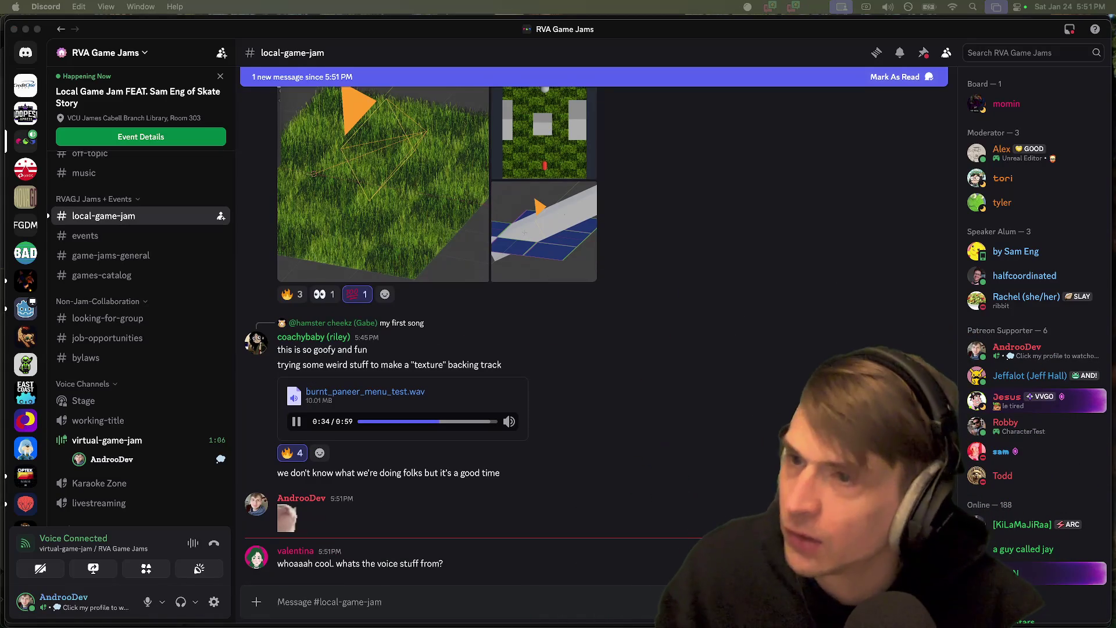
pyautogui.press('super+Tab')
pyautogui.press('super+Tab')
pyautogui.press('super+Tab')
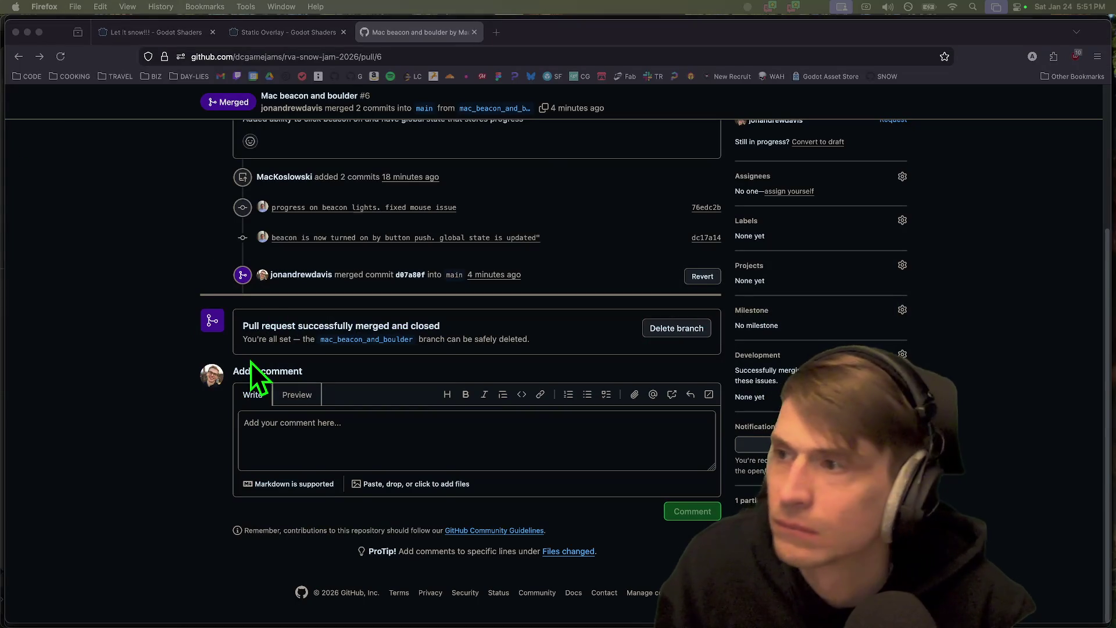
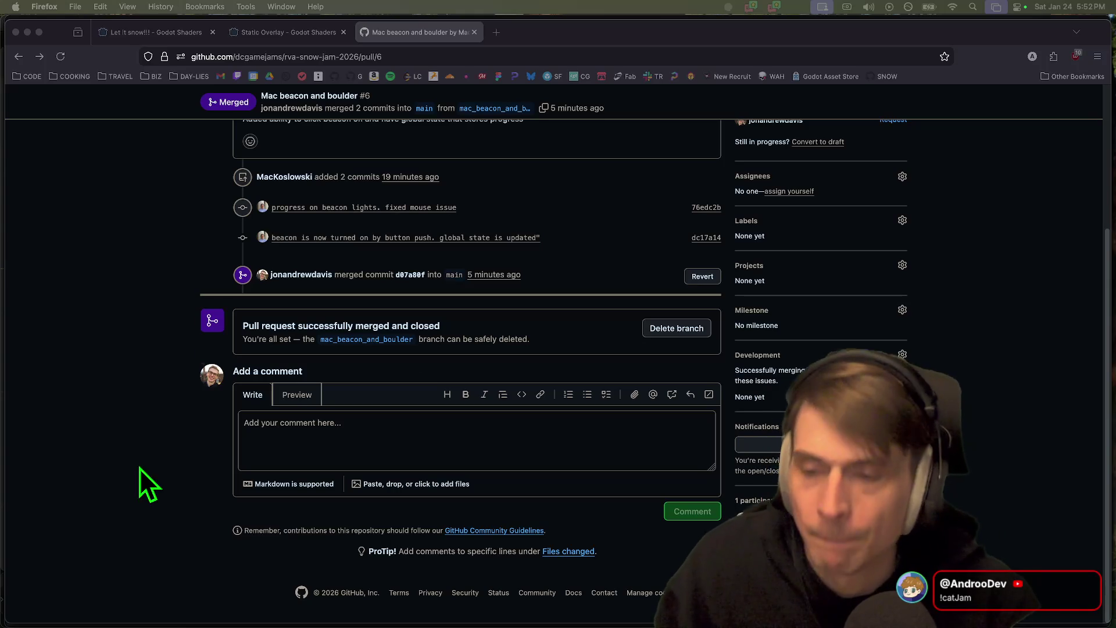
# - React to the Turkish news broadcast message with a coffee-cup emoji
pyautogui.press('super+Tab')
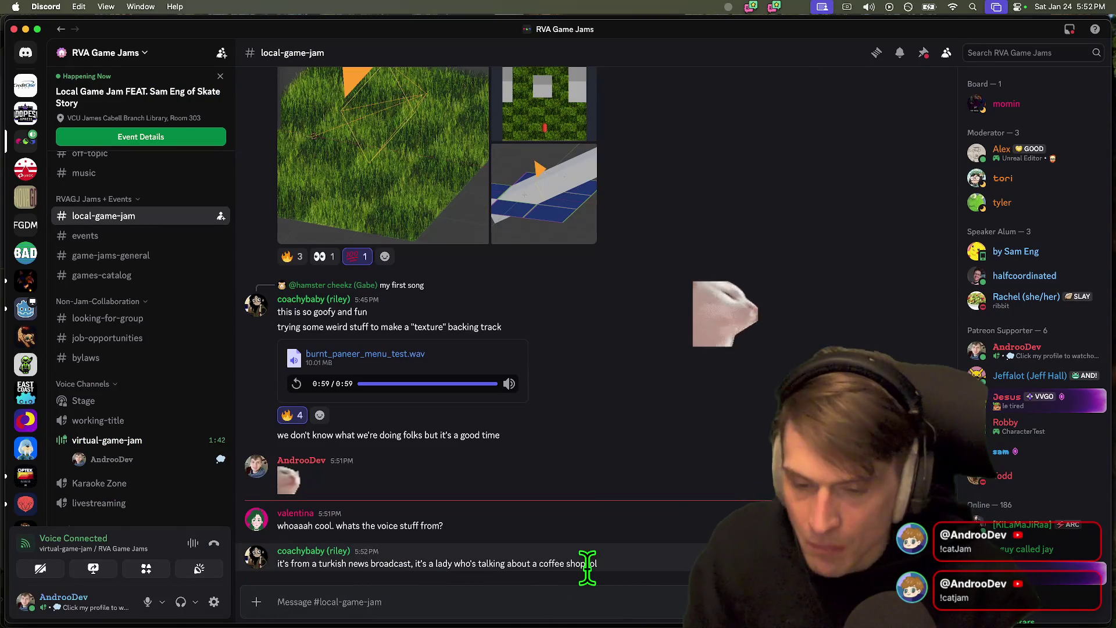
pyautogui.rightClick(618, 570)
pyautogui.doubleClick(566, 572)
pyautogui.click(861, 540)
pyautogui.write('cof')
pyautogui.press('Return')
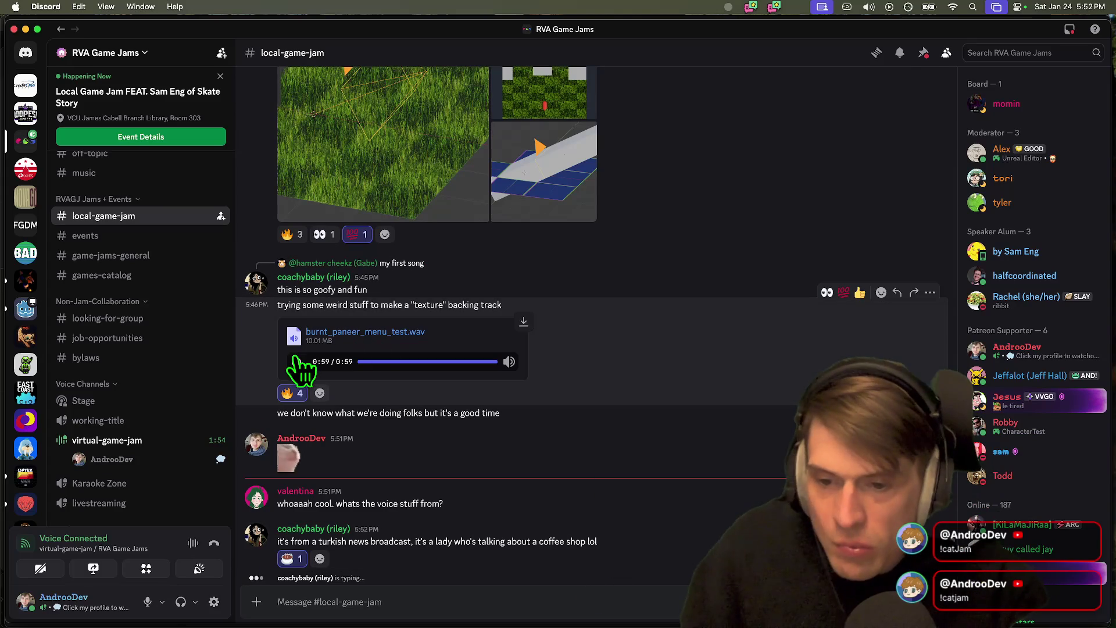
# - Select the word 'coffee' in the broadcast message, then clear the selection
pyautogui.moveTo(509, 359)
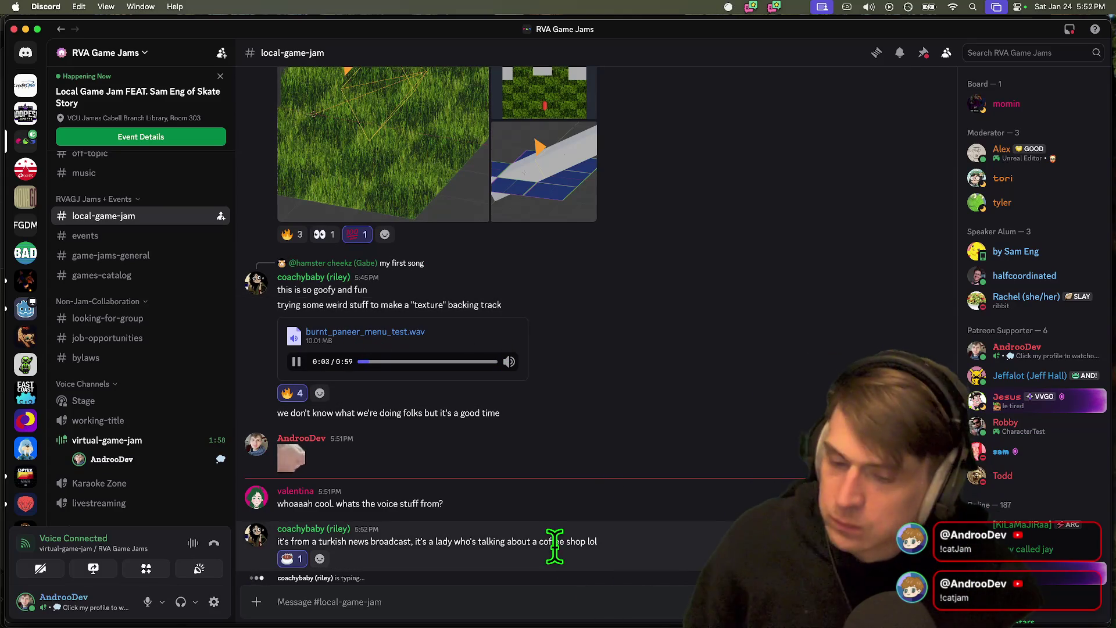
pyautogui.tripleClick(555, 541)
pyautogui.doubleClick(561, 542)
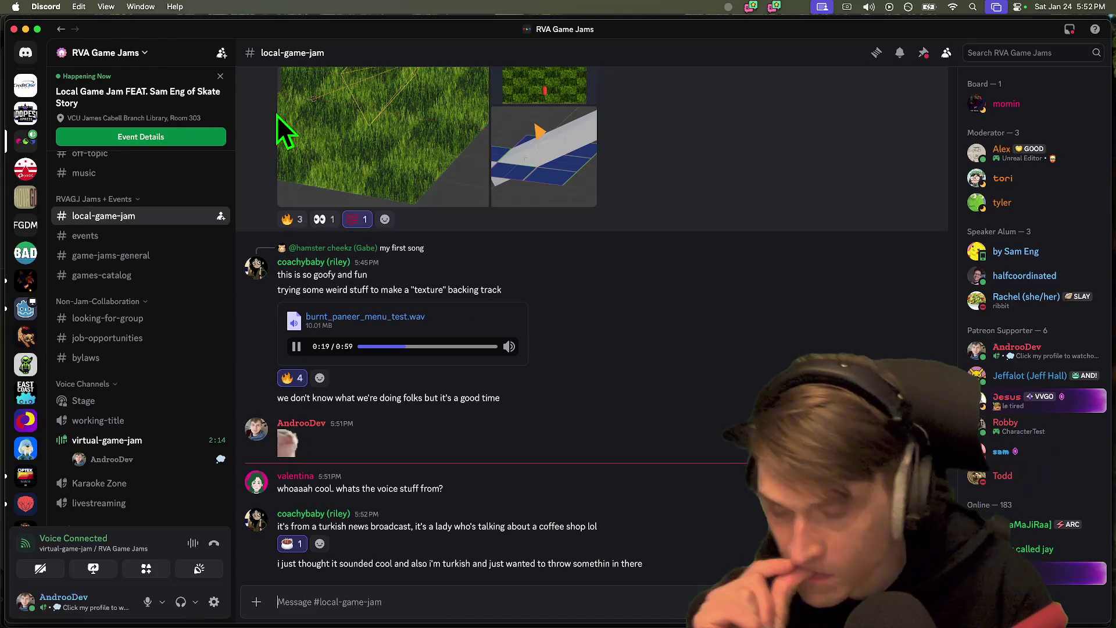
pyautogui.click(326, 526)
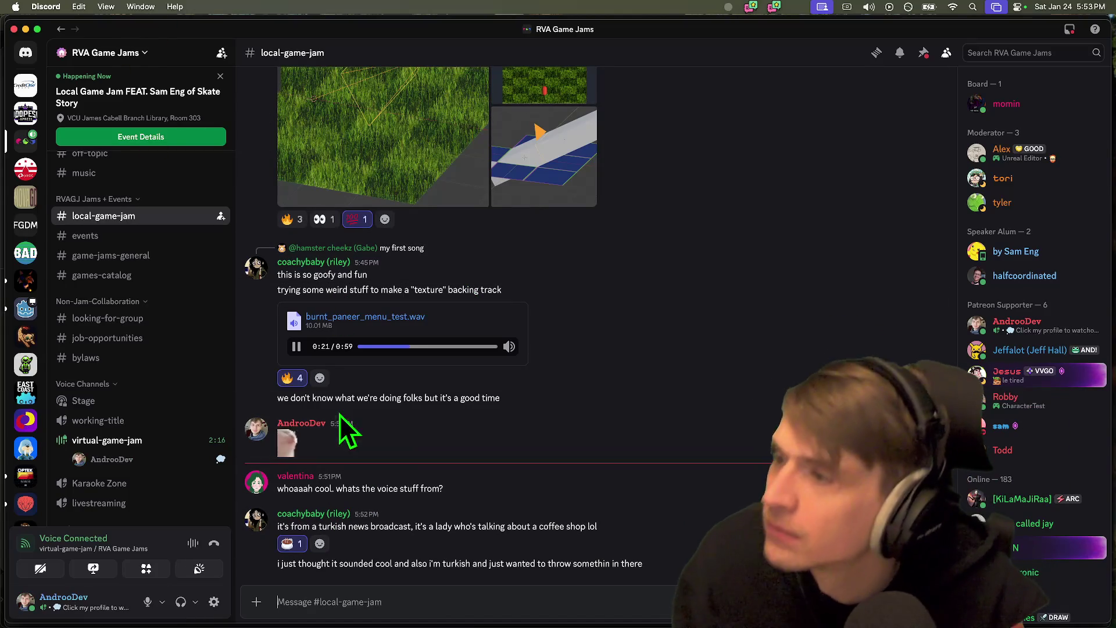
# - Scroll up the GitHub pull request, then pause the shared audio clip in Discord
pyautogui.press('super+Tab')
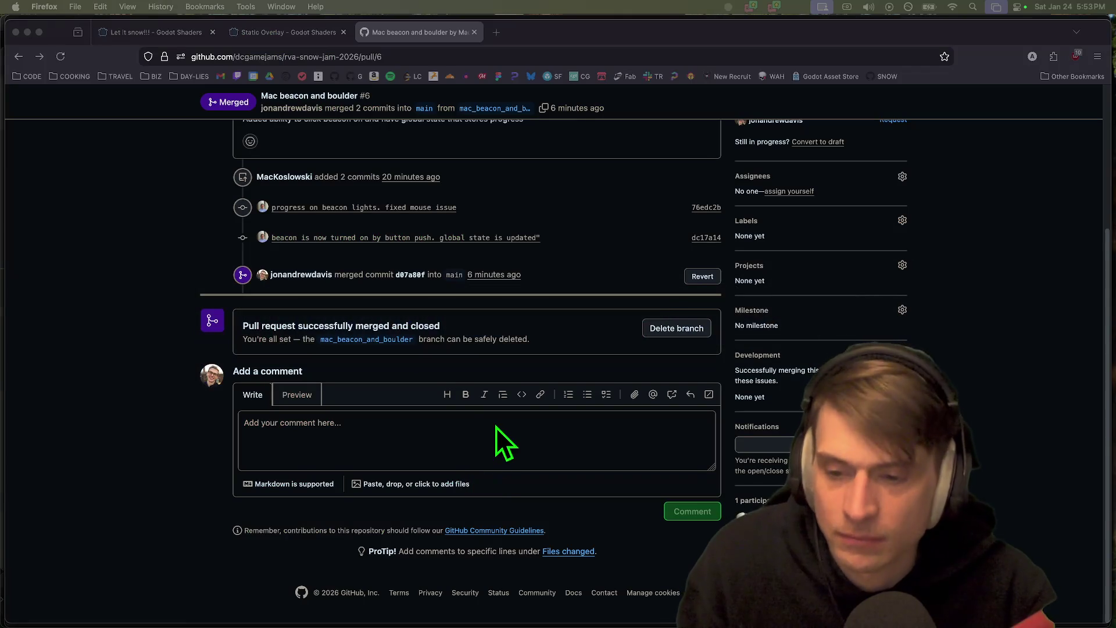
pyautogui.scroll(3, 143, 398)
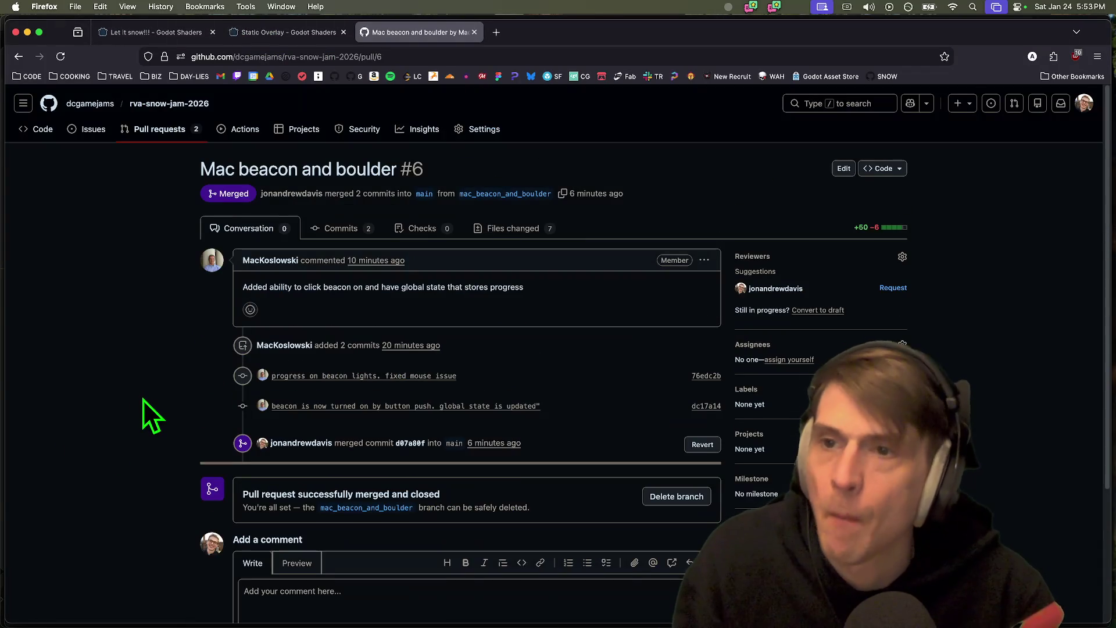
pyautogui.press('super+Tab')
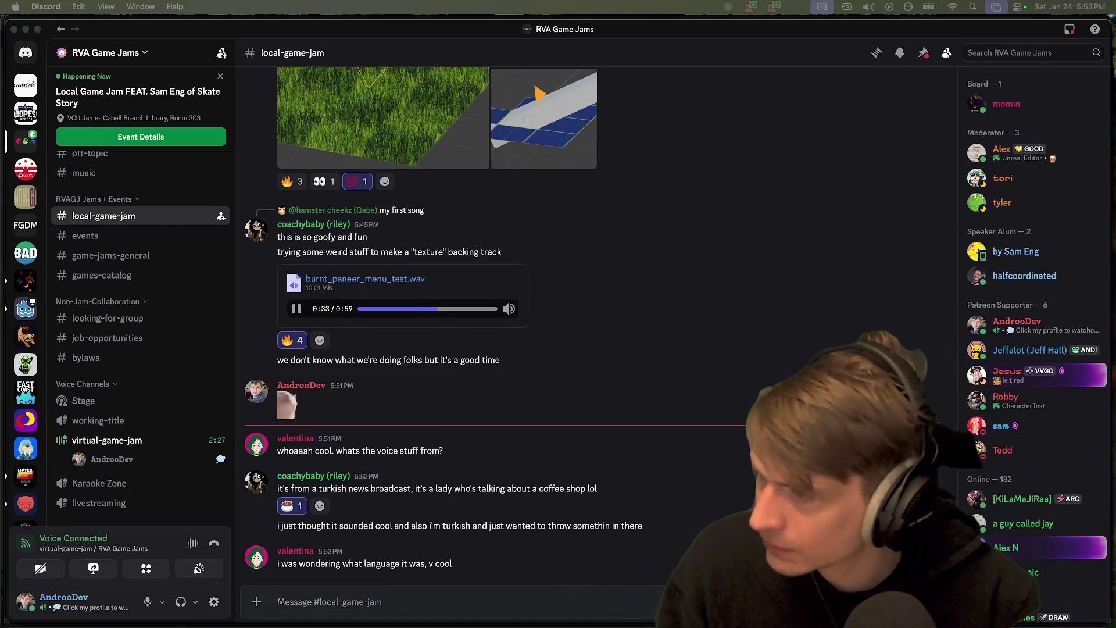
pyautogui.click(296, 309)
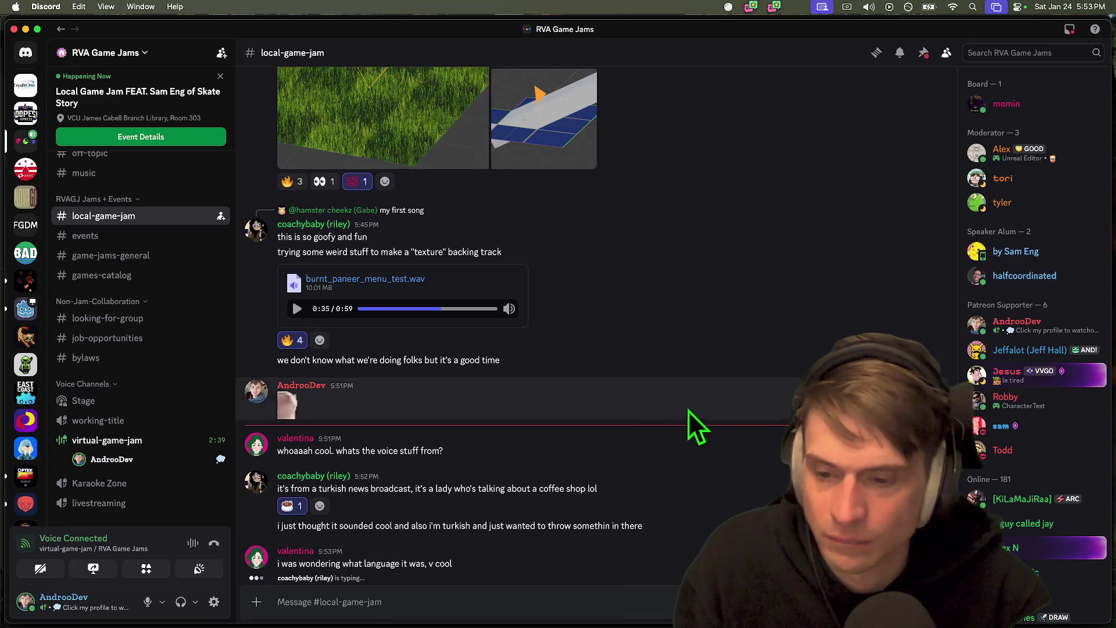
# - Scroll down the GitHub pull request, then select the Discord message about the language
pyautogui.press('super+Tab')
pyautogui.scroll(-5, 600, 451)
pyautogui.press('super+Tab')
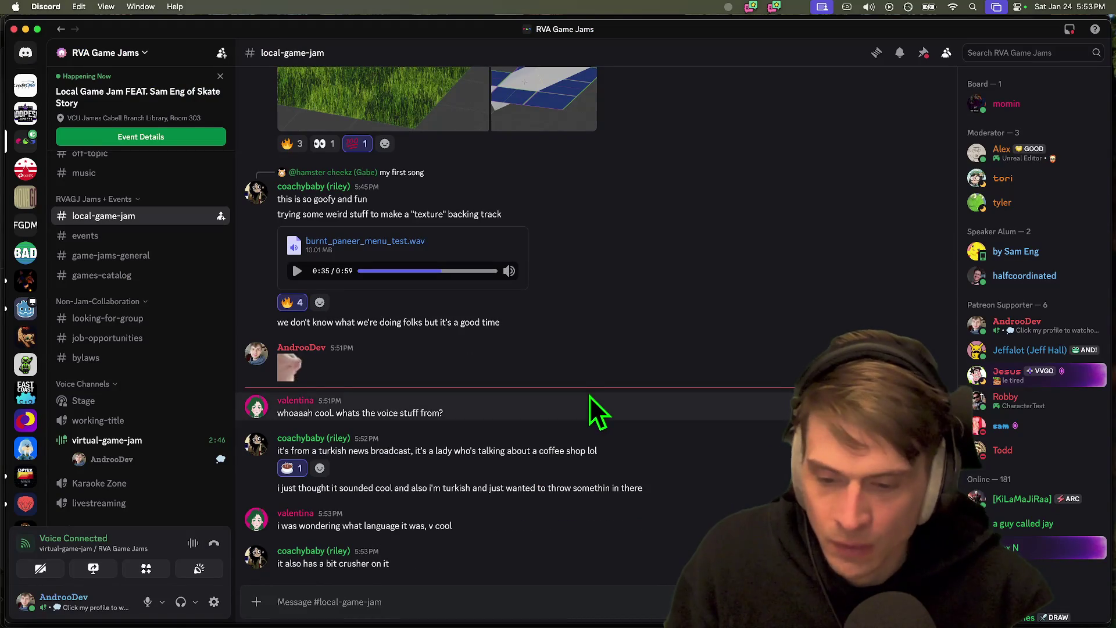
pyautogui.tripleClick(524, 532)
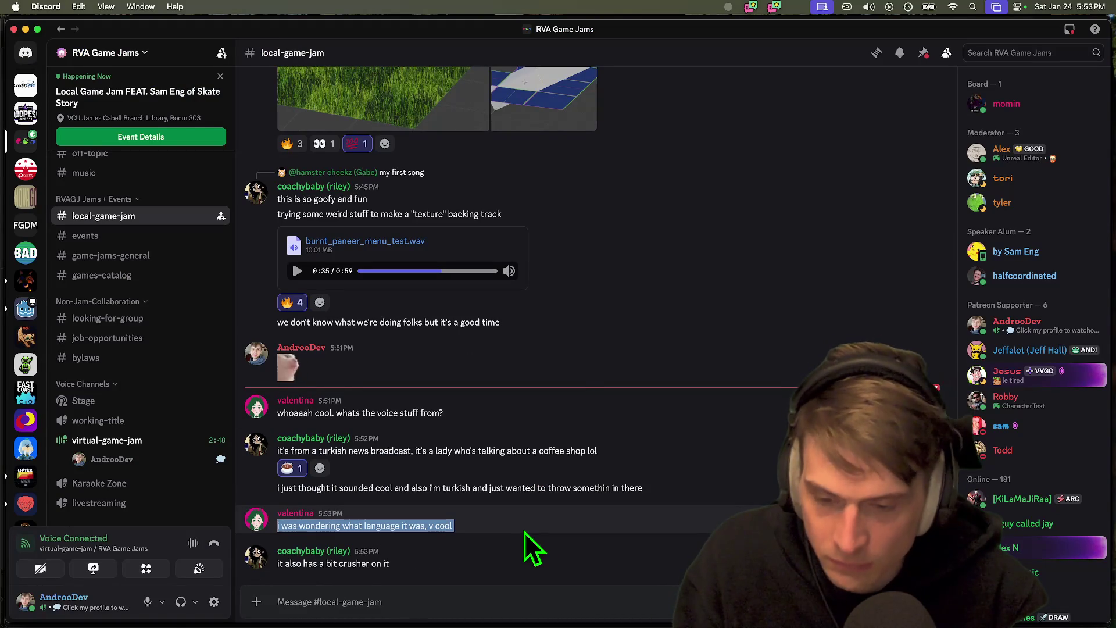
pyautogui.press('super+Tab')
pyautogui.press('super+Tab')
pyautogui.press('super+Tab')
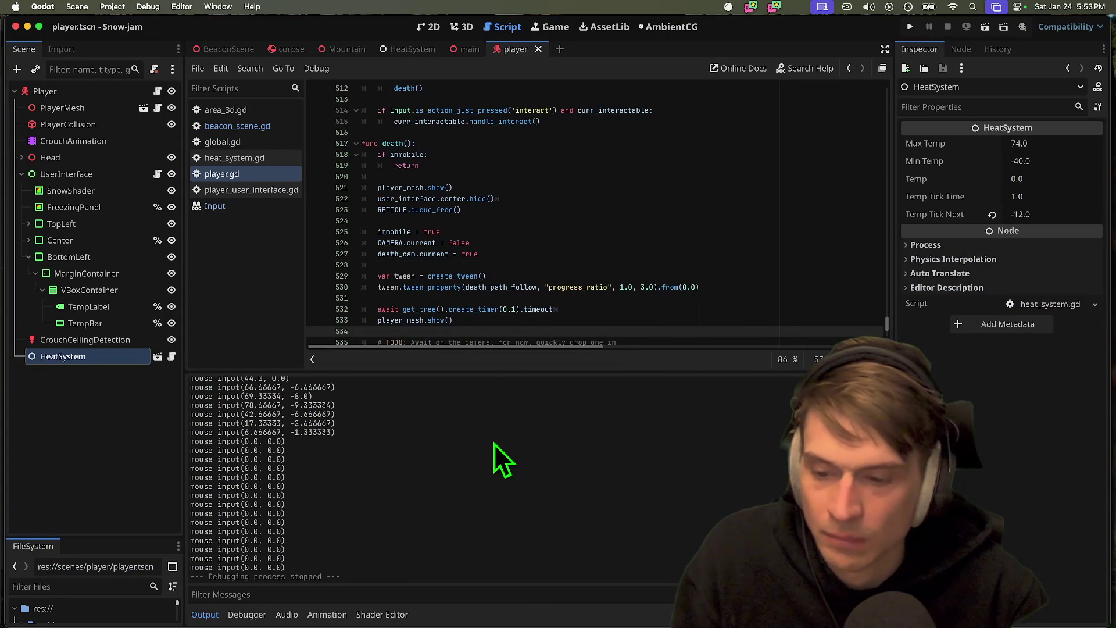
# - Save and playtest the game until -40.00 °F triggers death, then stop it and switch to Firefox
pyautogui.press('super+Tab')
pyautogui.press('super+Tab')
pyautogui.press('super+shift+Tab')
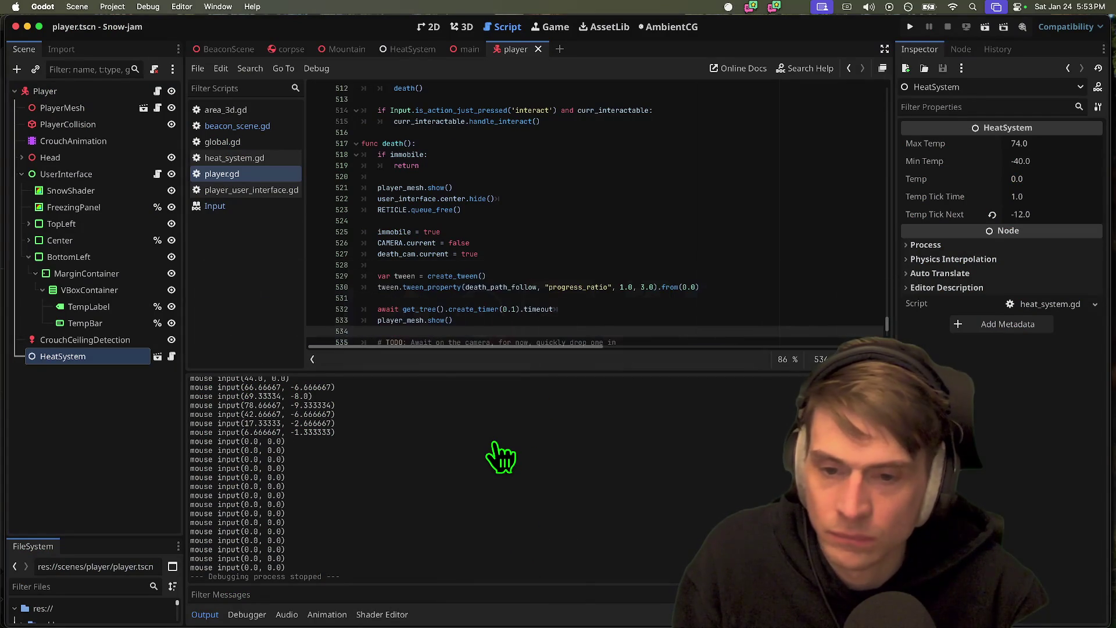
pyautogui.press('super+b')
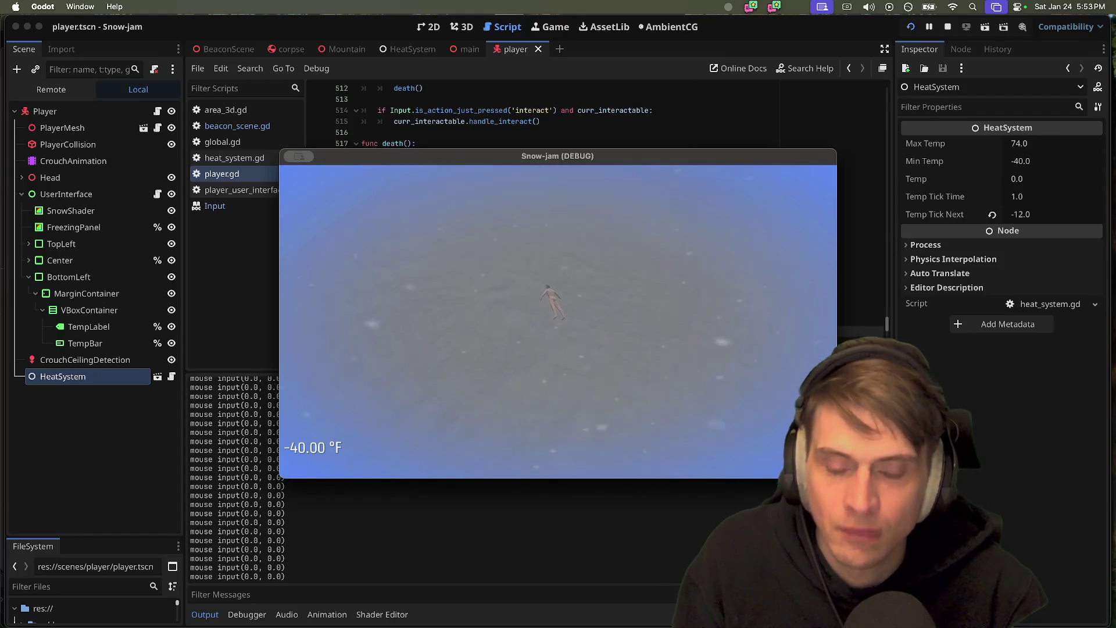
pyautogui.press('Escape')
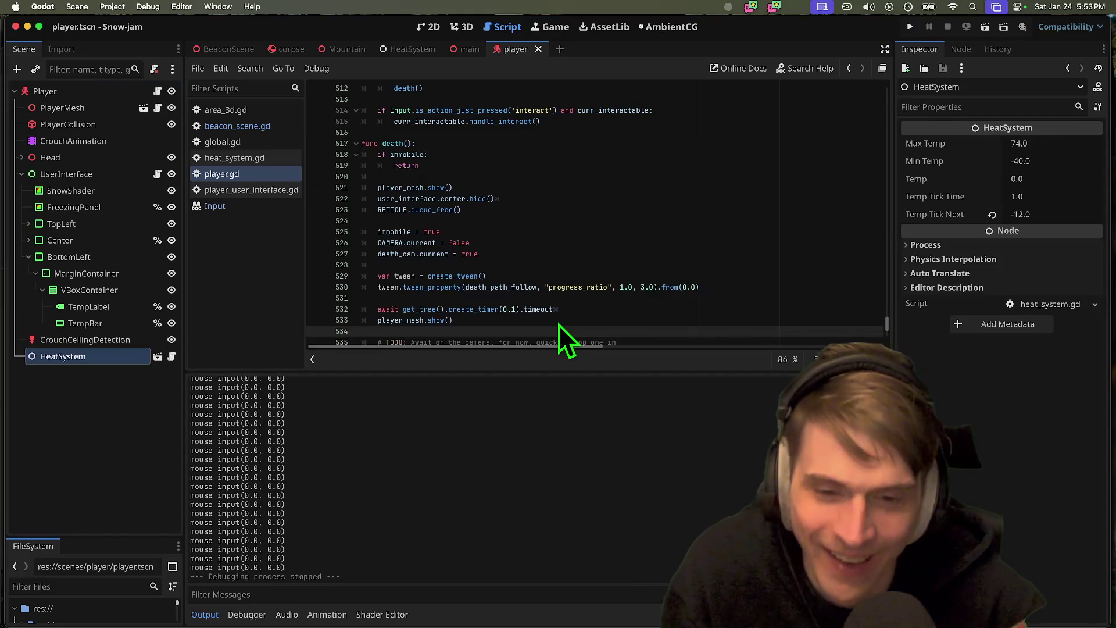
pyautogui.click(393, 590)
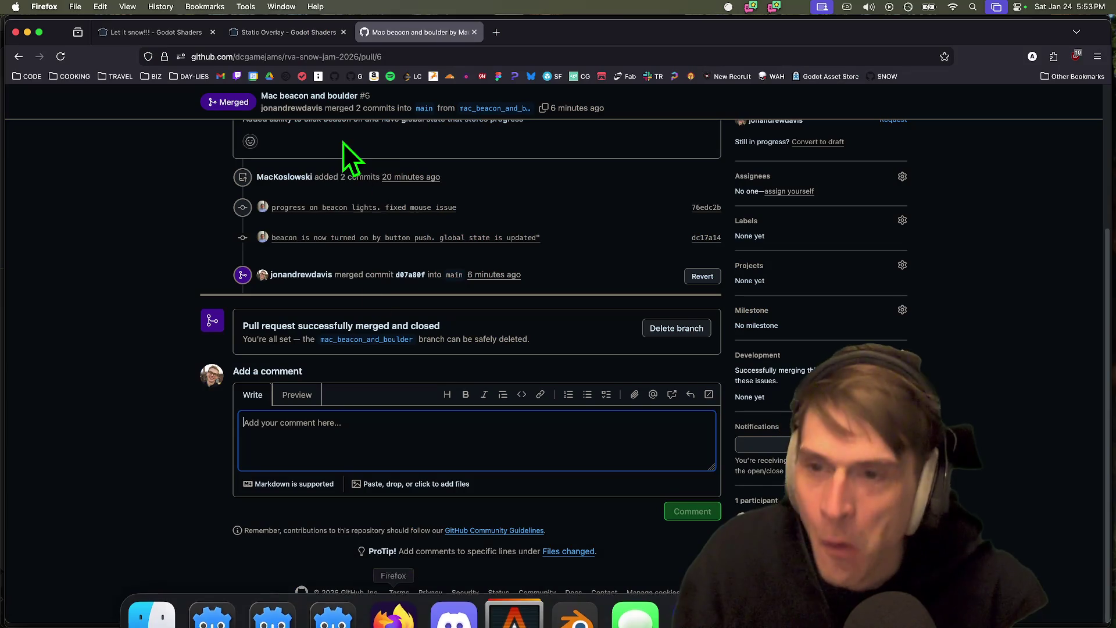
# - Go to GitHub in a new tab and open the repository's pull requests list
pyautogui.press('super+t')
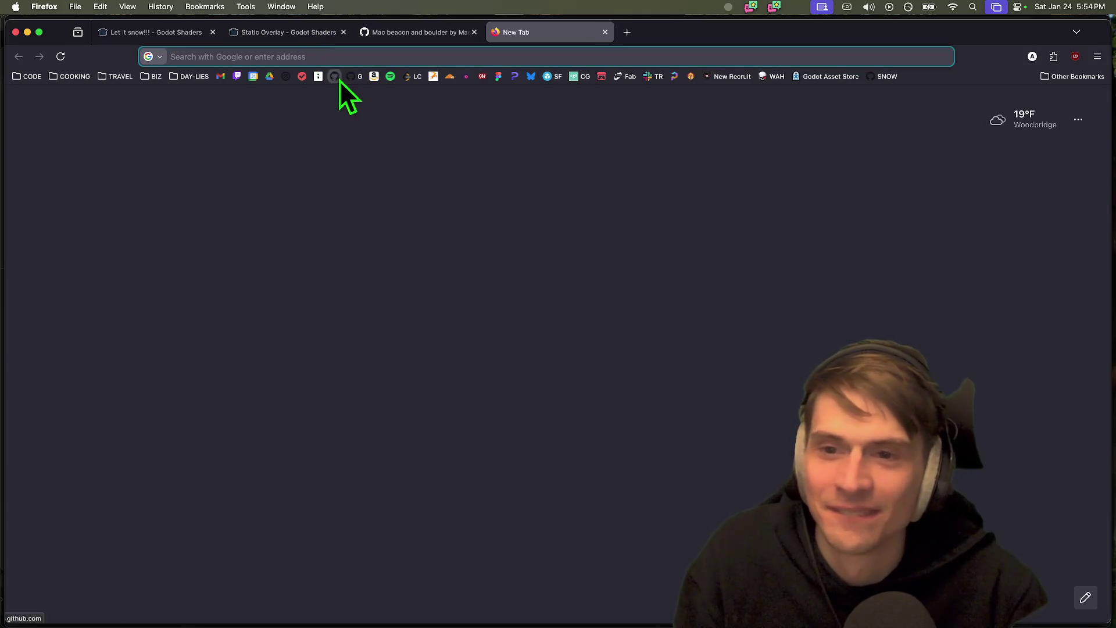
pyautogui.click(341, 80)
pyautogui.moveTo(393, 605)
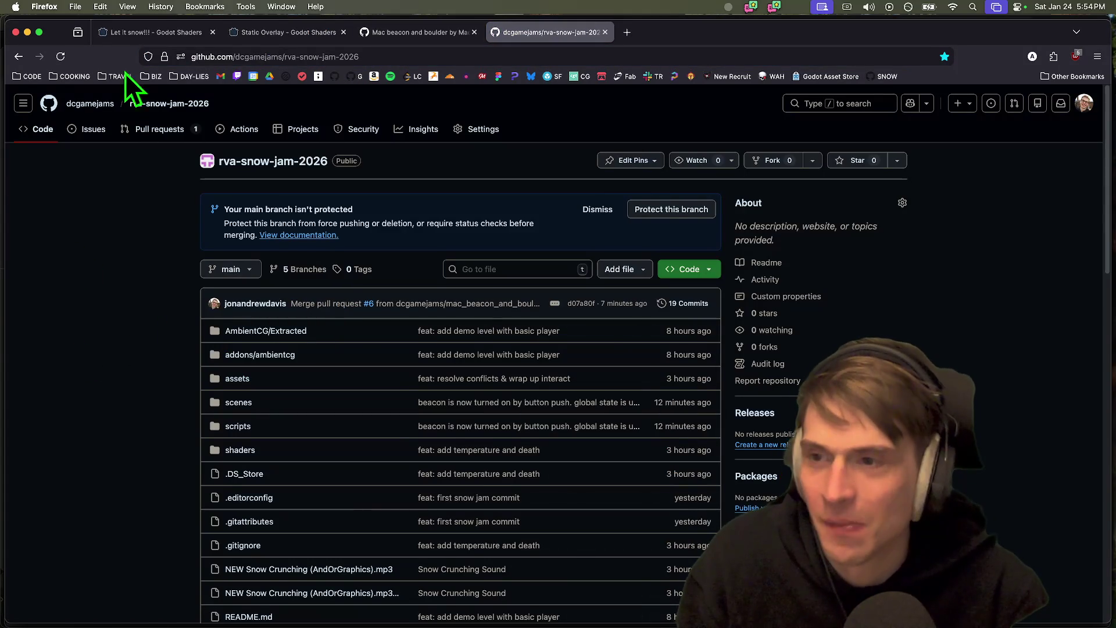
pyautogui.click(158, 129)
pyautogui.press('super+Tab')
pyautogui.press('super+shift+Tab')
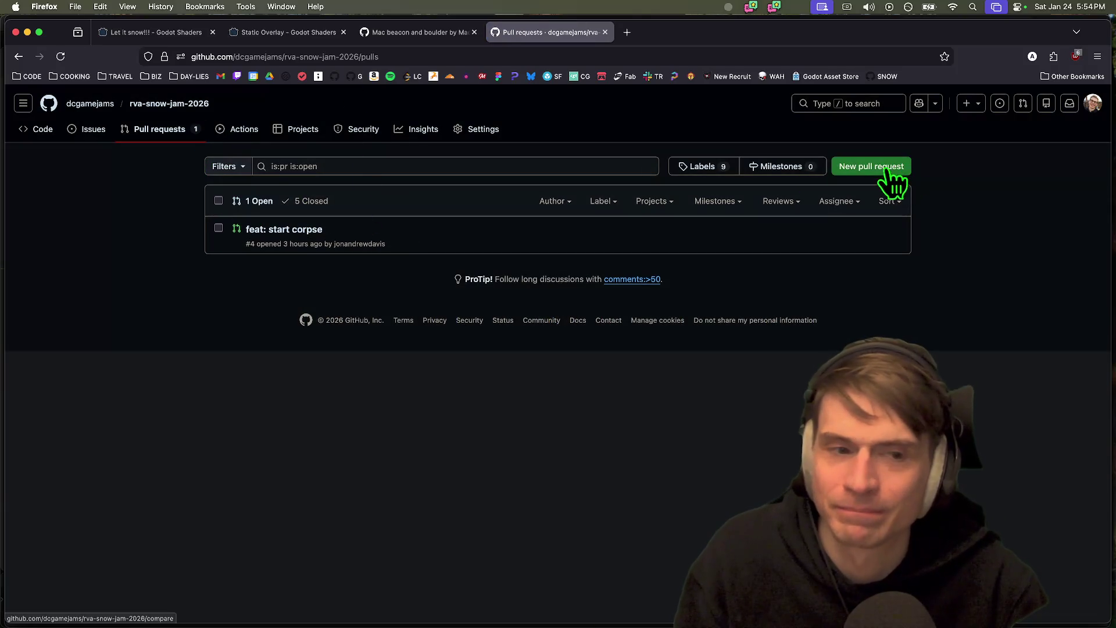
# - Create a pull request from the GreenBoot.fbx branch into main with description 'BOOT'
pyautogui.click(890, 175)
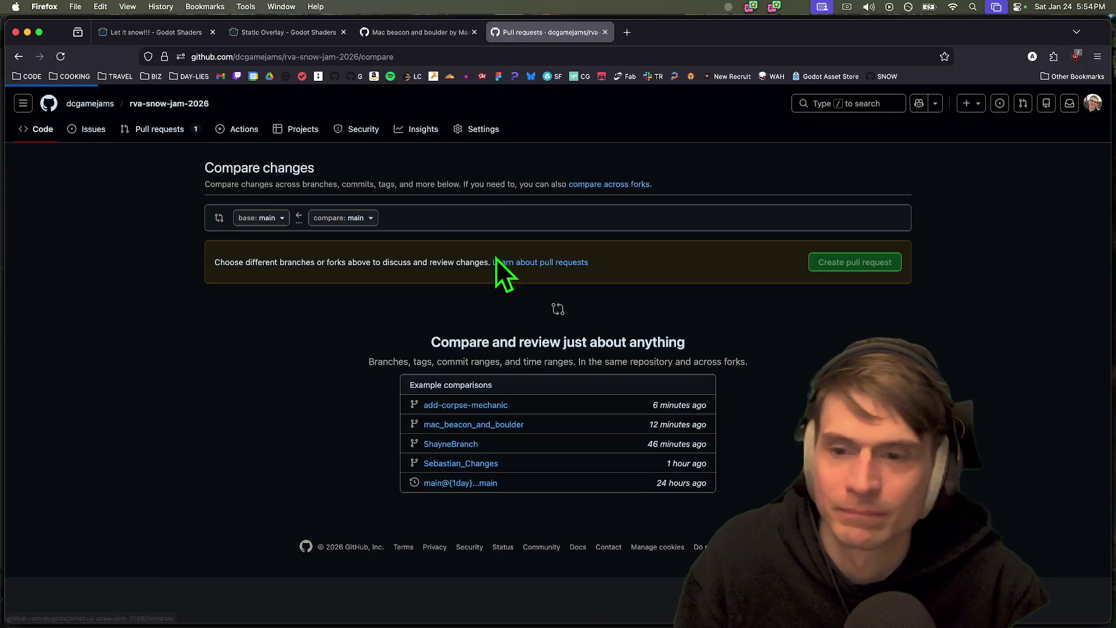
pyautogui.click(358, 223)
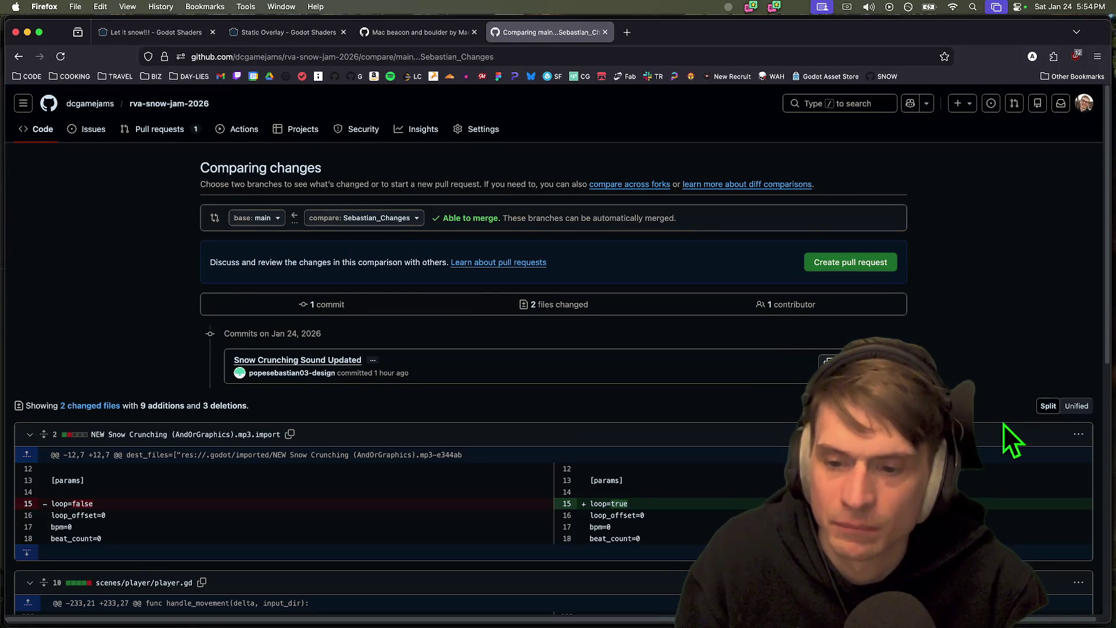
pyautogui.click(403, 221)
pyautogui.click(372, 349)
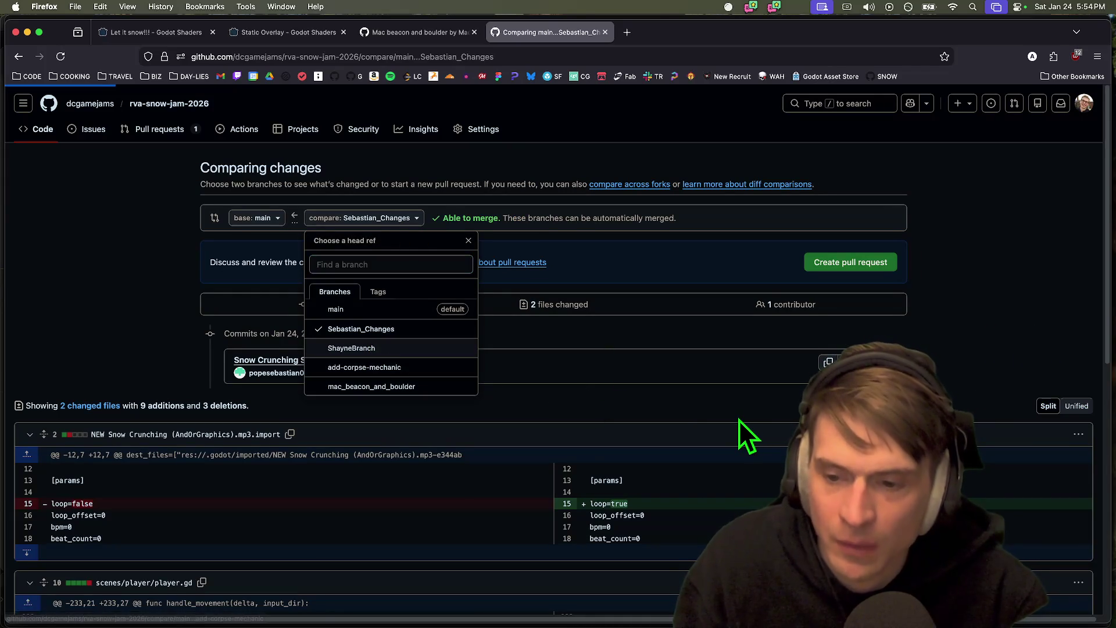
pyautogui.click(892, 269)
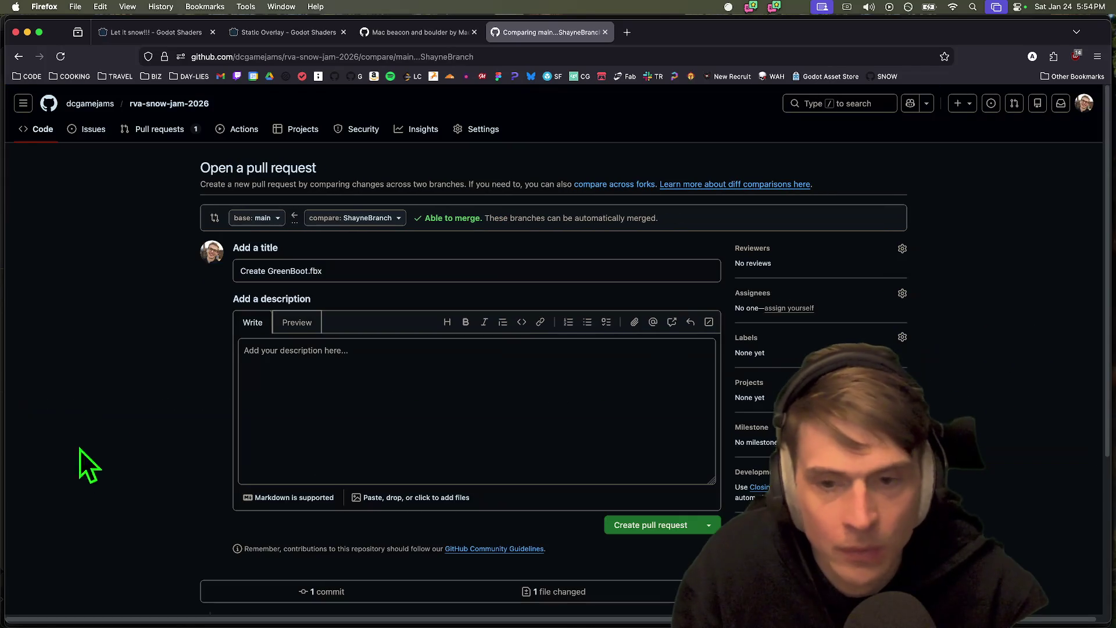
pyautogui.click(242, 416)
pyautogui.write('BOOT')
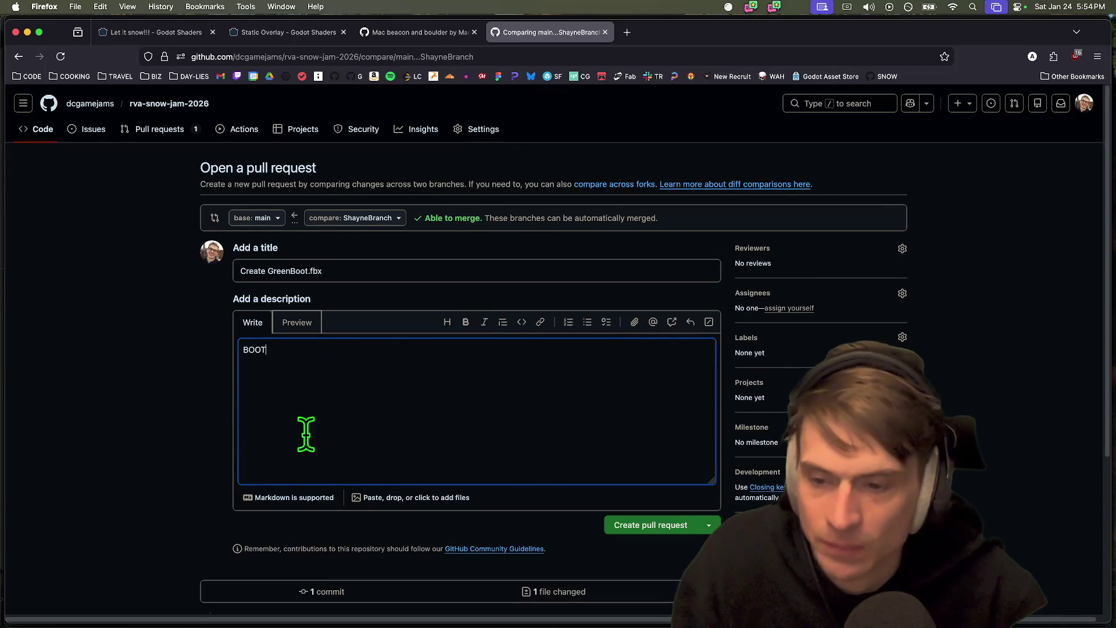
pyautogui.click(620, 527)
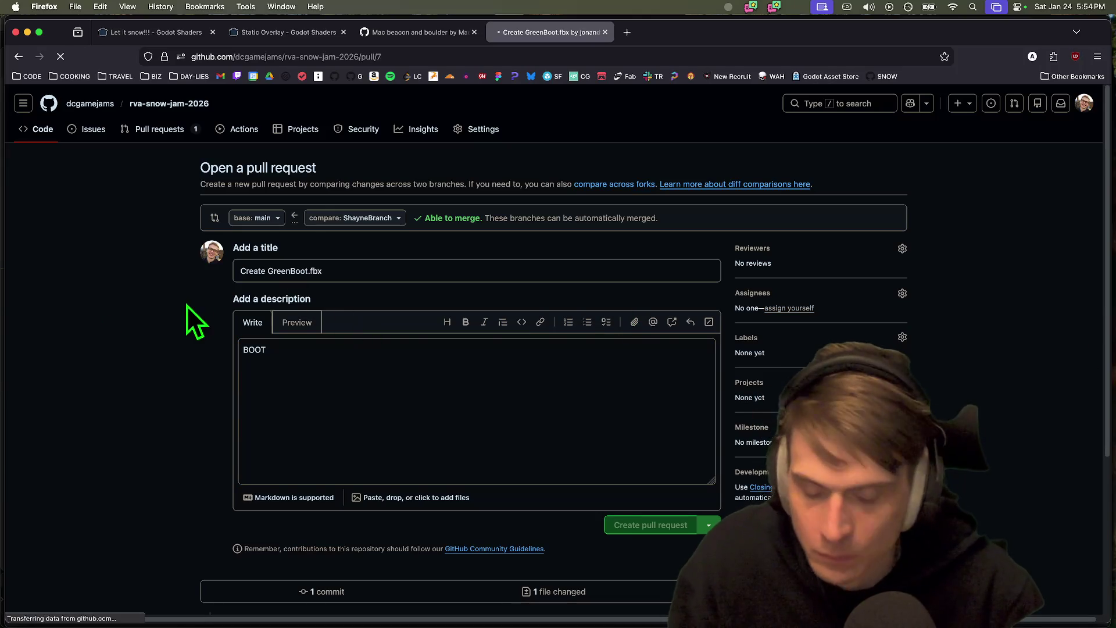
# - Merge pull request #7 into main and confirm the merge
pyautogui.scroll(-1, 686, 561)
pyautogui.scroll(-3, 686, 561)
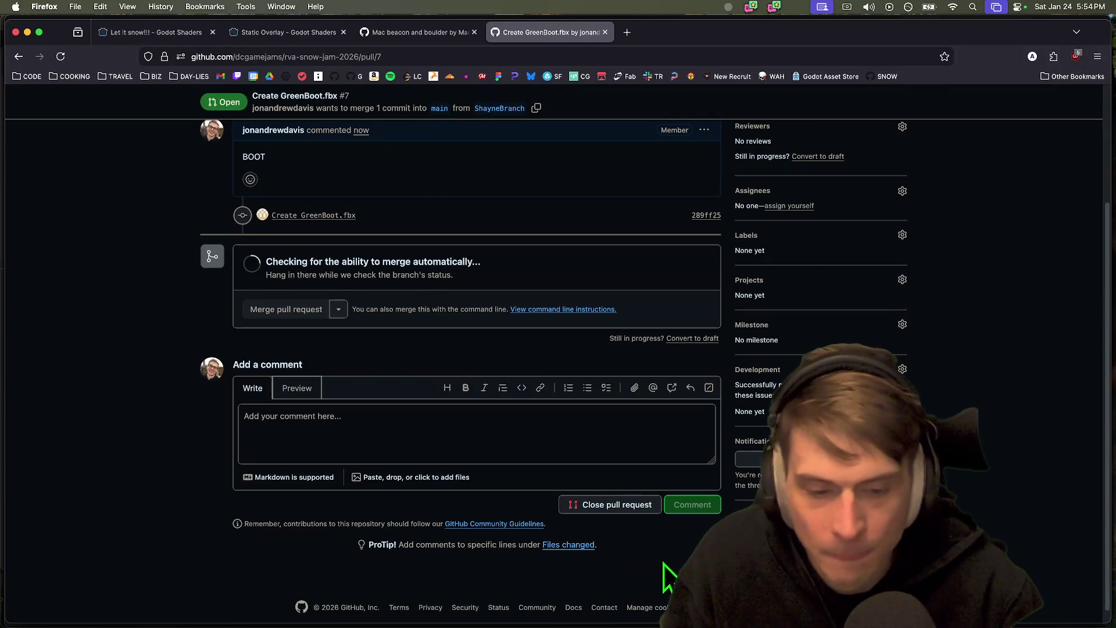
pyautogui.click(318, 313)
pyautogui.click(298, 469)
pyautogui.moveTo(635, 625)
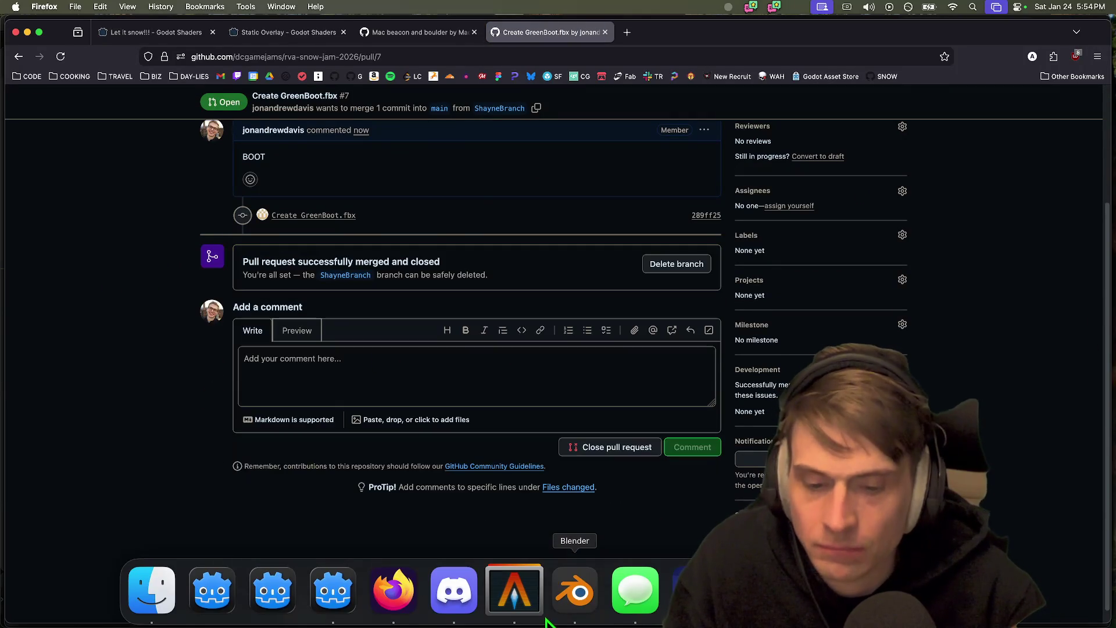
pyautogui.click(519, 594)
pyautogui.press('super+Tab')
pyautogui.press('super+Tab')
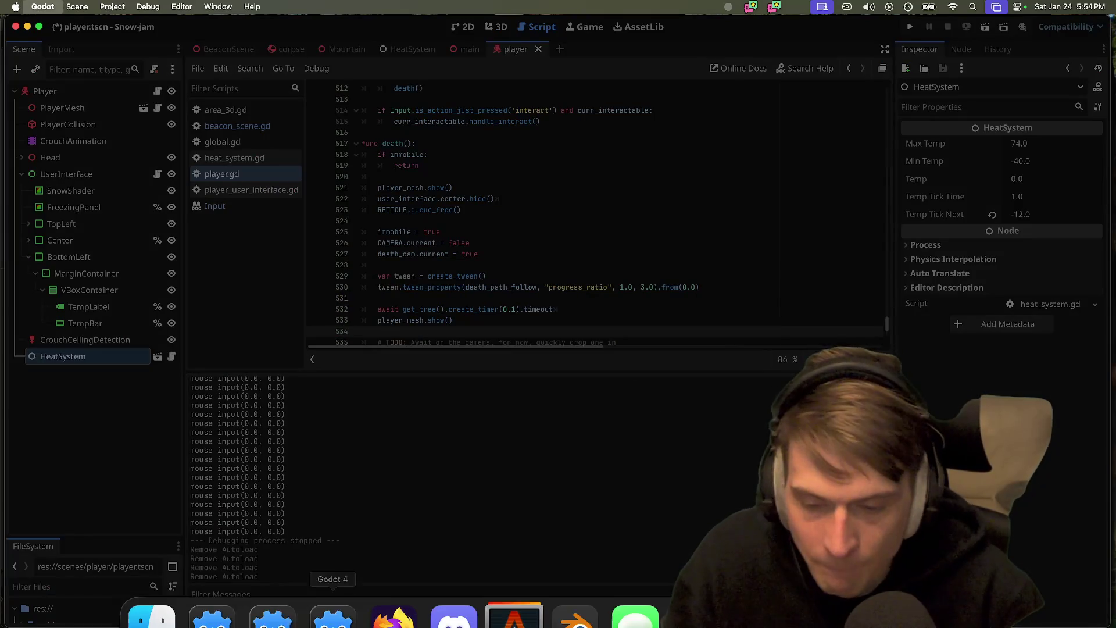
# - Check out main with 'gco main' and run git pull to fetch GreenBoot.fbx
pyautogui.click(517, 590)
pyautogui.write('gco m')
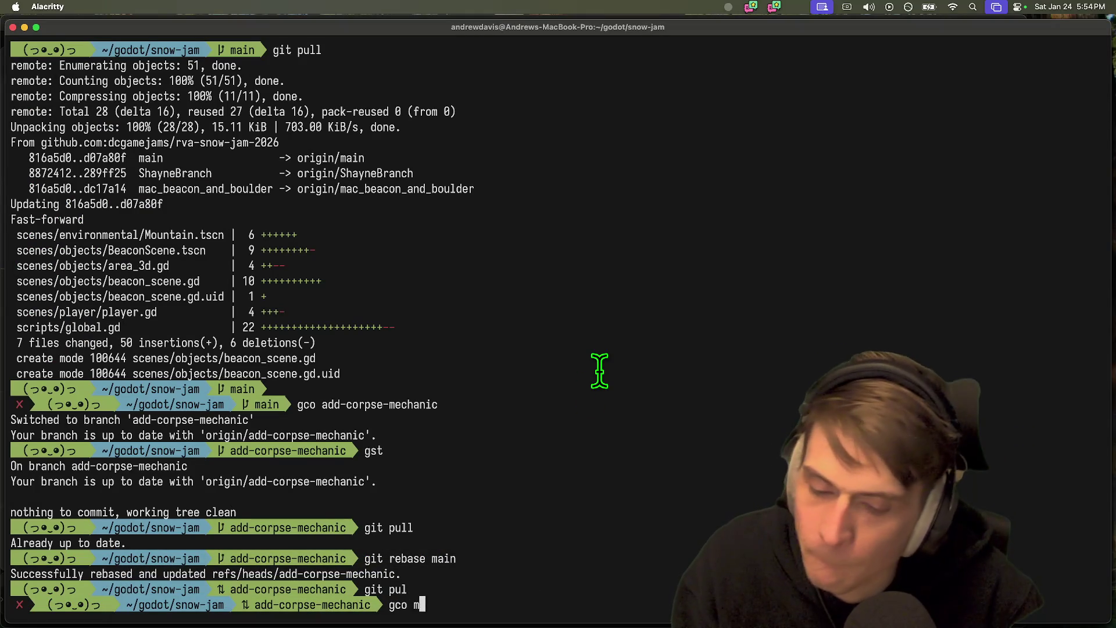
pyautogui.write('ain')
pyautogui.press('Return')
pyautogui.write('git pu')
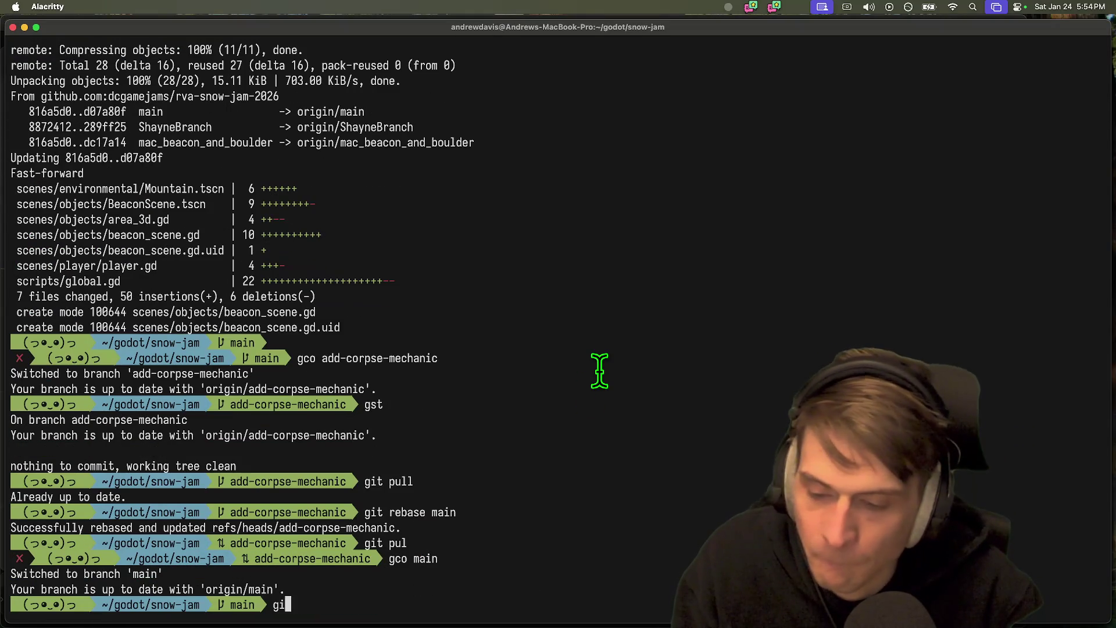
pyautogui.write('l')
pyautogui.press('Return')
pyautogui.moveTo(574, 616)
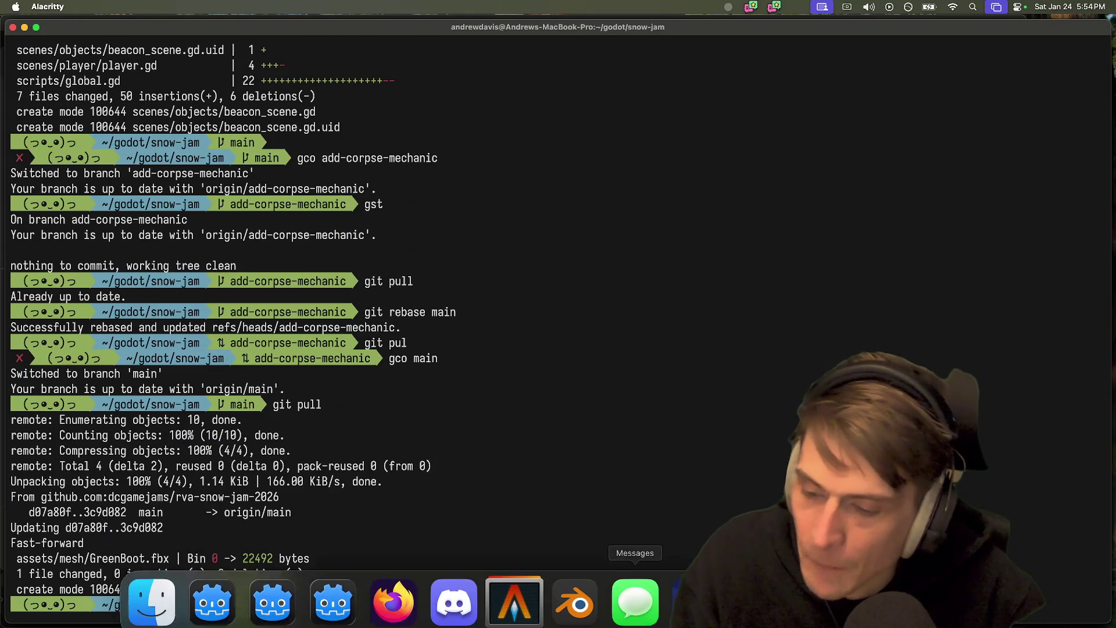
pyautogui.click(441, 596)
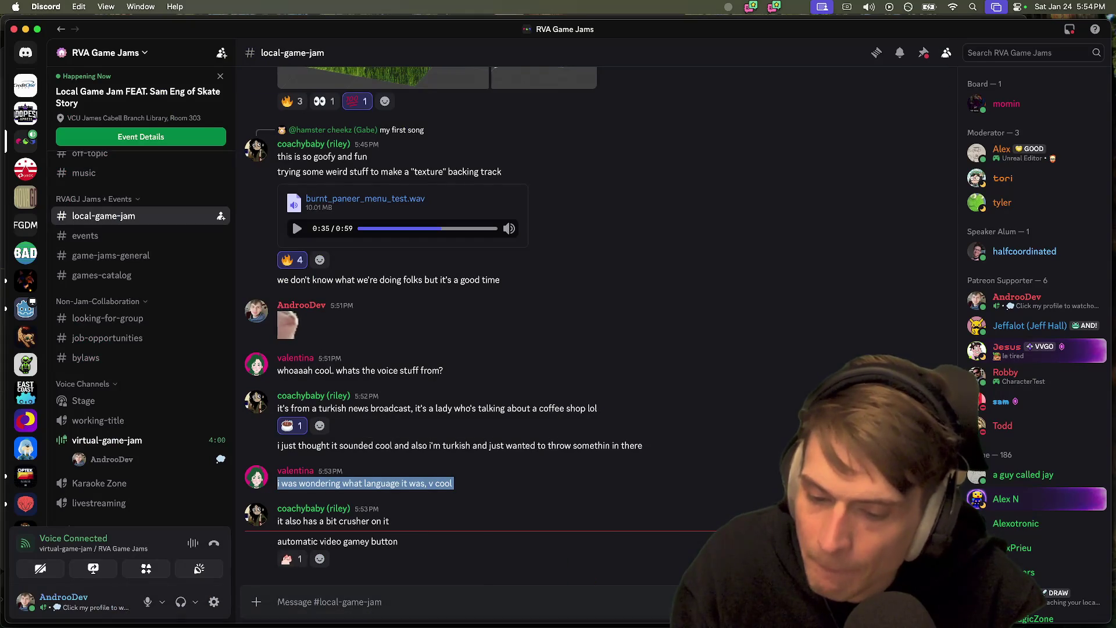
# - Hide the old Godot project manager, launch Godot 4.5, and open the Snow-jam project
pyautogui.click(394, 590)
pyautogui.click(450, 593)
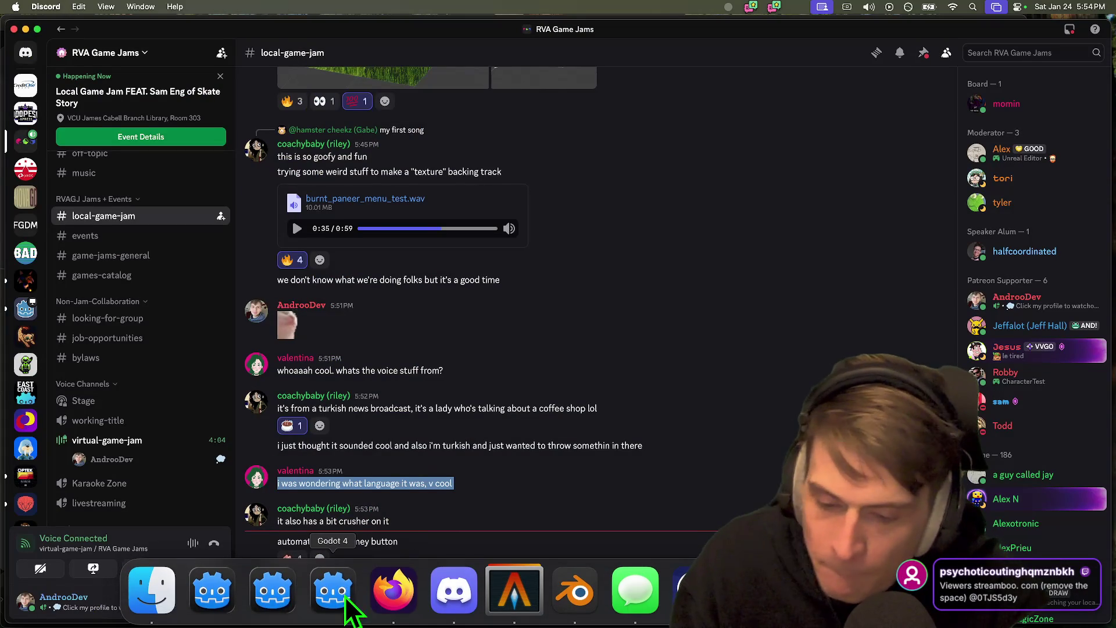
pyautogui.click(334, 593)
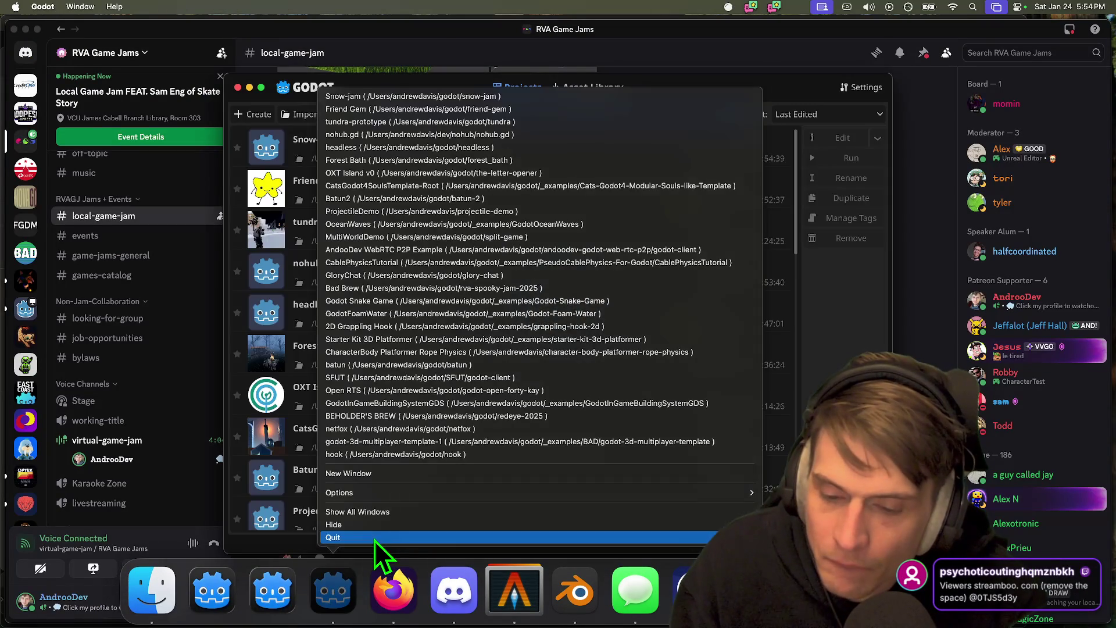
pyautogui.press('super+h')
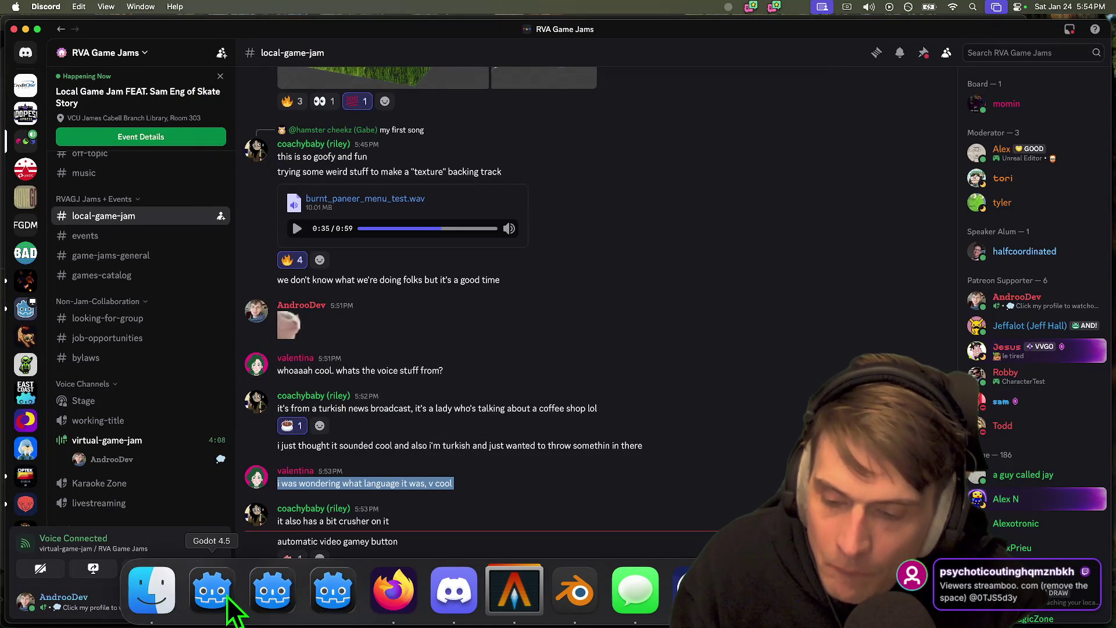
pyautogui.click(266, 604)
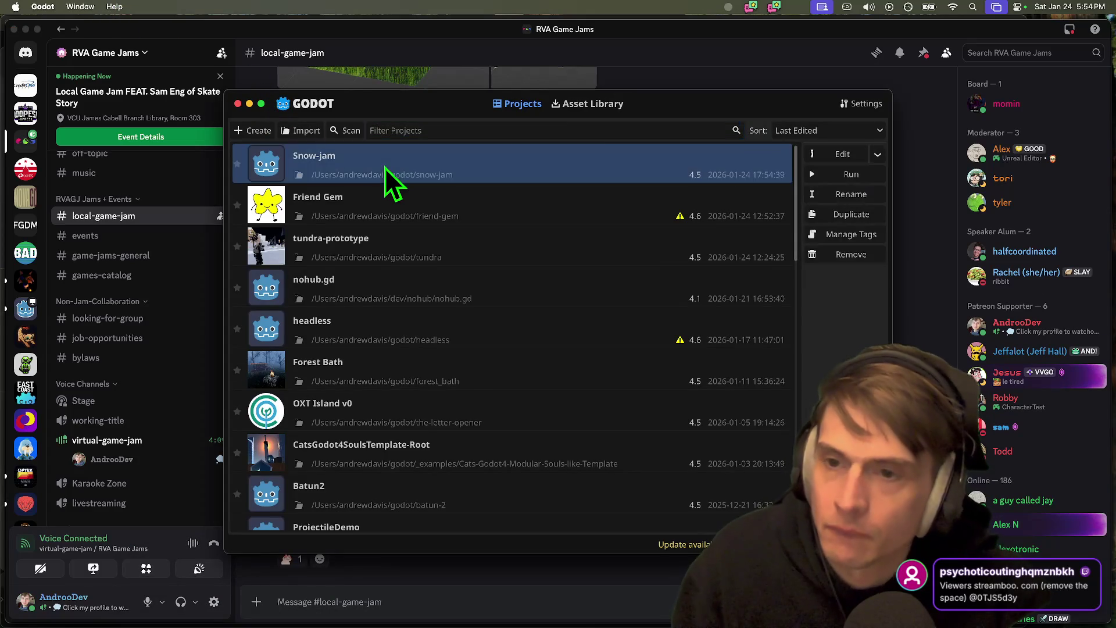
pyautogui.doubleClick(385, 168)
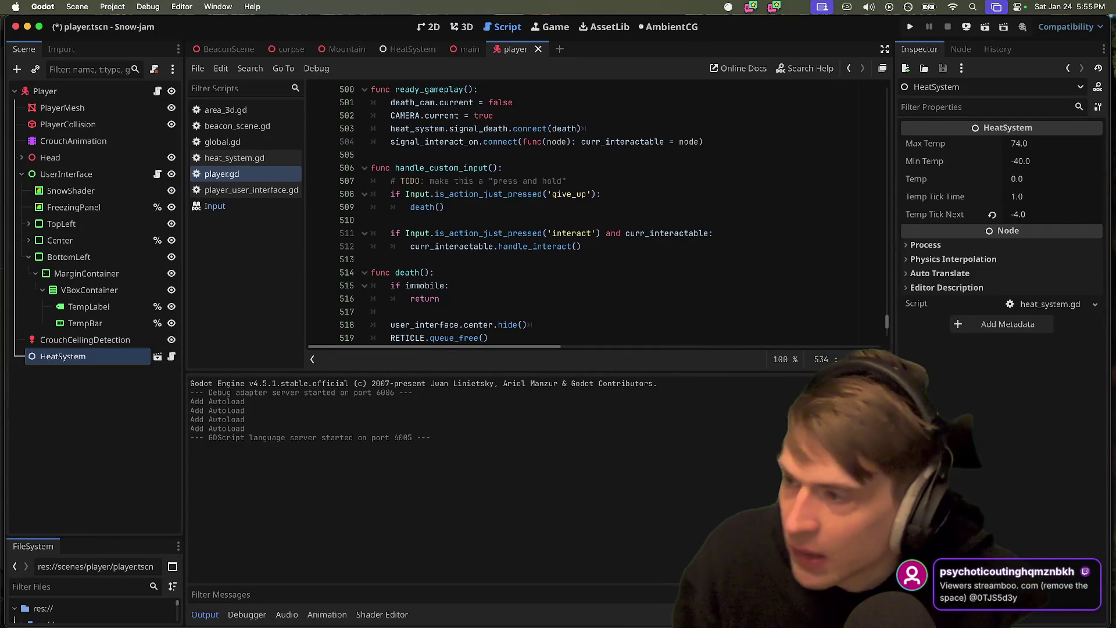
# - Deselect the HeatSystem node, switch to the 3D view, and open the BeaconScene tab
pyautogui.click(560, 298)
pyautogui.click(110, 7)
pyautogui.click(101, 4)
pyautogui.click(101, 3)
pyautogui.click(102, 193)
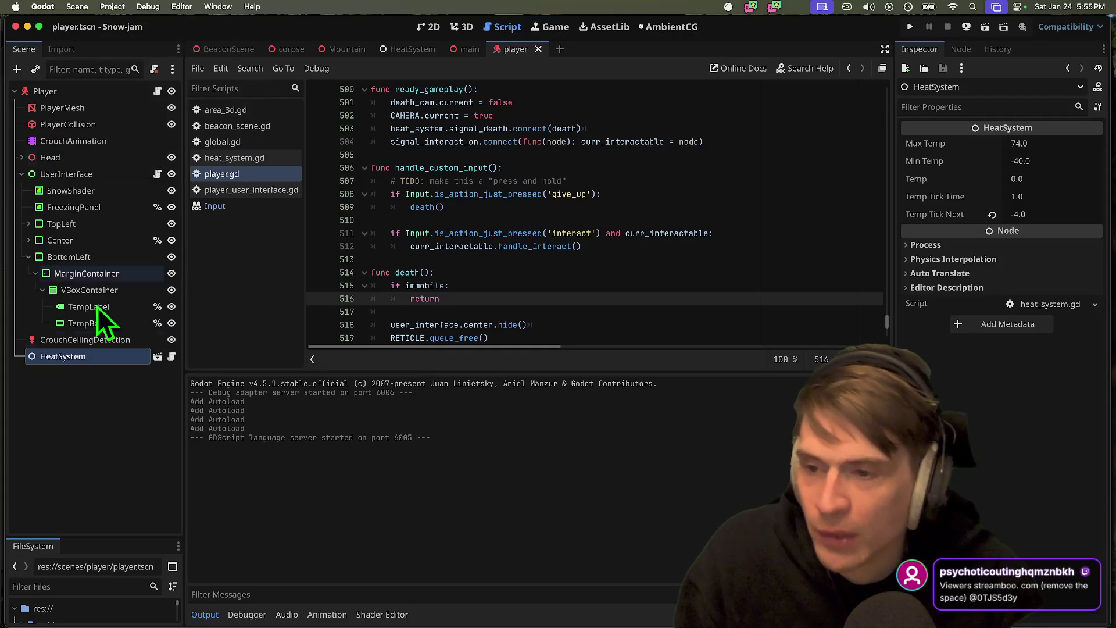
pyautogui.click(113, 450)
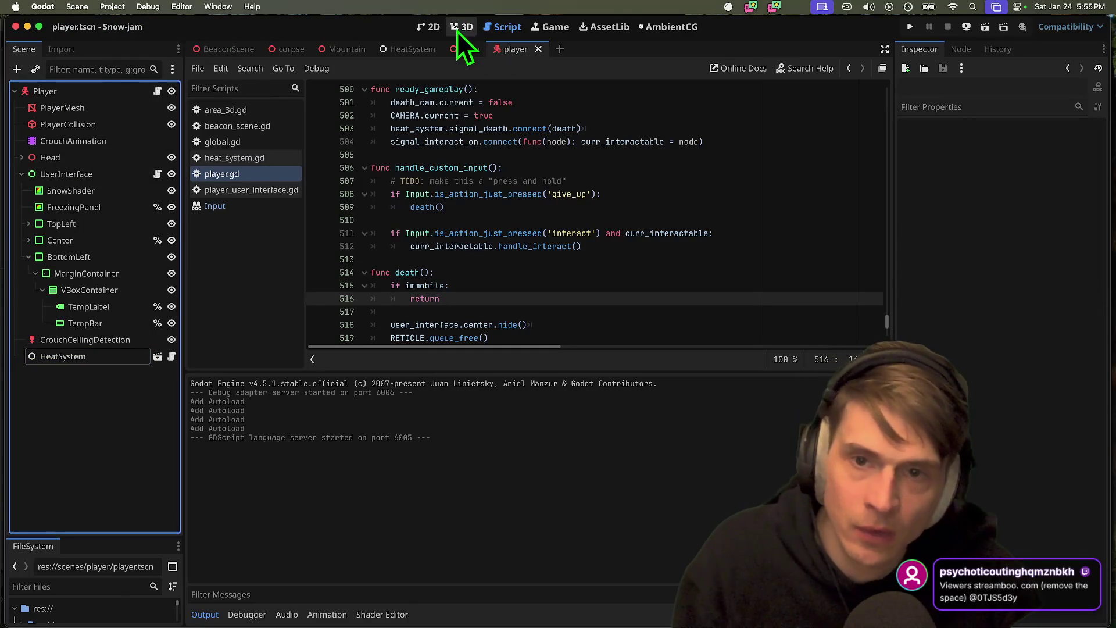
pyautogui.click(457, 30)
pyautogui.press('super+Tab')
pyautogui.press('super+Tab')
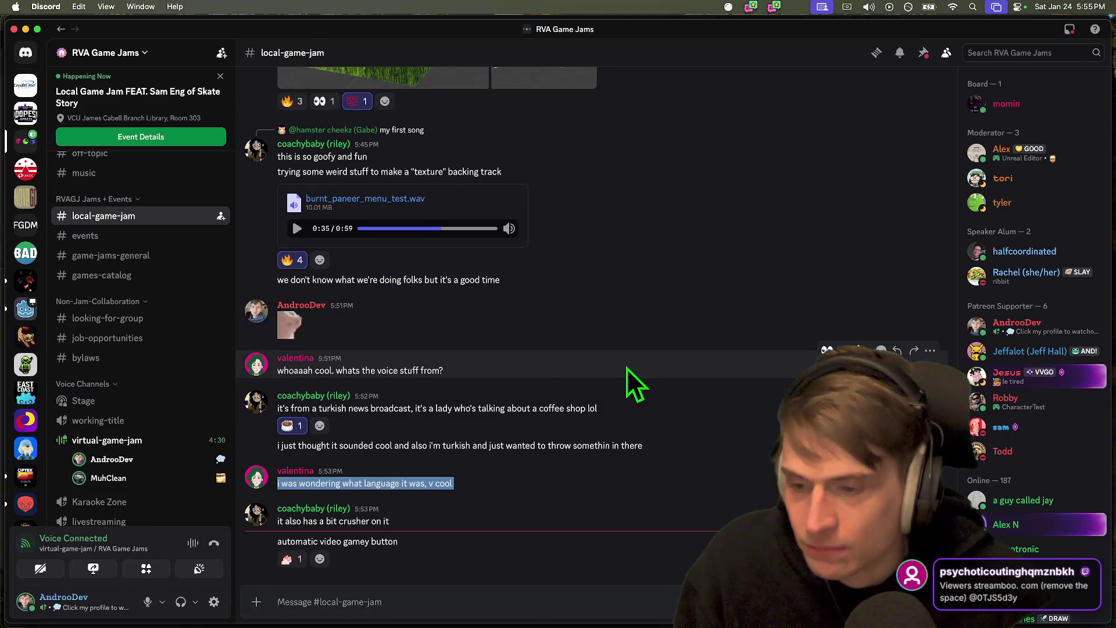
pyautogui.press('super+Tab')
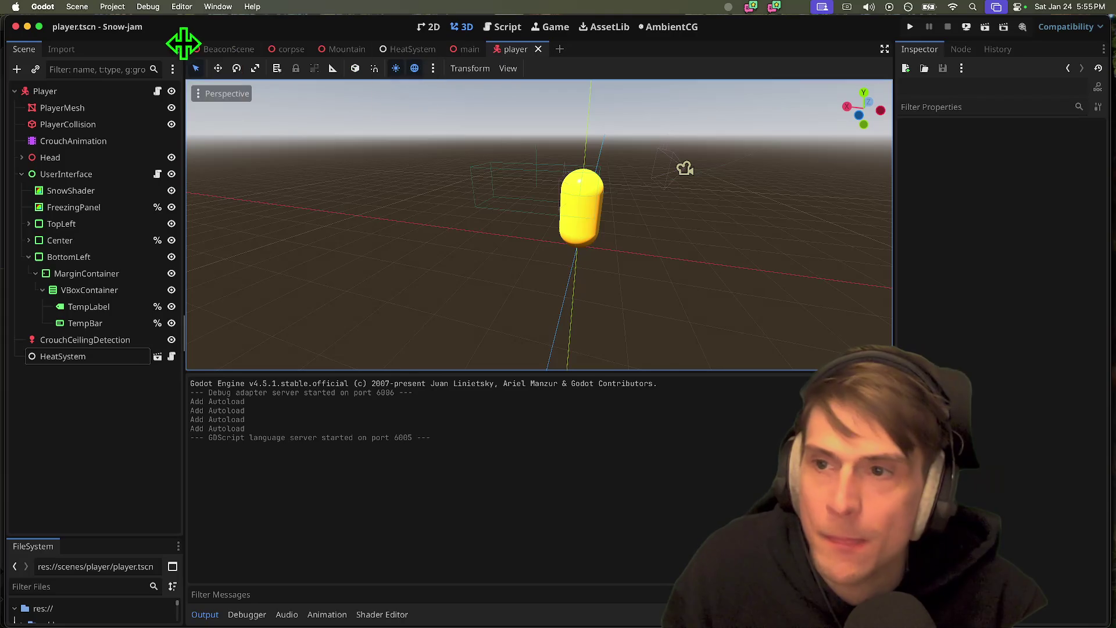
pyautogui.click(228, 49)
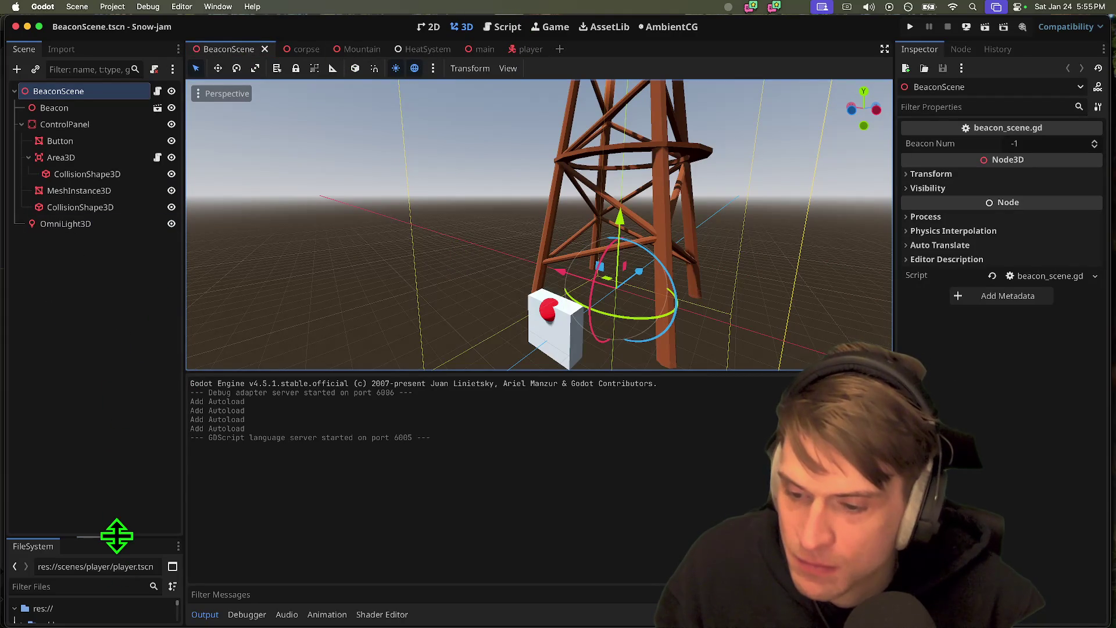
# - Enlarge the FileSystem dock and expand the dist, scripts, assets and shaders folders
pyautogui.moveTo(117, 536); pyautogui.dragTo(141, 351)
pyautogui.doubleClick(64, 563)
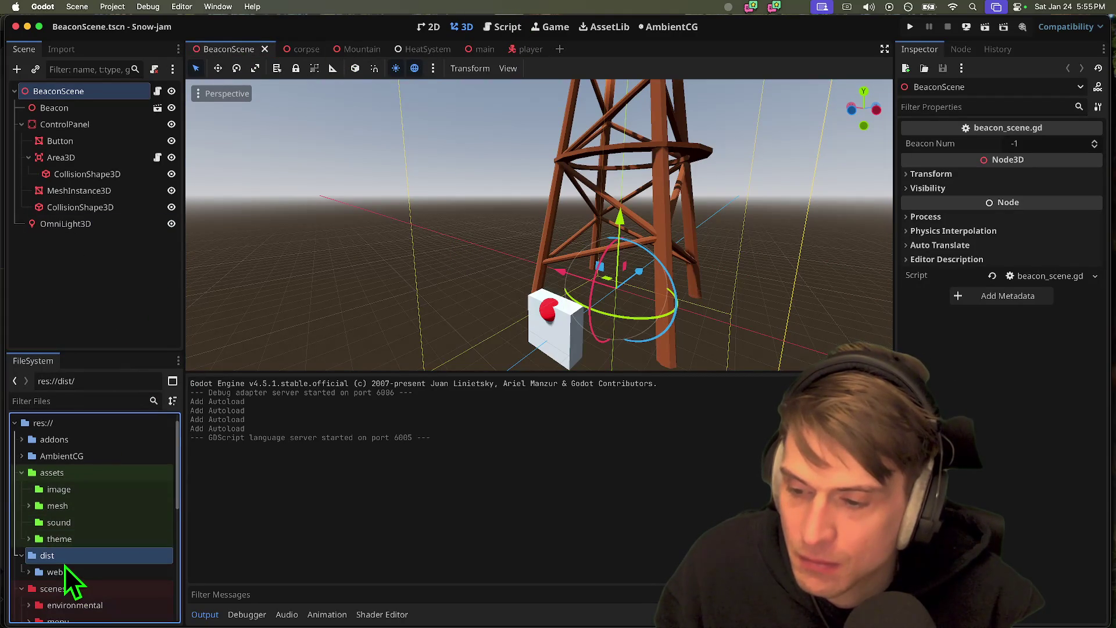
pyautogui.doubleClick(67, 561)
pyautogui.doubleClick(68, 571)
pyautogui.doubleClick(81, 589)
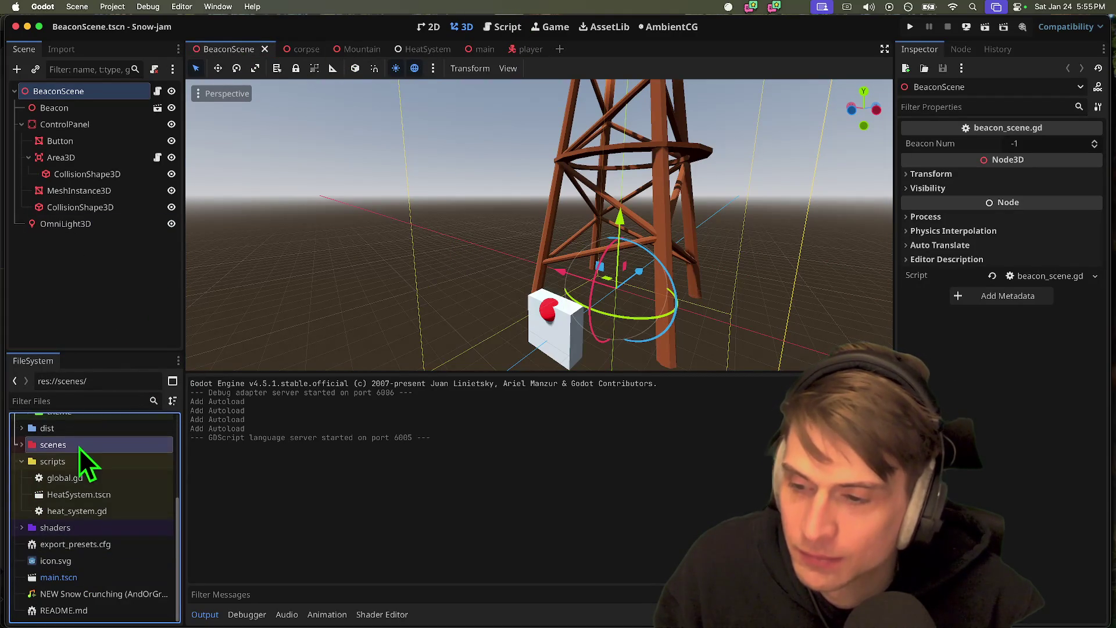
pyautogui.scroll(5, 103, 515)
pyautogui.click(99, 488)
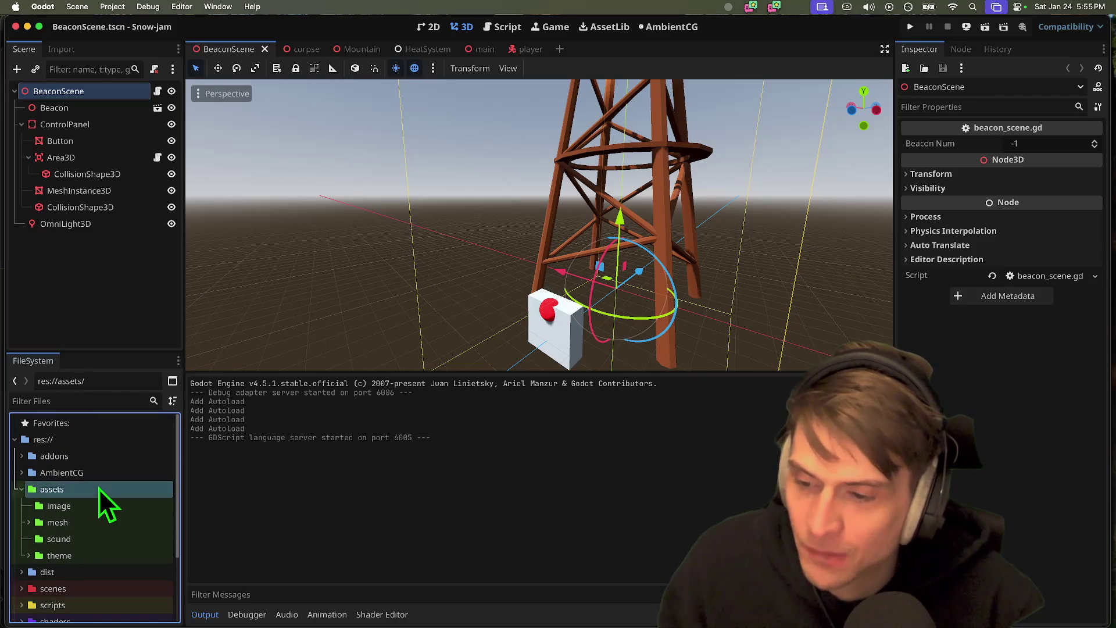
pyautogui.doubleClick(103, 559)
pyautogui.doubleClick(104, 553)
# - Open main.tscn with its Mountain and Player nodes and enlarge the FileSystem dock
pyautogui.doubleClick(100, 578)
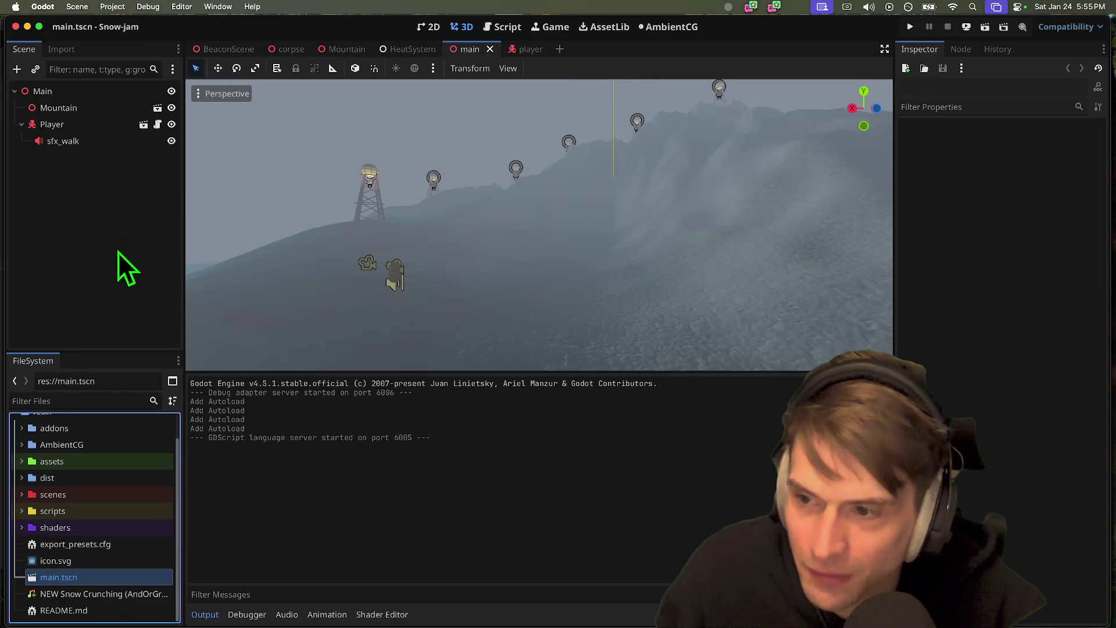
pyautogui.click(95, 240)
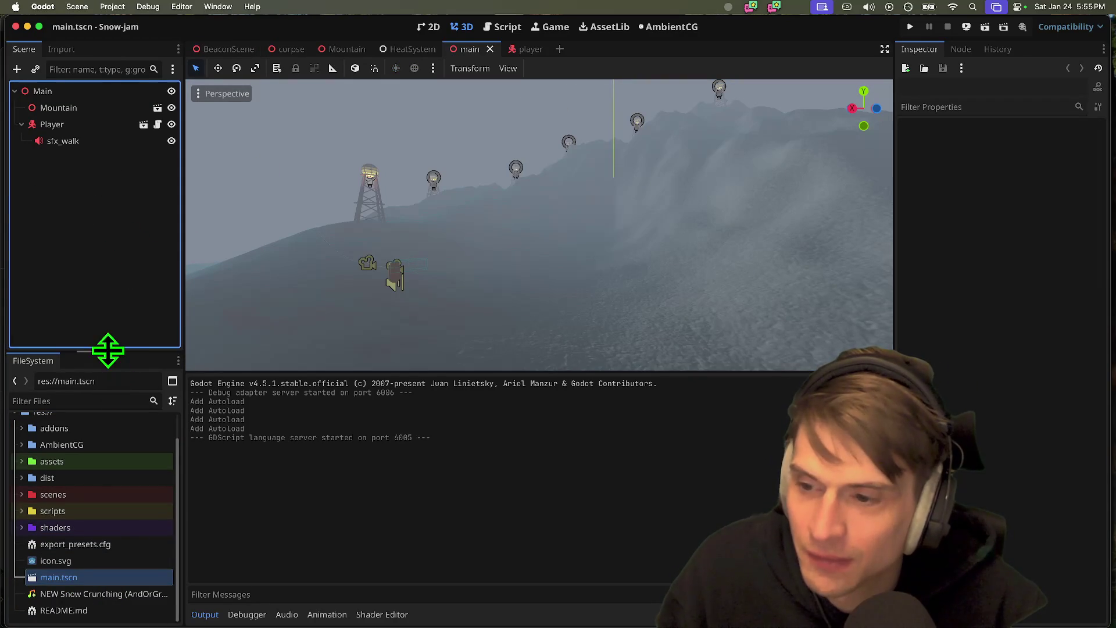
pyautogui.moveTo(108, 350); pyautogui.dragTo(119, 250)
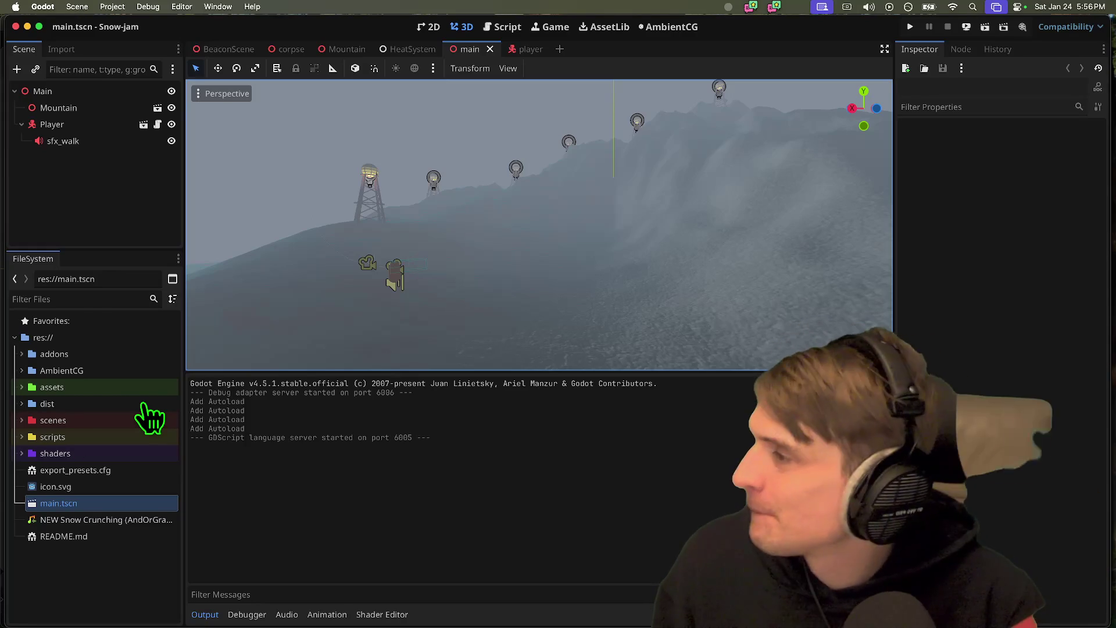
pyautogui.press('super+Tab')
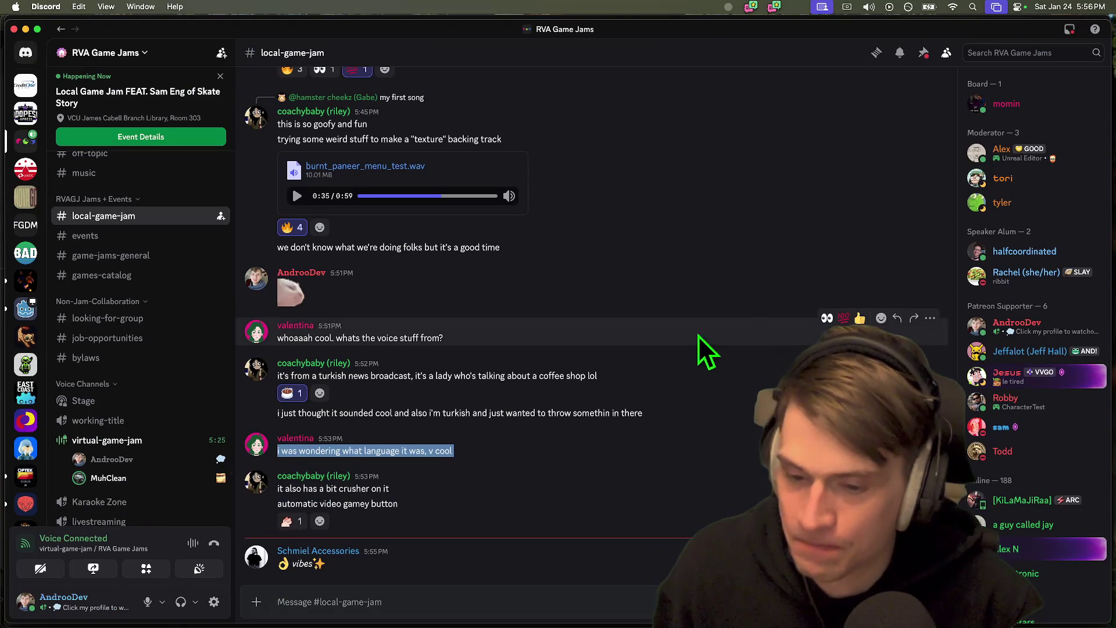
# - Share the screen into the virtual-game-jam voice channel and return to Godot's main.tscn
pyautogui.press('super+Tab')
pyautogui.press('super+Tab')
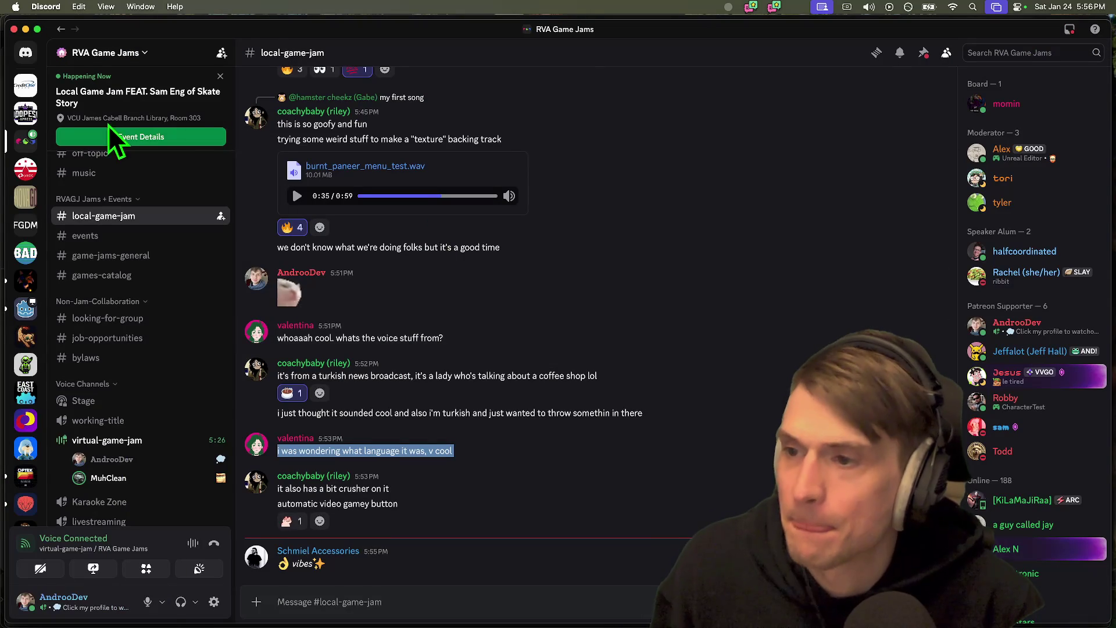
pyautogui.scroll(-3, 130, 366)
pyautogui.click(79, 569)
pyautogui.press('super+Tab')
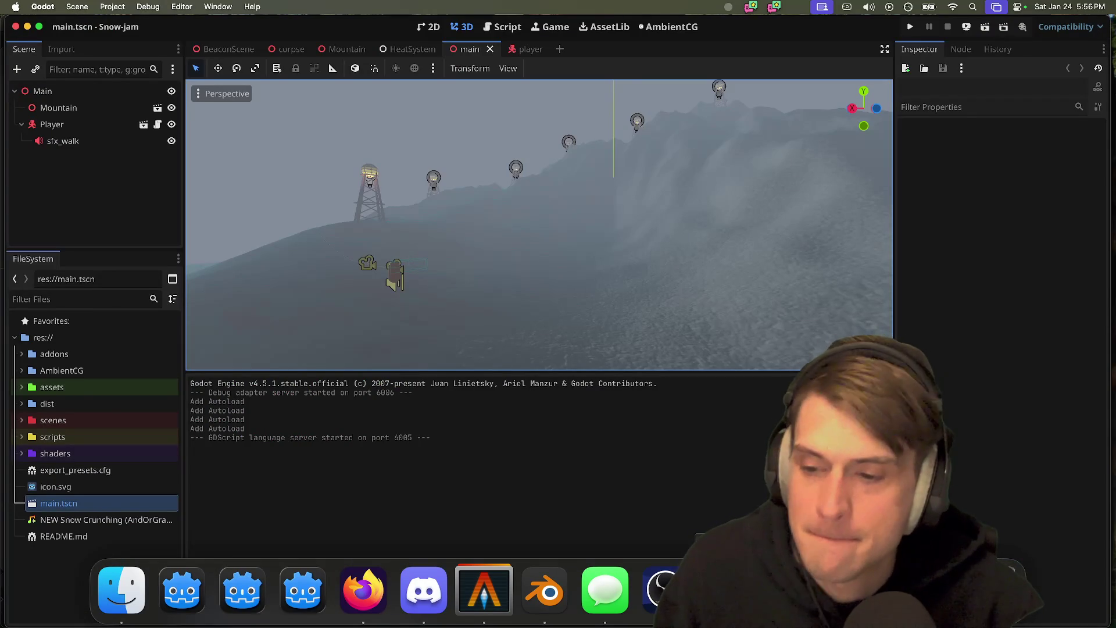
pyautogui.press('super+Tab')
pyautogui.press('super+Tab')
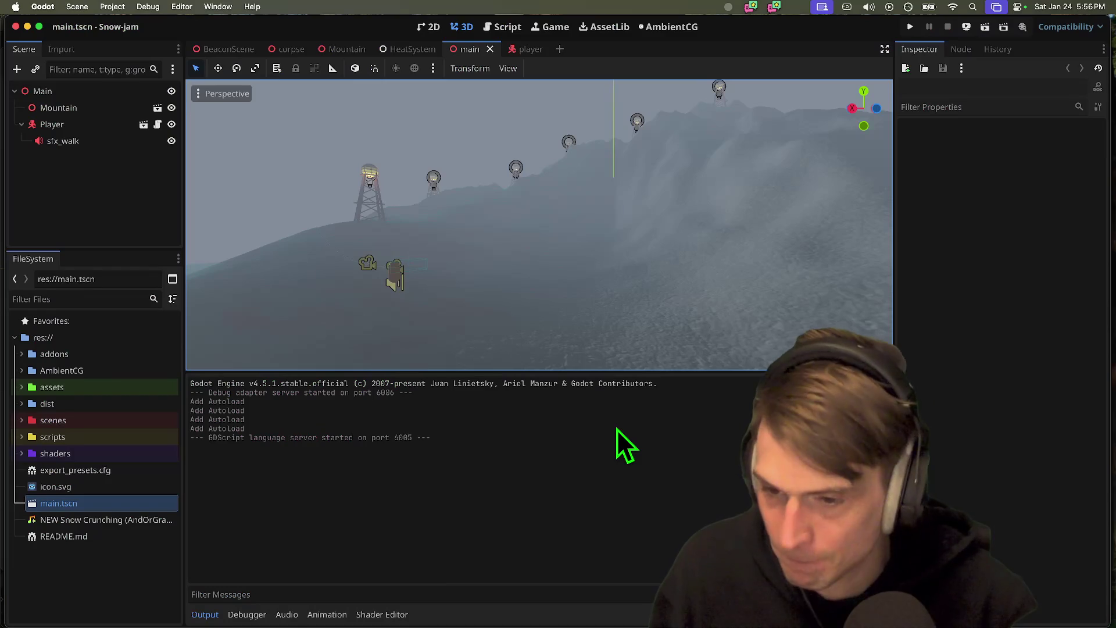
pyautogui.press('super+Tab')
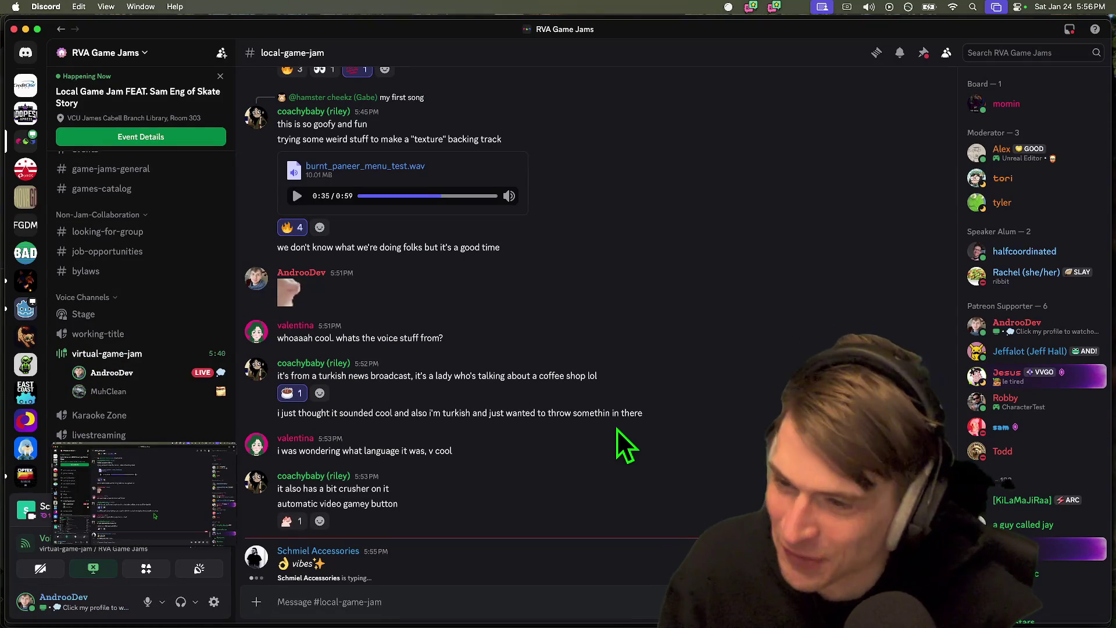
pyautogui.press('super+Tab')
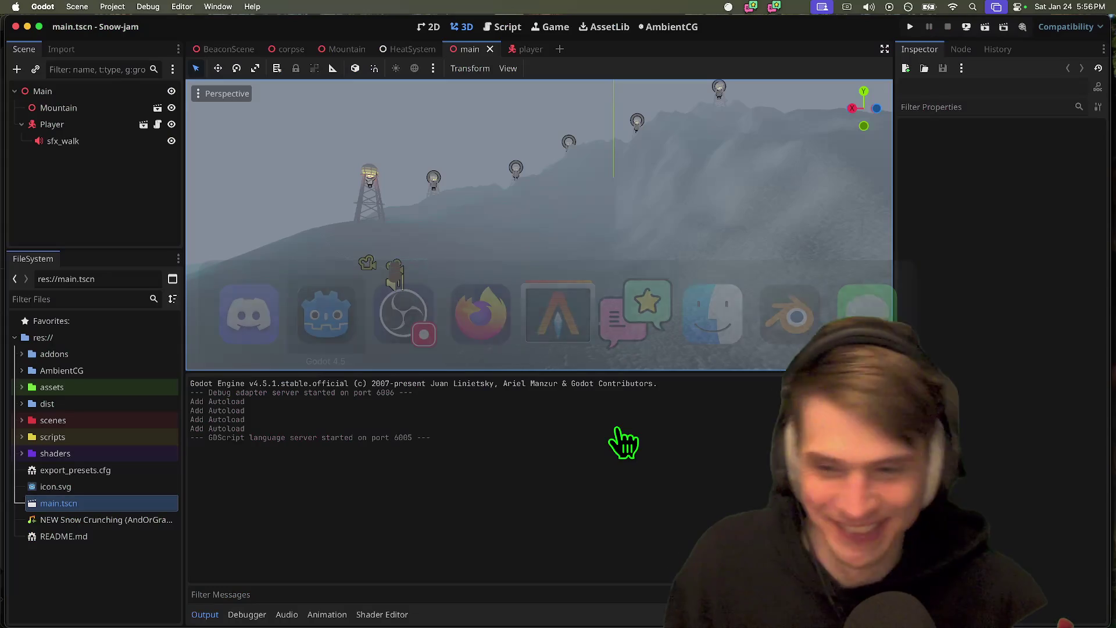
pyautogui.click(121, 224)
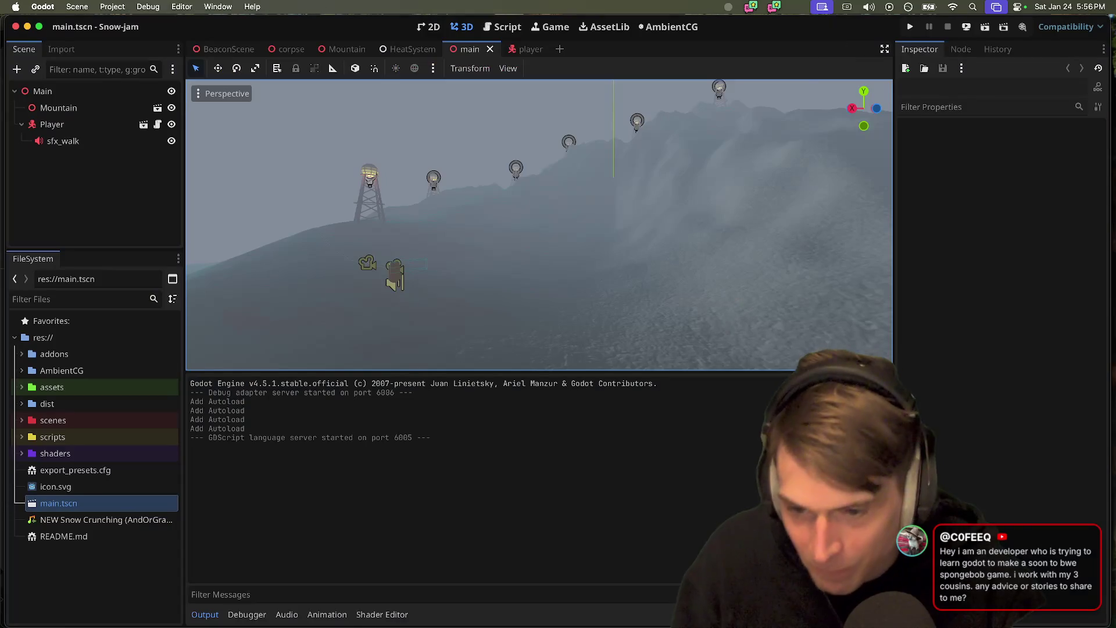
# - Run the Snow-jam project in a debug window, with the readout at 70.00 °F
pyautogui.moveTo(662, 590)
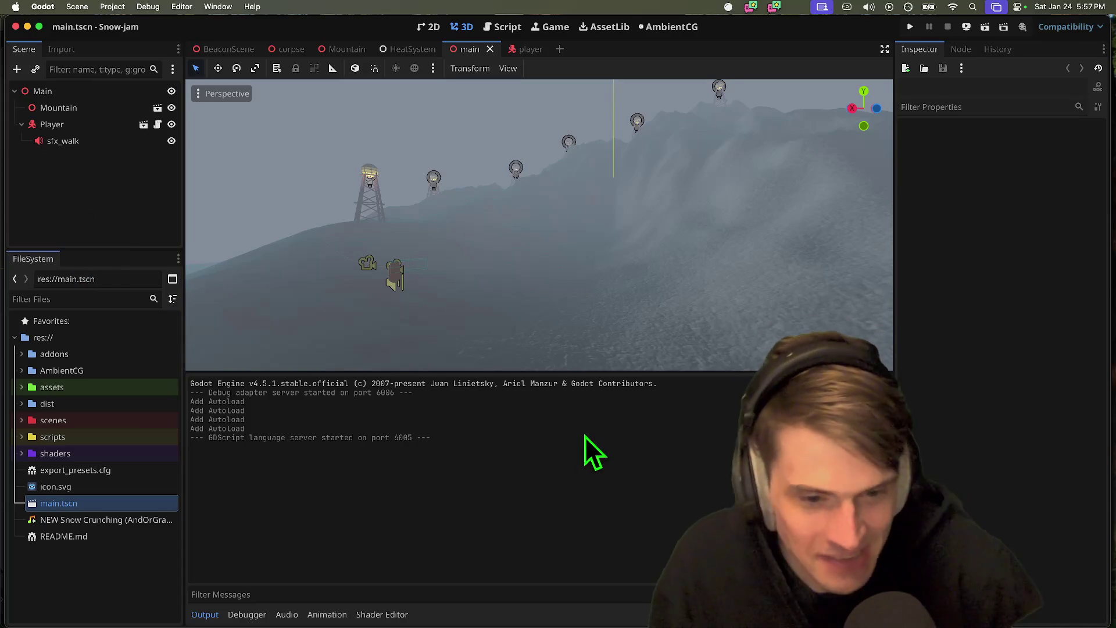
pyautogui.press('super+b')
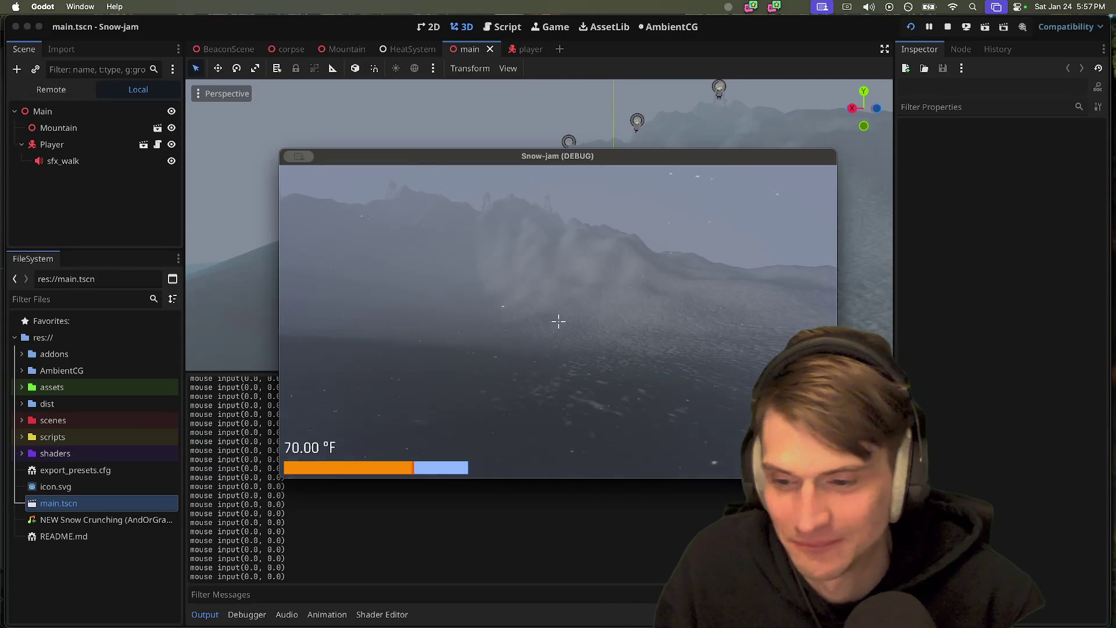
# - Walk toward the tower with W until the temperature reaches 16.81 °F, then stop the game
pyautogui.press('w')
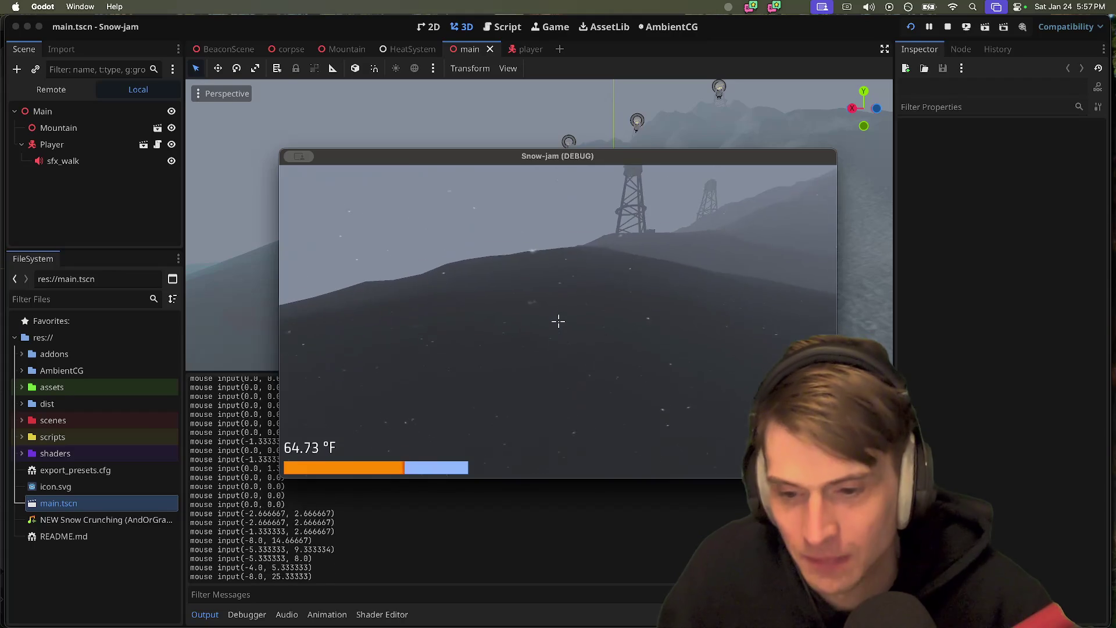
pyautogui.moveTo(558, 320)
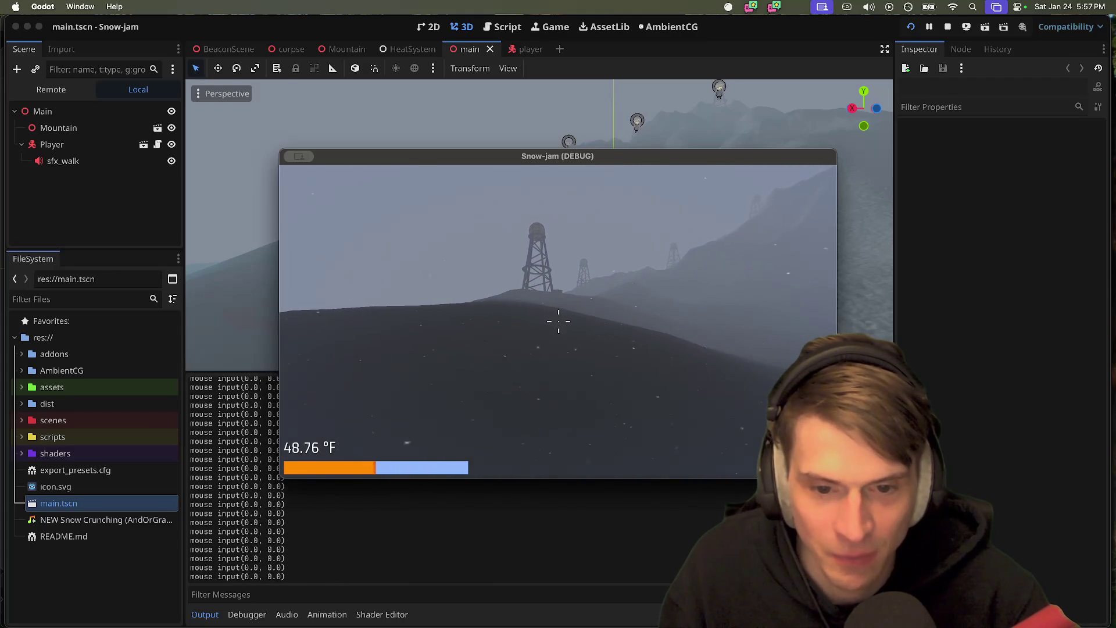
pyautogui.press('w')
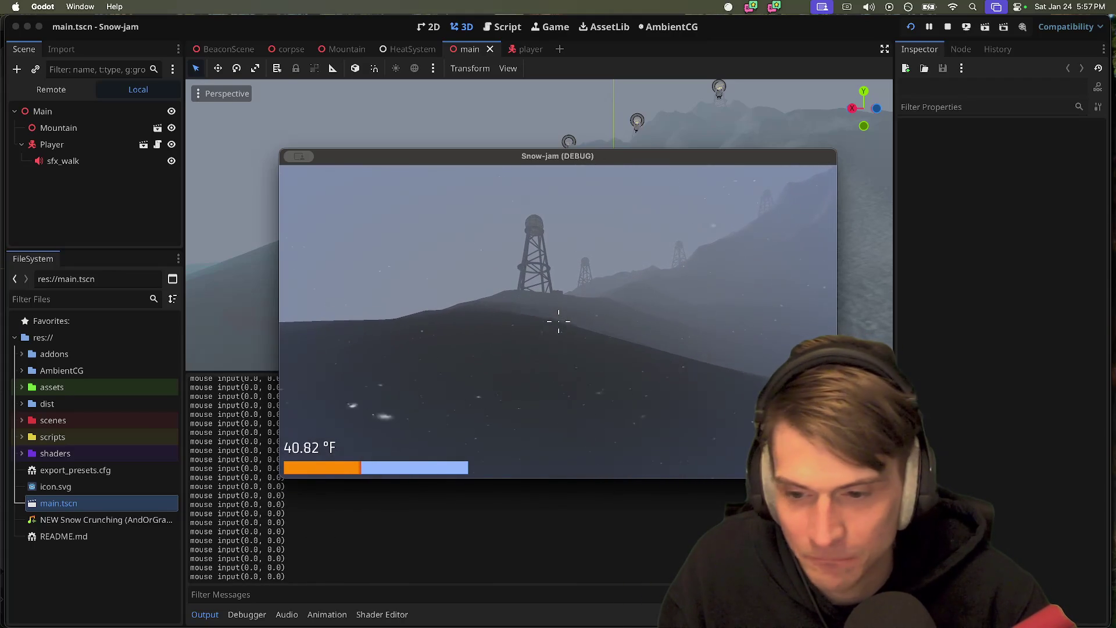
pyautogui.press('w')
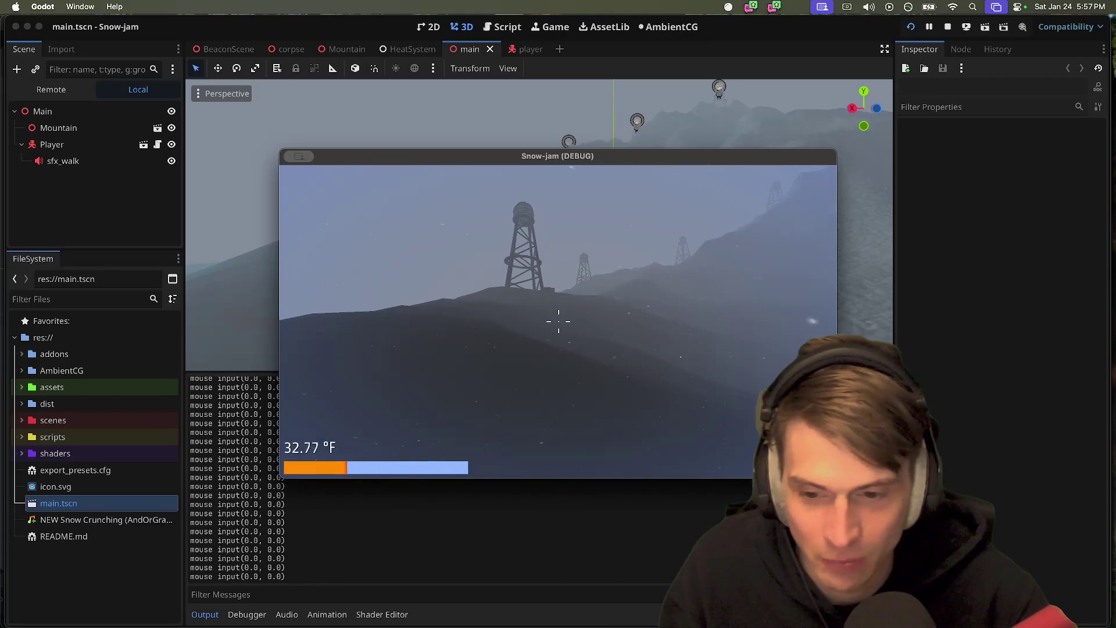
pyautogui.press('w')
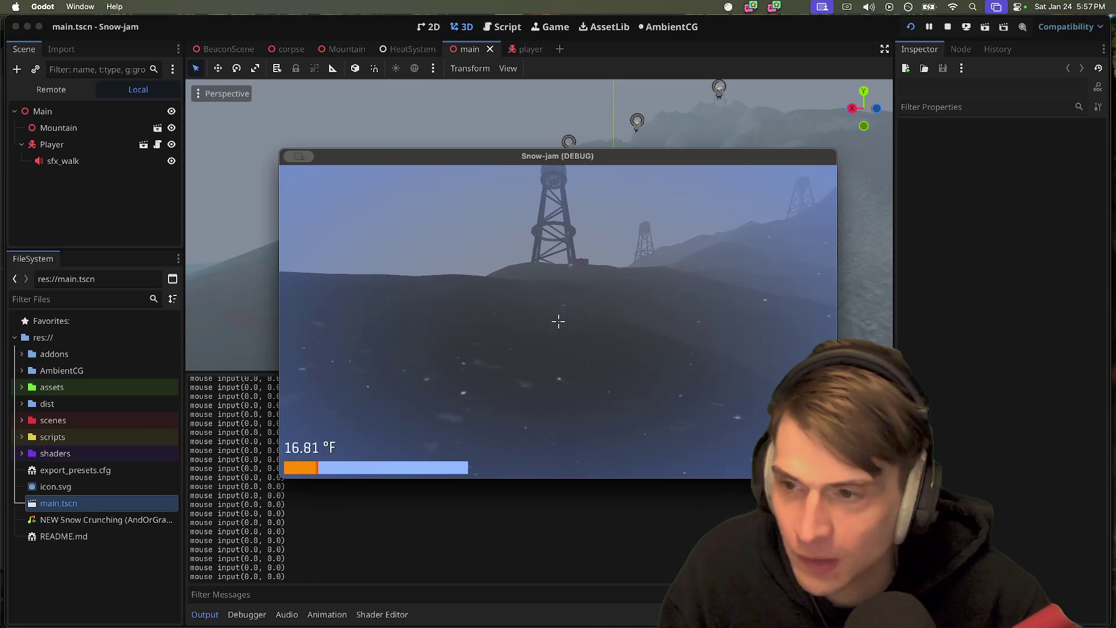
pyautogui.press('Escape')
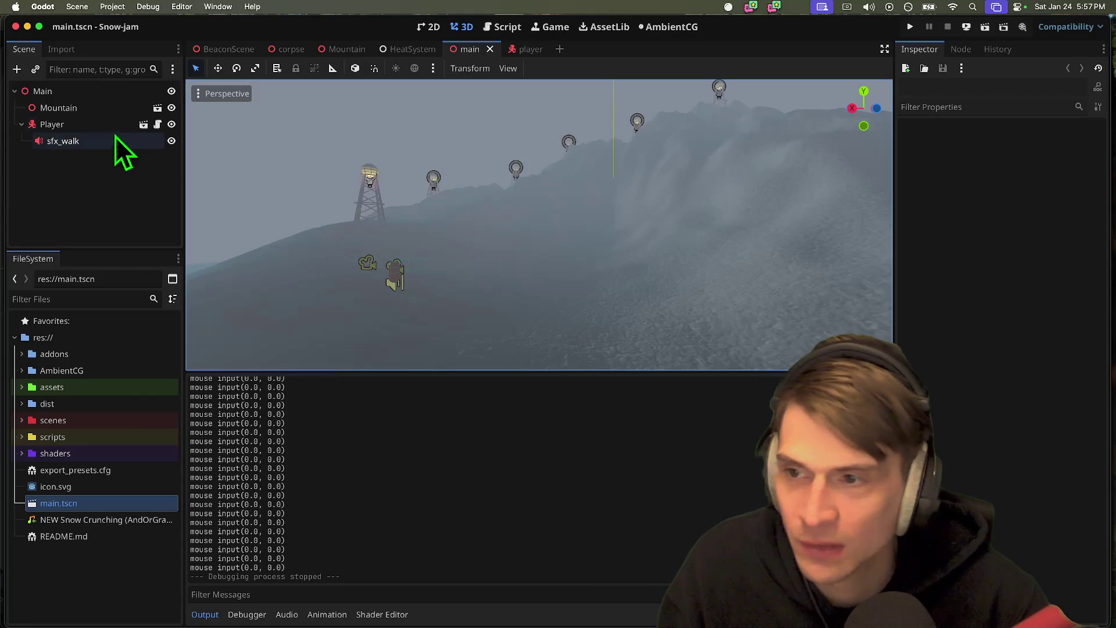
# - In the player scene, change HeatSystem's Temp Tick Next to -40.0, correcting an accidental -400.0
pyautogui.click(515, 49)
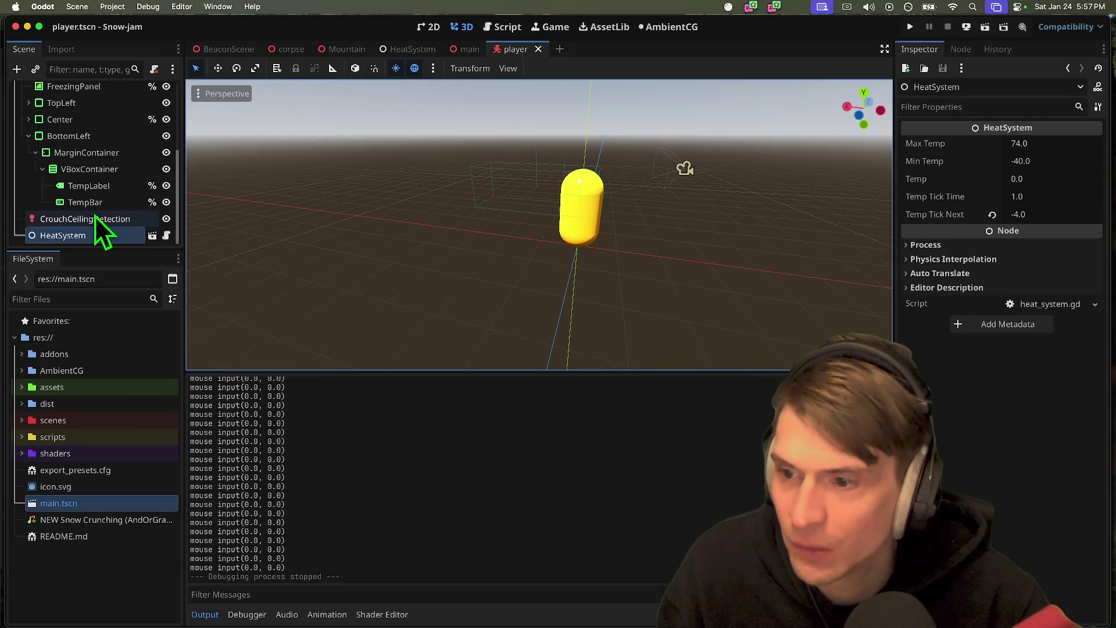
pyautogui.click(1082, 221)
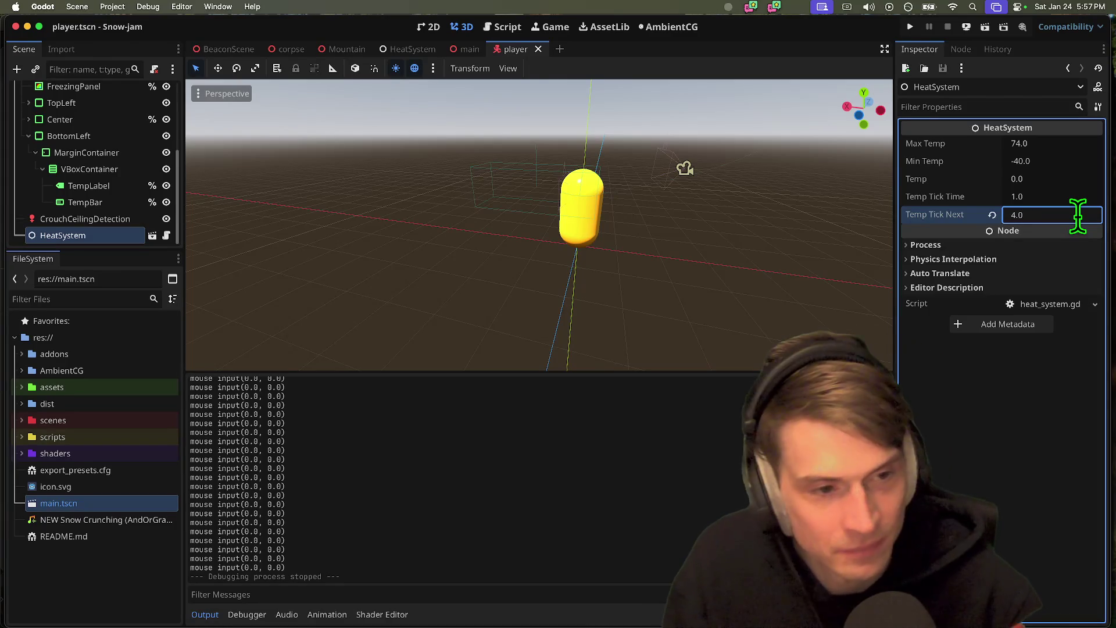
pyautogui.press('Return')
pyautogui.click(135, 204)
pyautogui.click(102, 239)
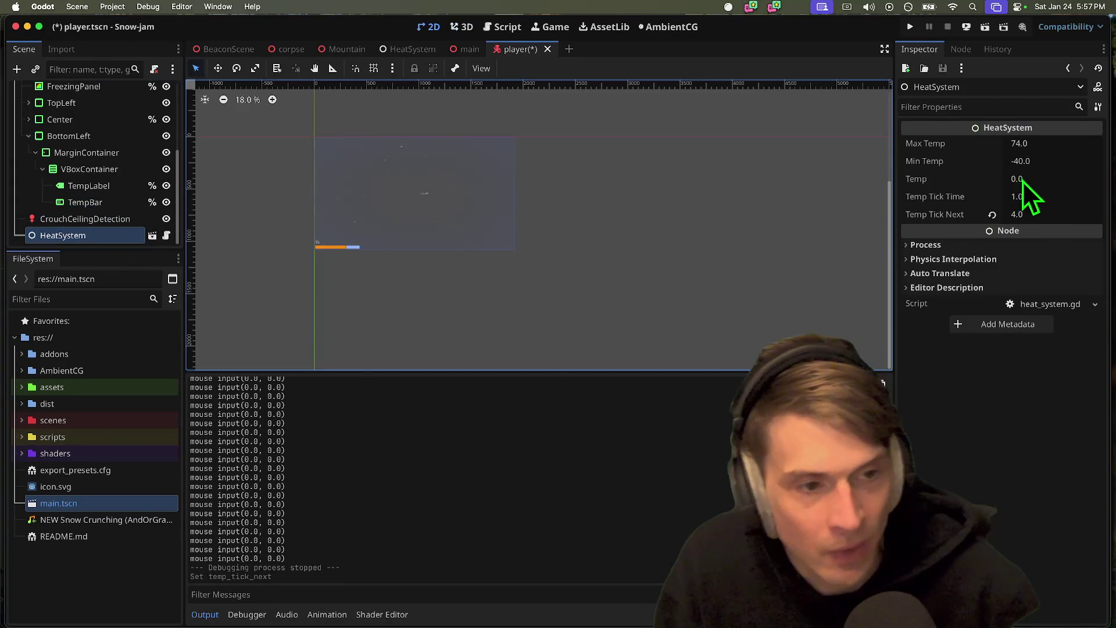
pyautogui.click(1041, 216)
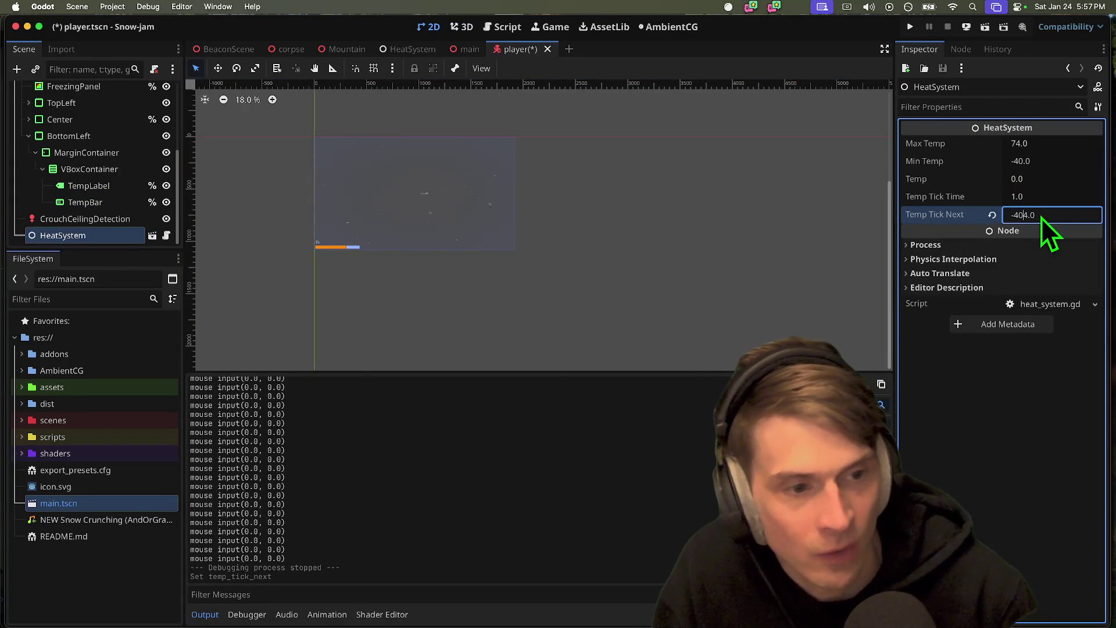
pyautogui.press('Return')
pyautogui.click(1054, 215)
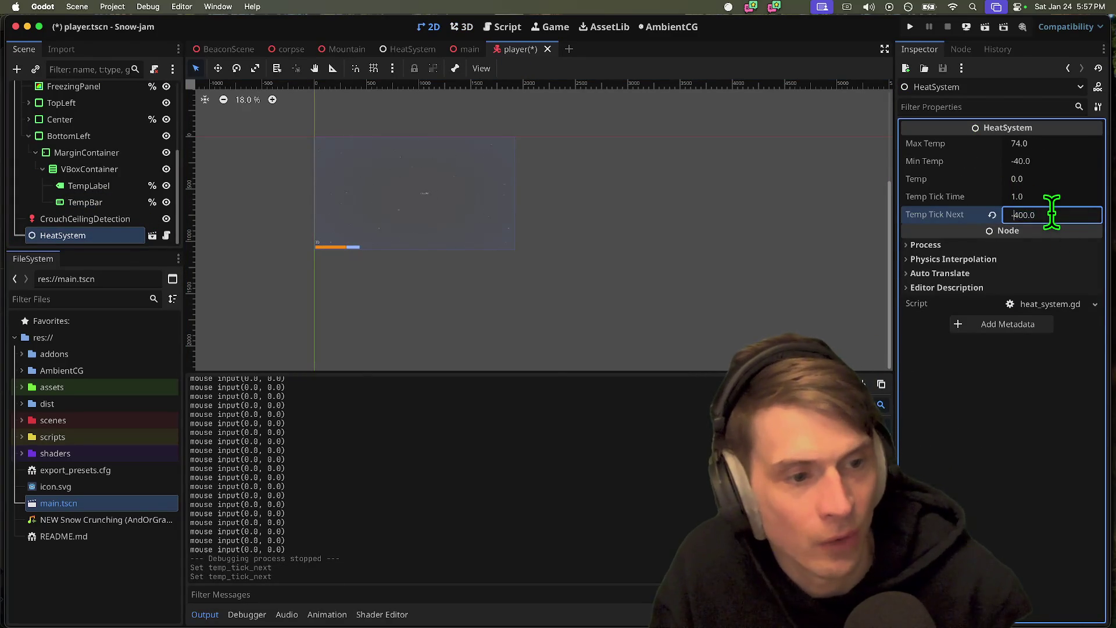
pyautogui.press('Return')
# - Save and playtest the game as it drops to -40.00 °F, then quit and bring up the terminal
pyautogui.press('super+b')
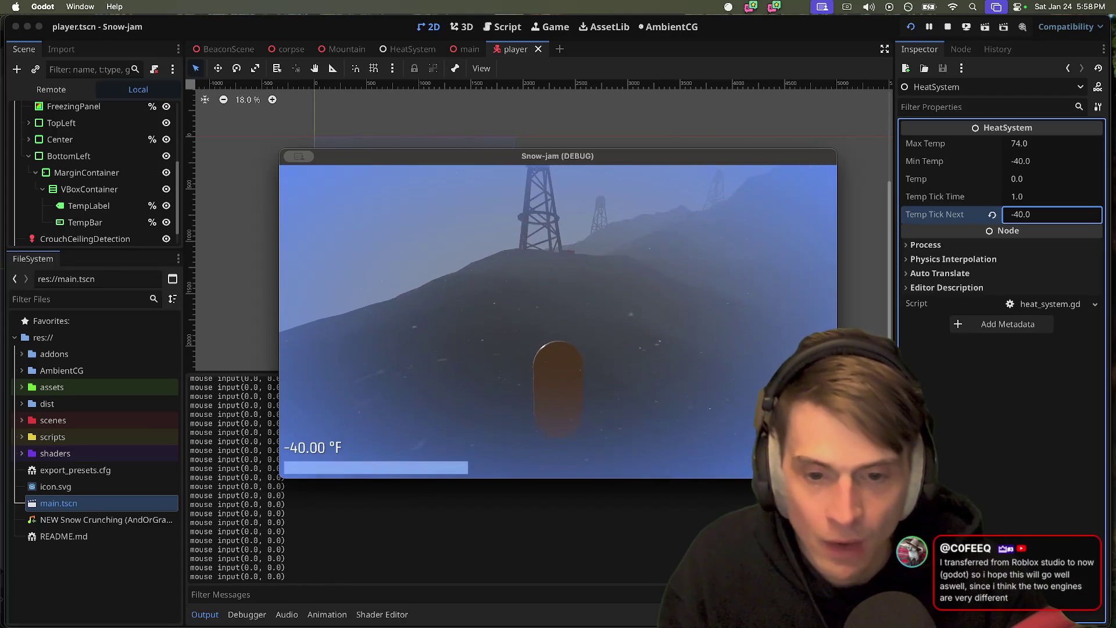
pyautogui.press('super+q')
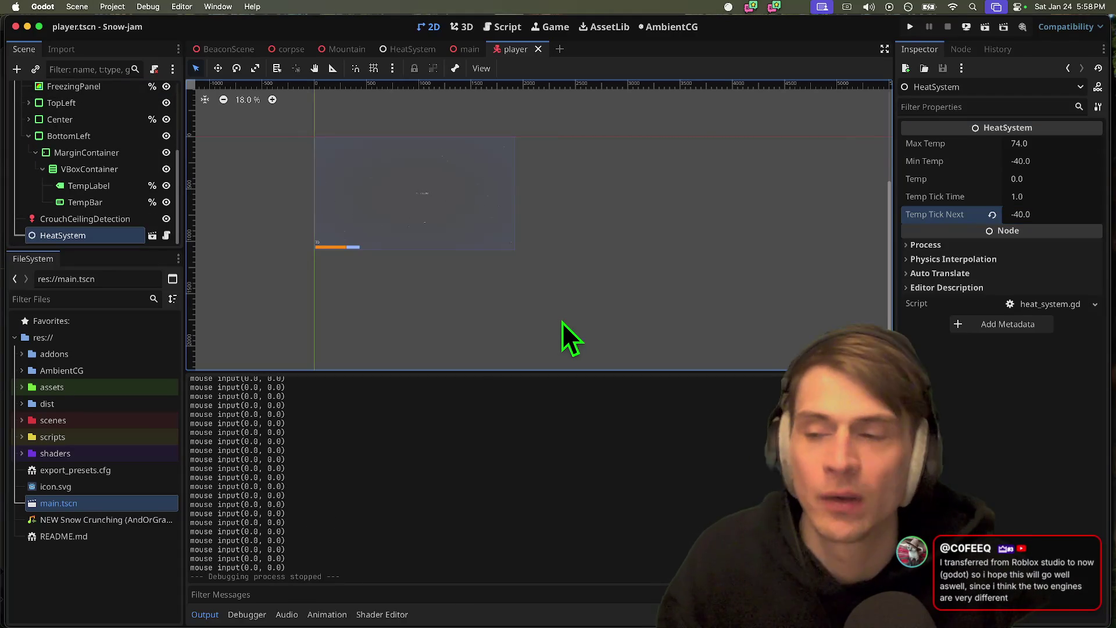
pyautogui.press('super+Tab')
pyautogui.press('super+Tab')
pyautogui.press('super+Tab')
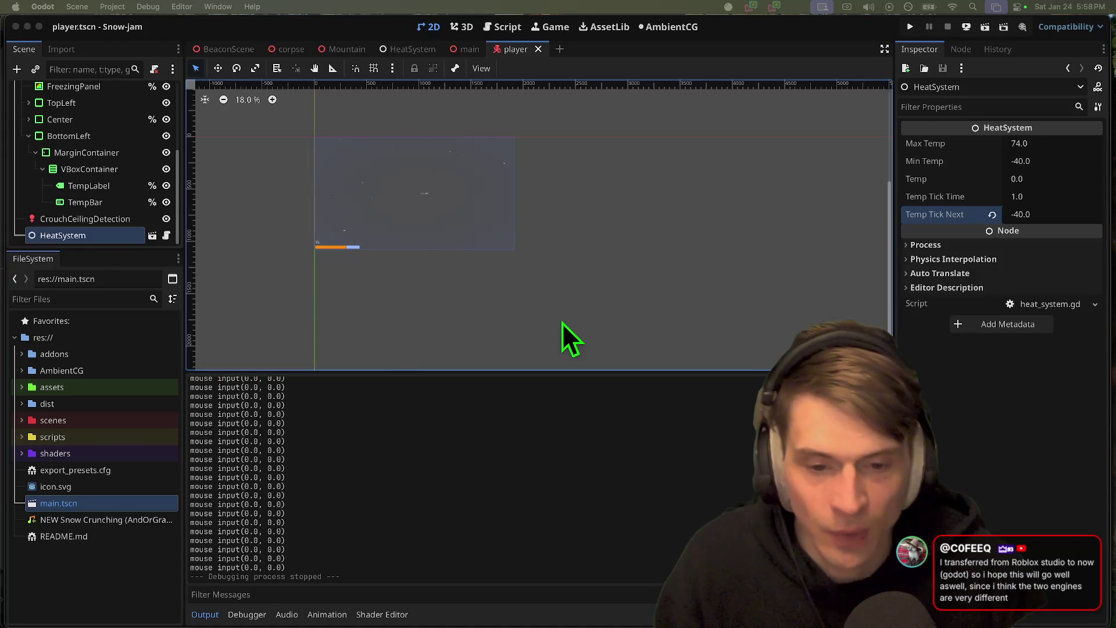
pyautogui.press('super+Tab')
pyautogui.click(566, 328)
# - Check git status, discard local changes with git reset head --hard, pull main, and clear the screen
pyautogui.write('gst')
pyautogui.press('Return')
pyautogui.write('git reset head --har')
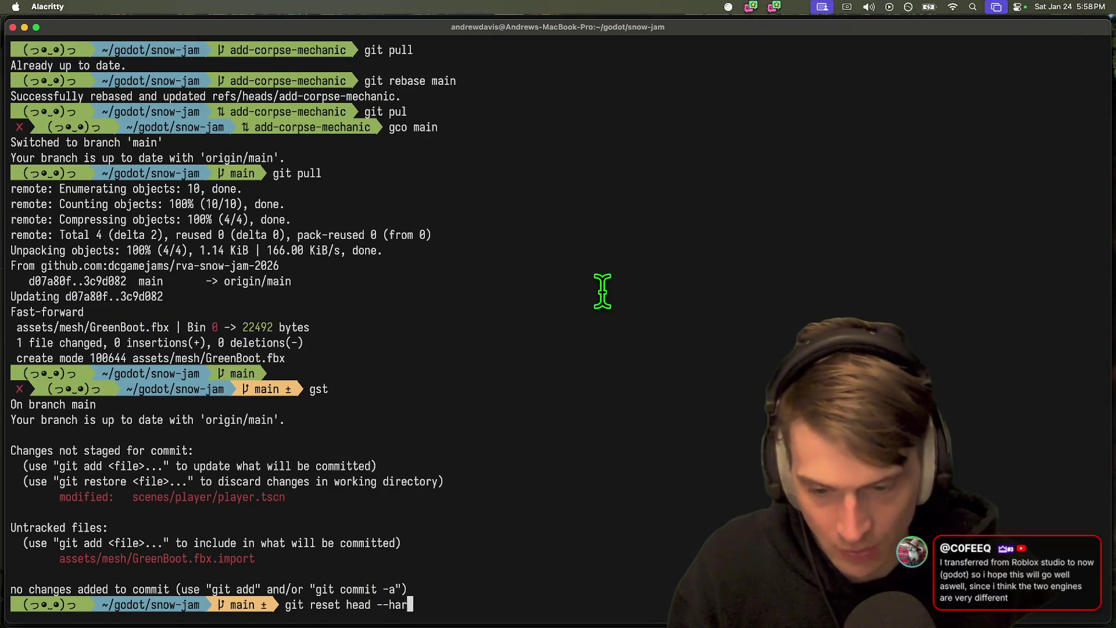
pyautogui.write('d')
pyautogui.press('Return')
pyautogui.write('gst')
pyautogui.press('Return')
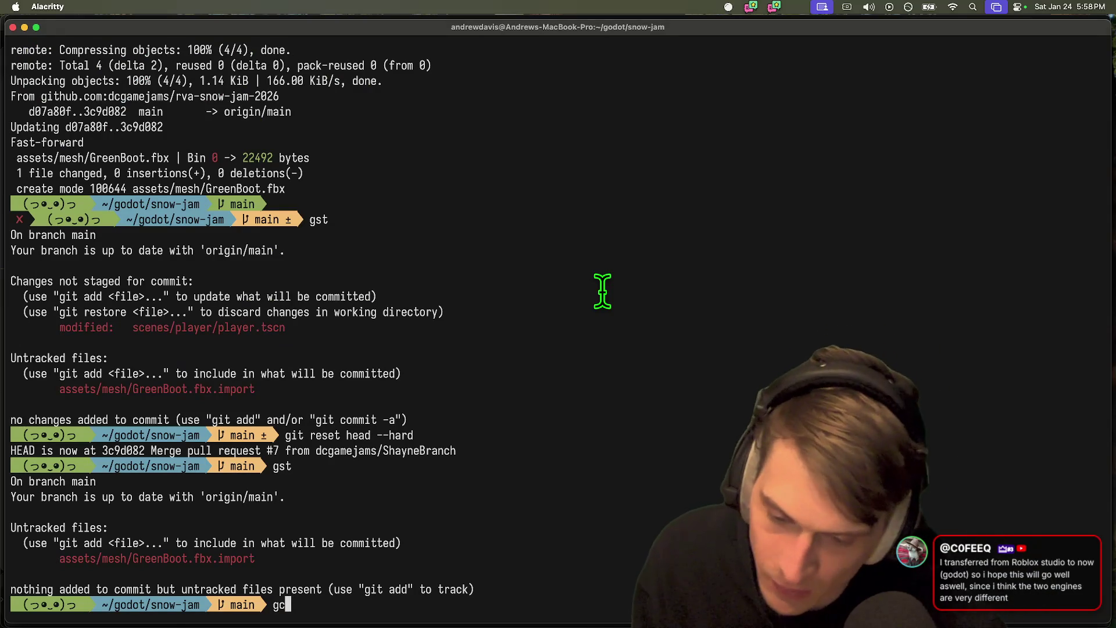
pyautogui.write('ull')
pyautogui.press('Return')
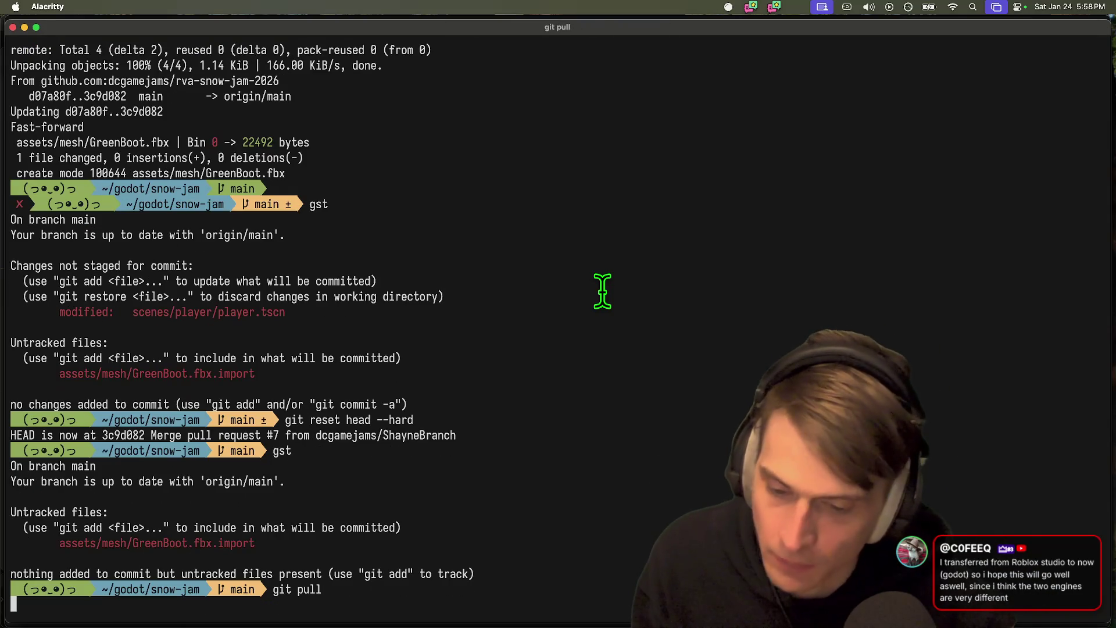
pyautogui.write('clear')
pyautogui.press('Return')
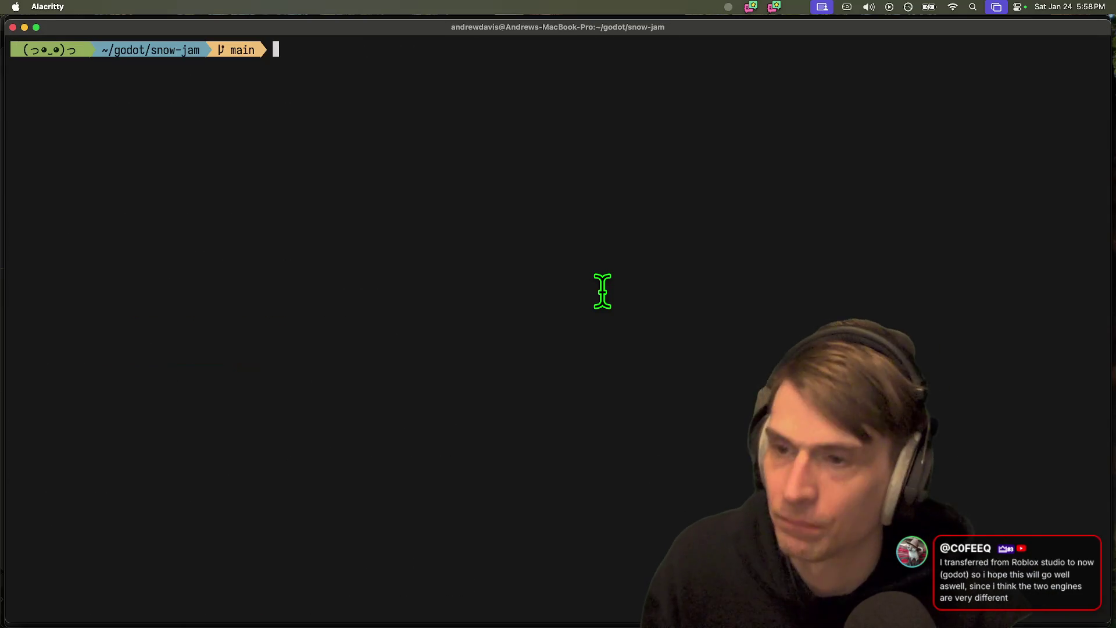
pyautogui.press('Return')
# - Reload the player scene from disk in Godot and check out the add-corpse-mechanic branch
pyautogui.write('gc')
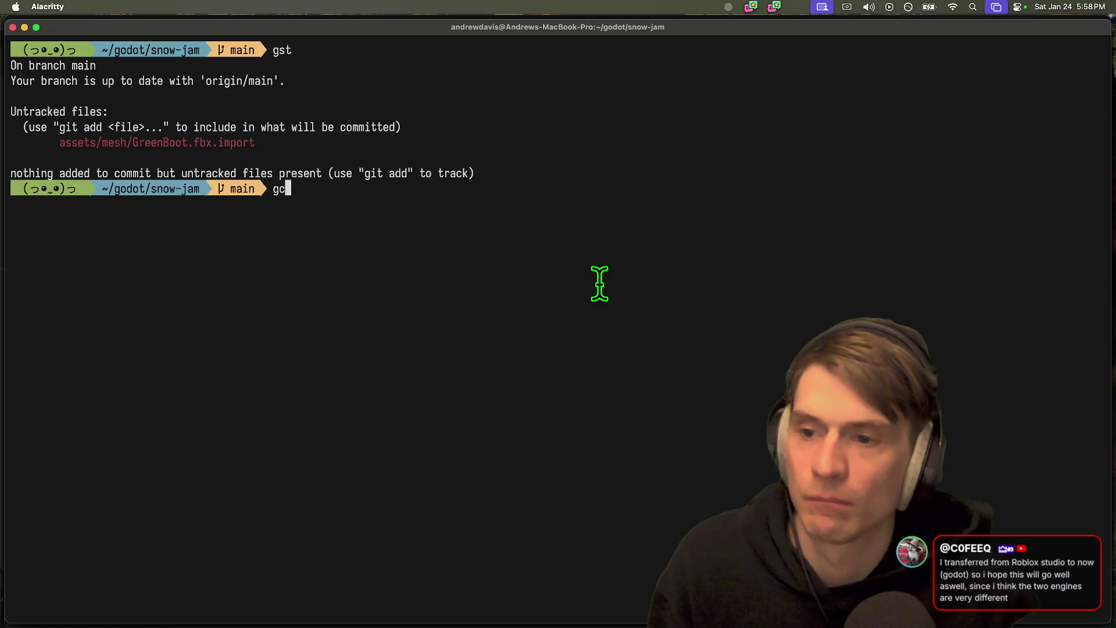
pyautogui.press('BackSpace')
pyautogui.press('BackSpace')
pyautogui.press('BackSpace')
pyautogui.write('add-corpse-mechanic')
pyautogui.press('Down')
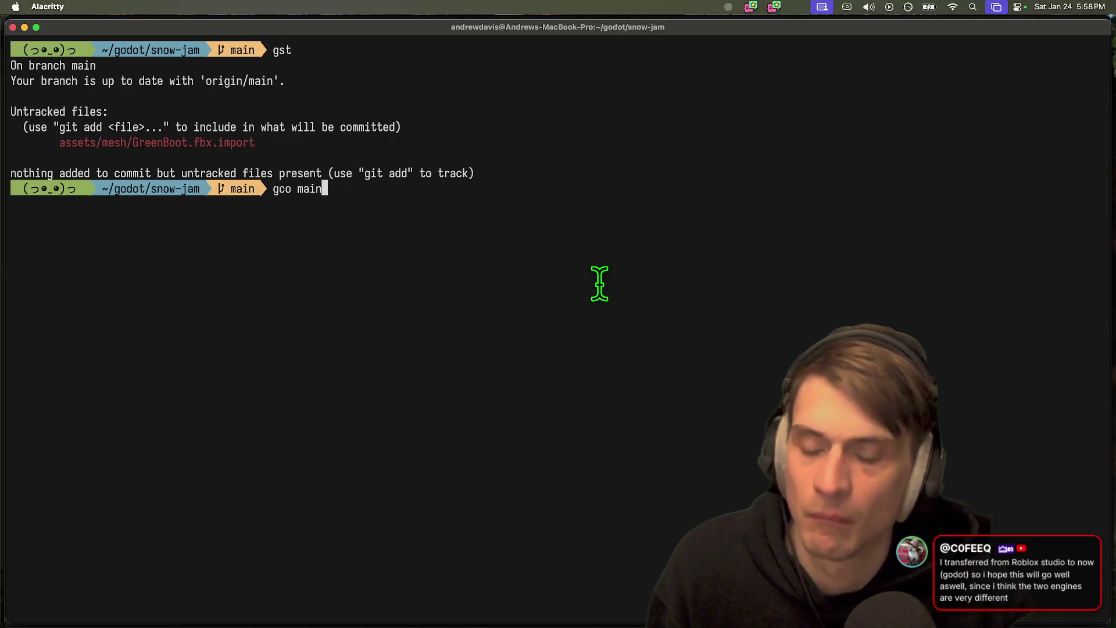
pyautogui.press('super+Tab')
pyautogui.press('super+Tab')
pyautogui.click(552, 394)
pyautogui.press('super+Tab')
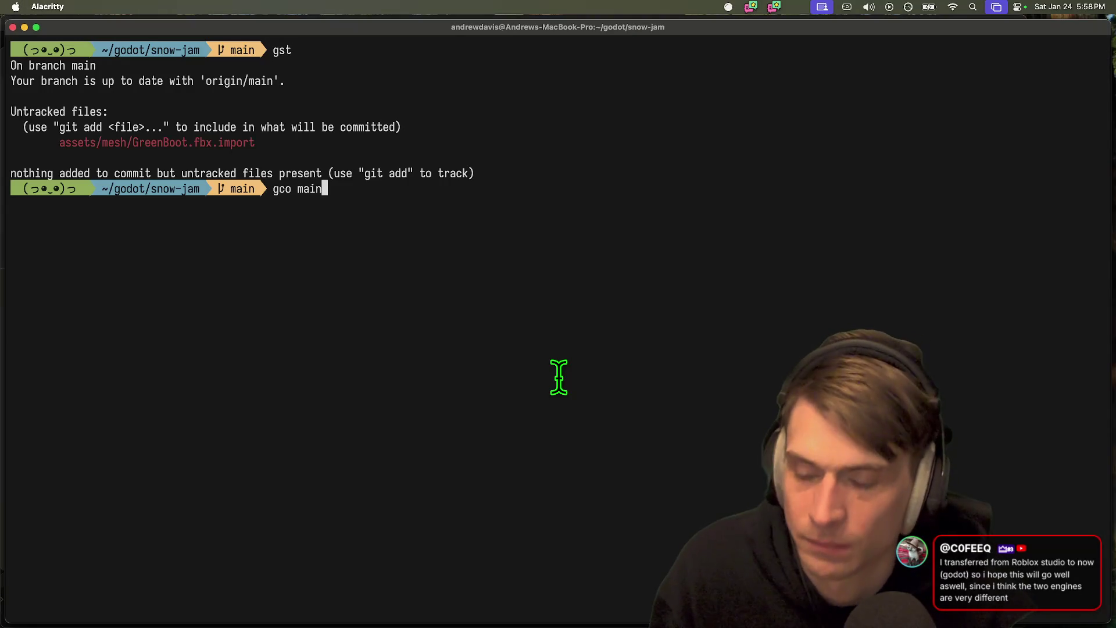
pyautogui.press('Return')
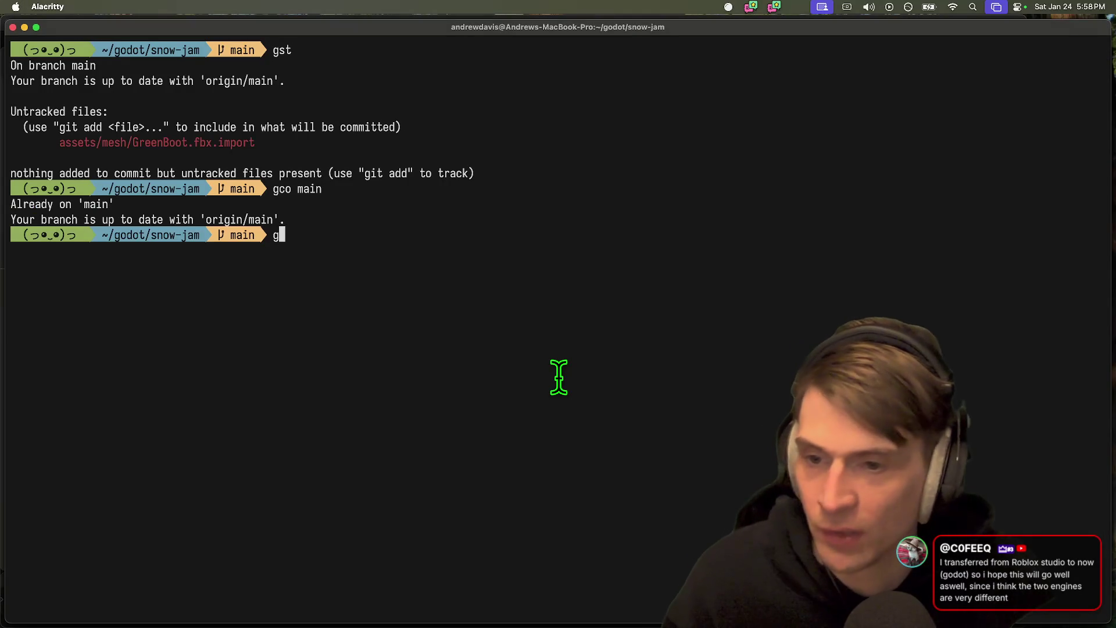
pyautogui.press('Up')
pyautogui.press('Return')
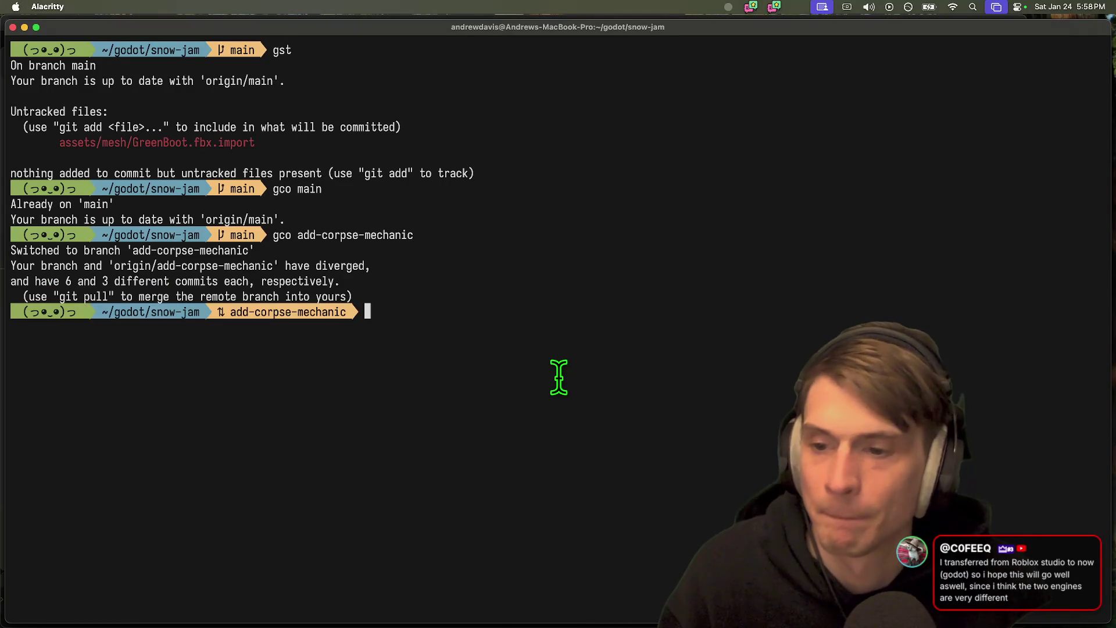
# - Rebase add-corpse-mechanic onto main, run git pull, and recheck the branch status
pyautogui.write('gst')
pyautogui.press('Return')
pyautogui.write('git pu')
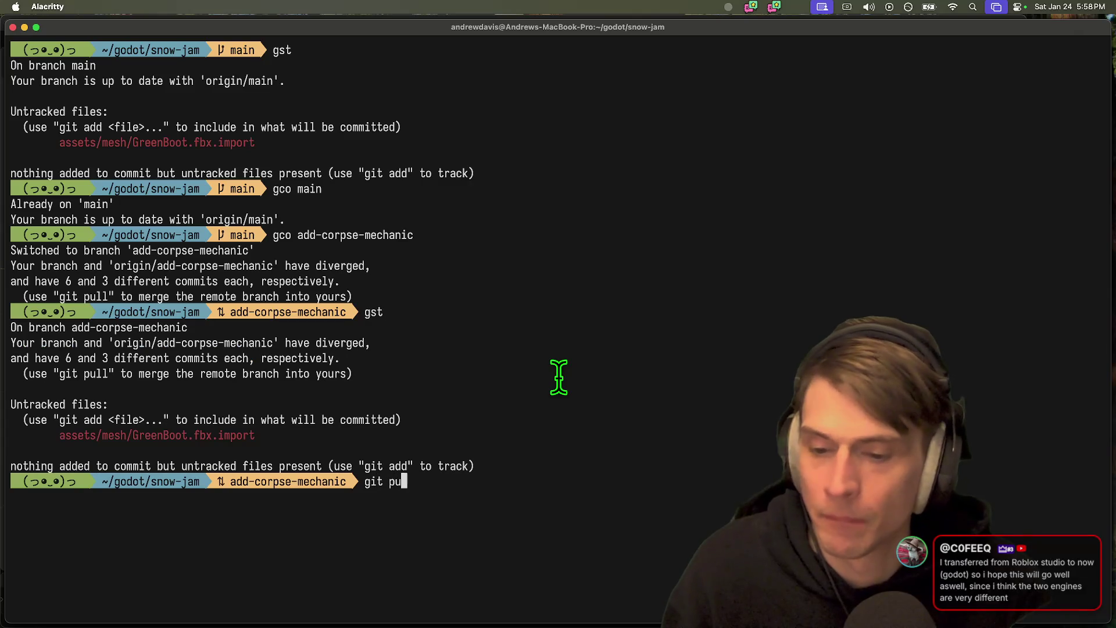
pyautogui.hotkey('ctrl', 'c')
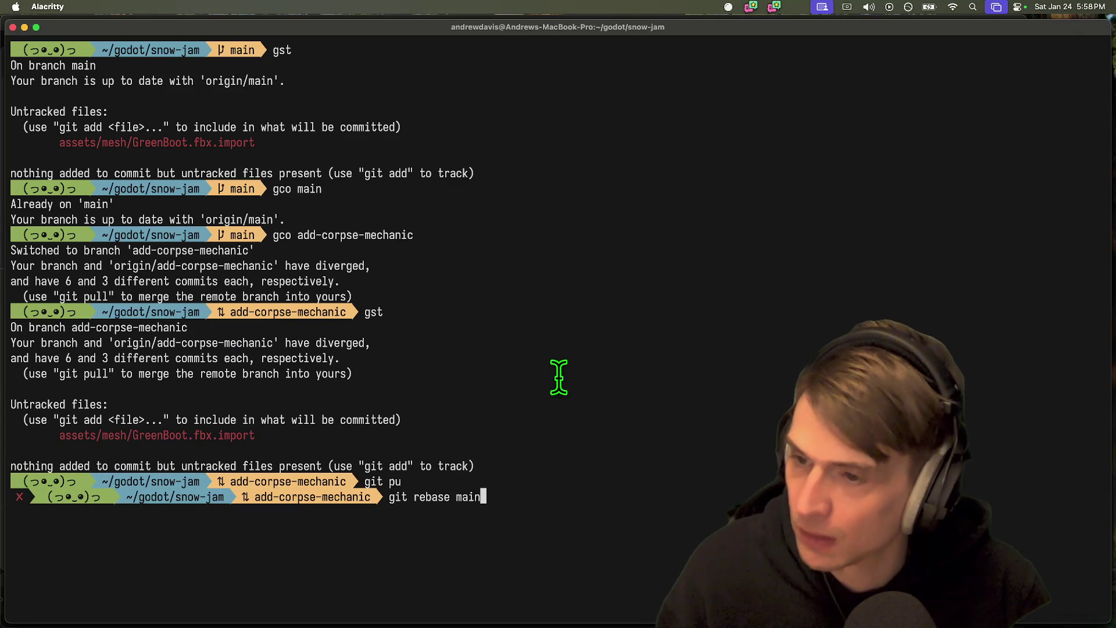
pyautogui.write('git re')
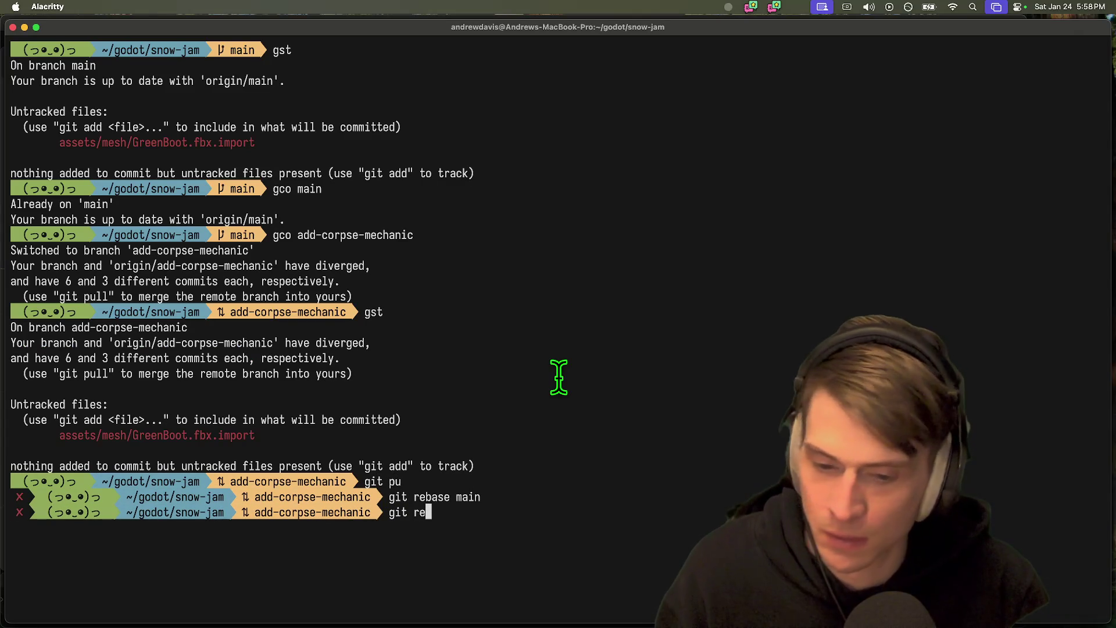
pyautogui.write('base main')
pyautogui.press('Return')
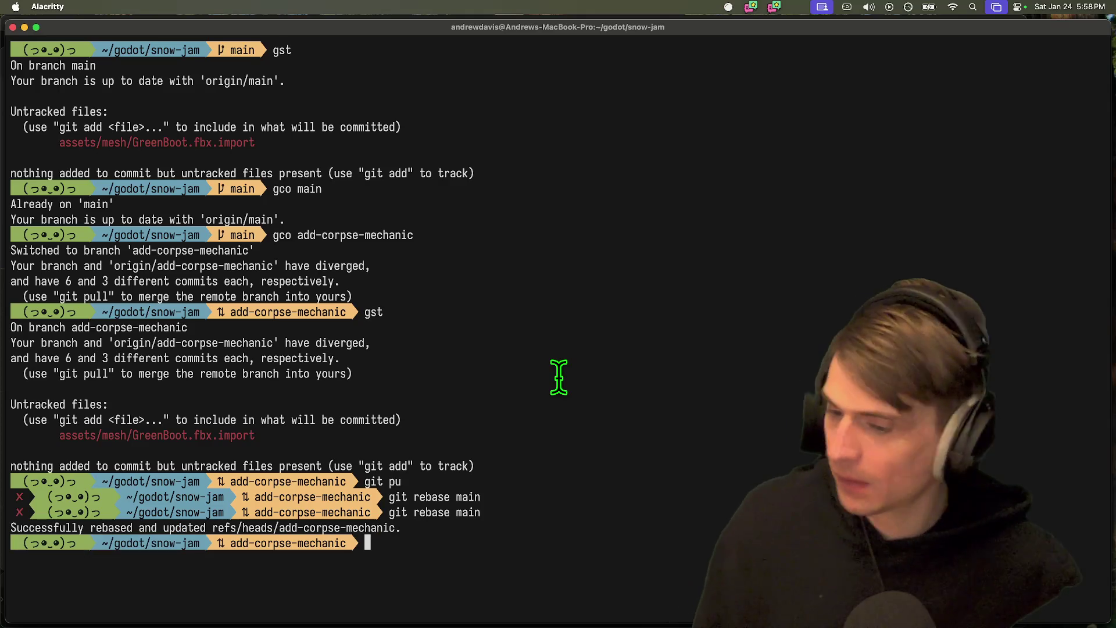
pyautogui.write('git pul')
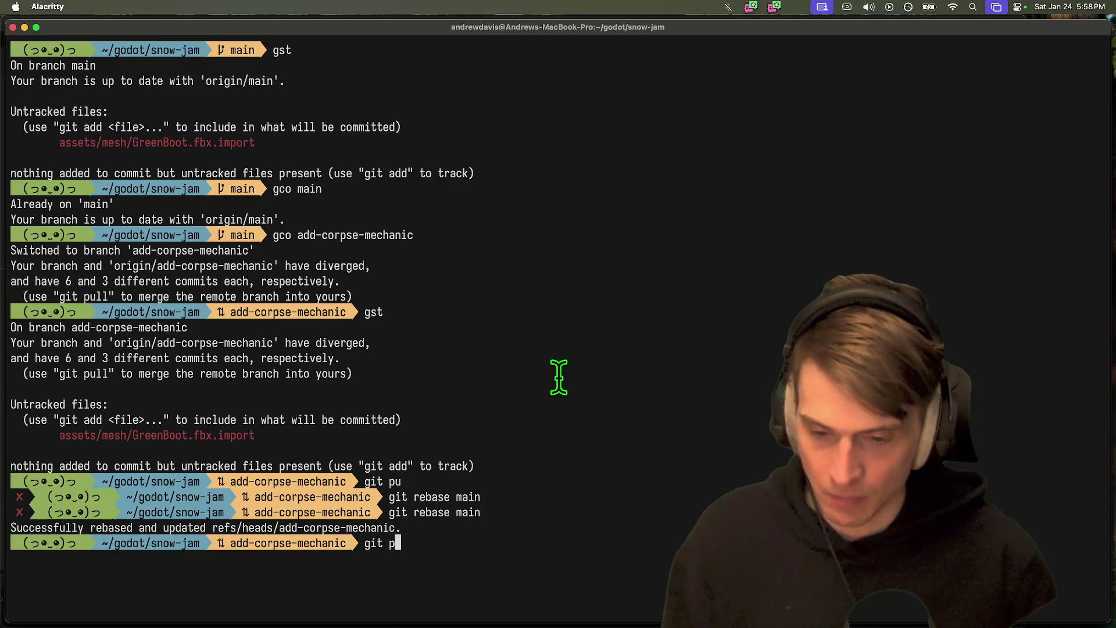
pyautogui.press('Return')
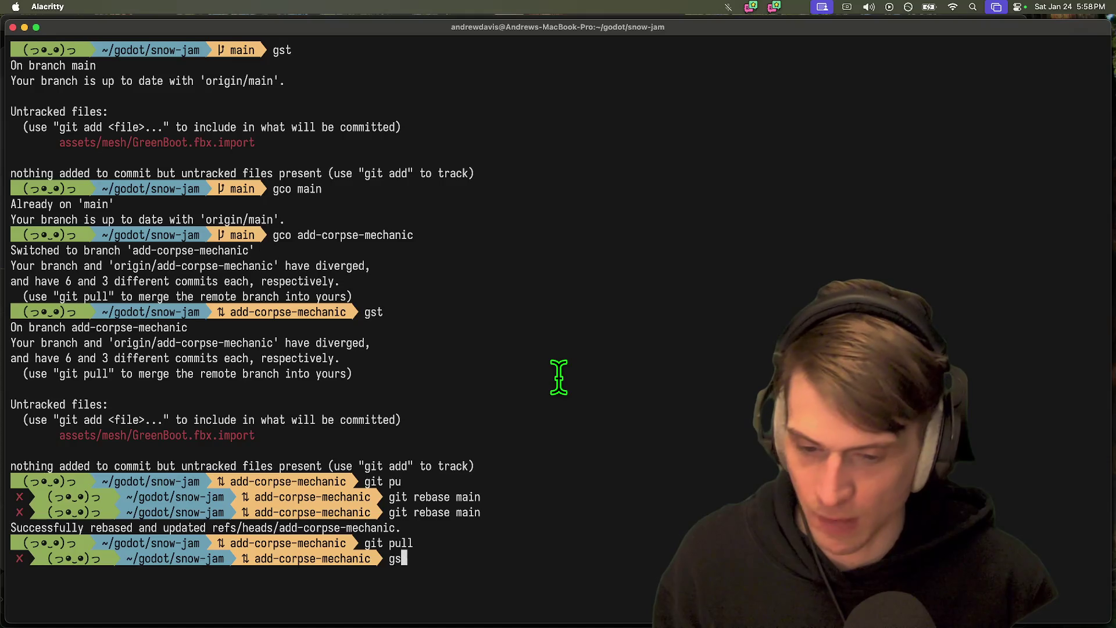
pyautogui.write('t')
pyautogui.press('Return')
pyautogui.press('super+Tab')
# - Relaunch Godot and open the Snow-jam project from the Project Manager
pyautogui.moveTo(297, 593)
pyautogui.click(239, 598)
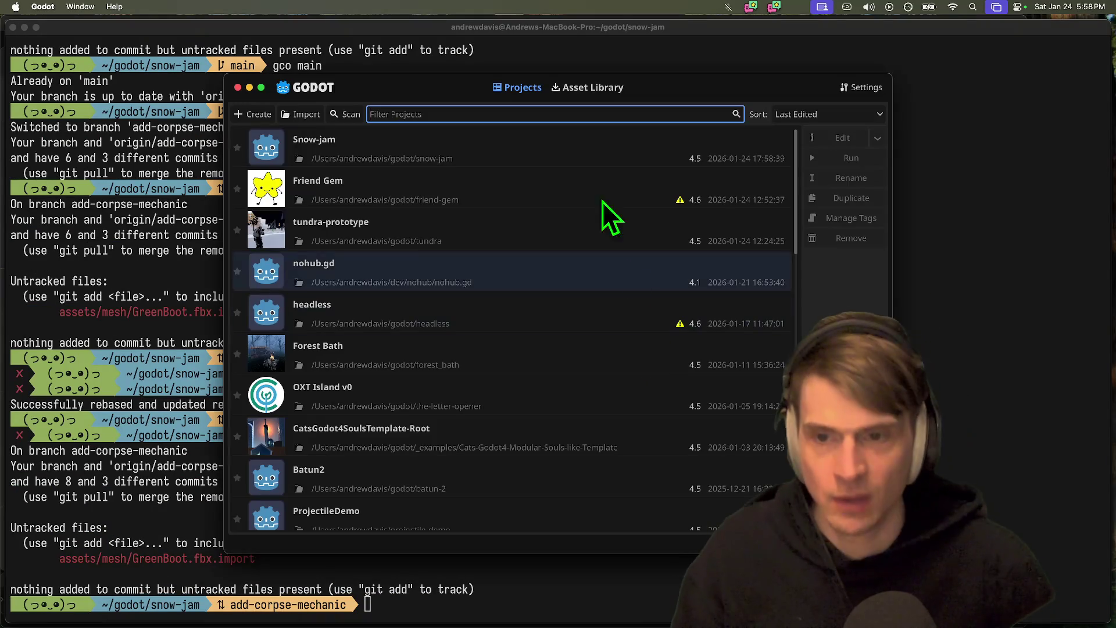
pyautogui.doubleClick(563, 155)
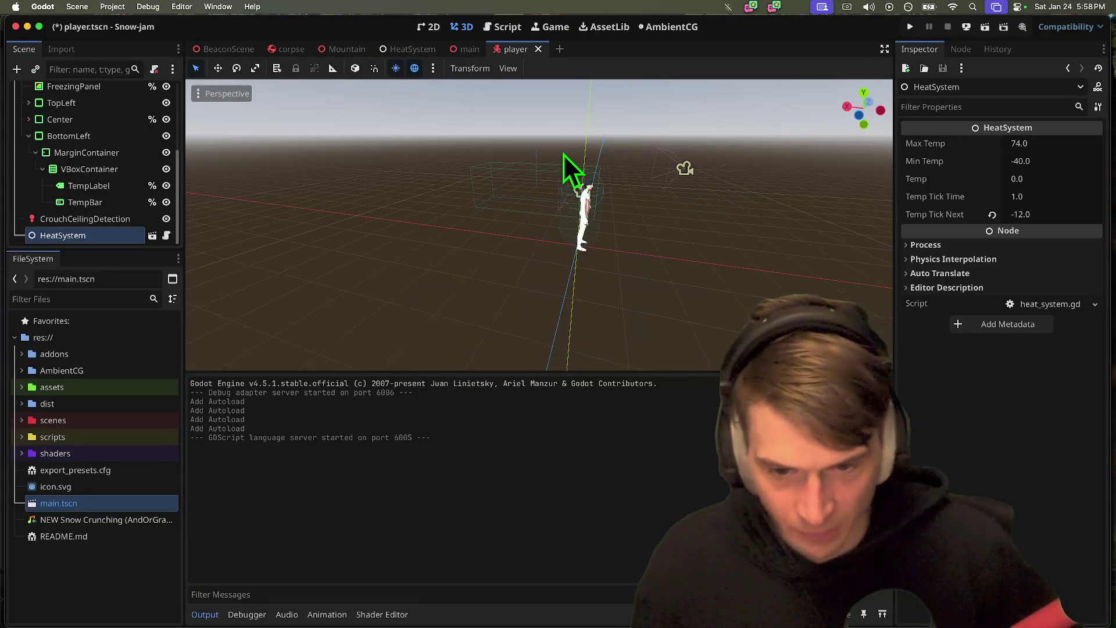
# - Playtest the game three times to watch the temperature readout fall, stopping each run
pyautogui.press('super+b')
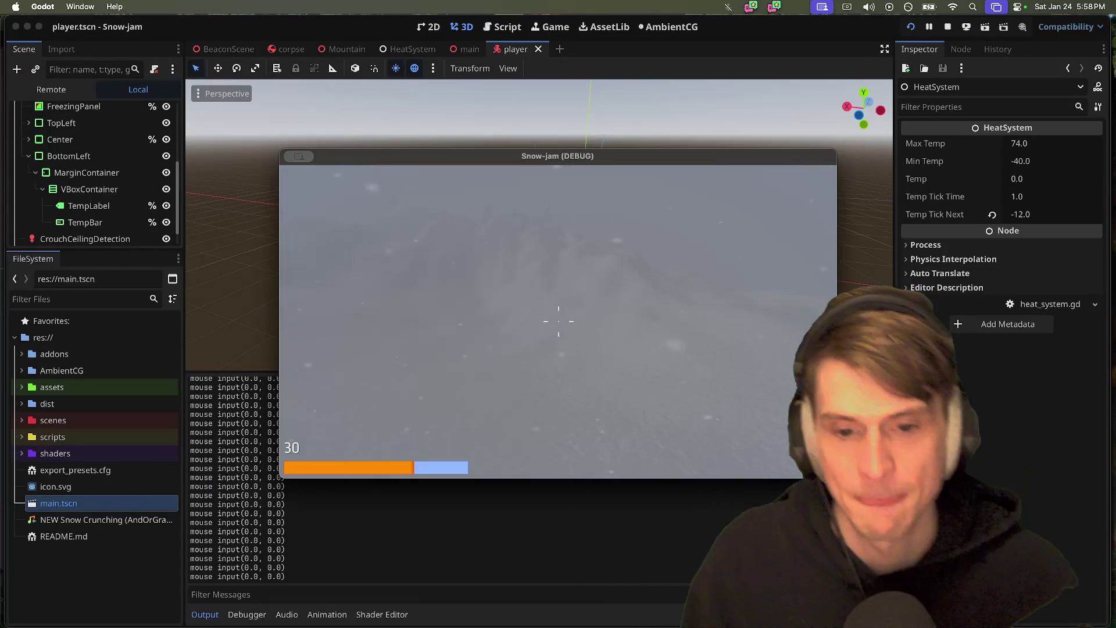
pyautogui.press('Escape')
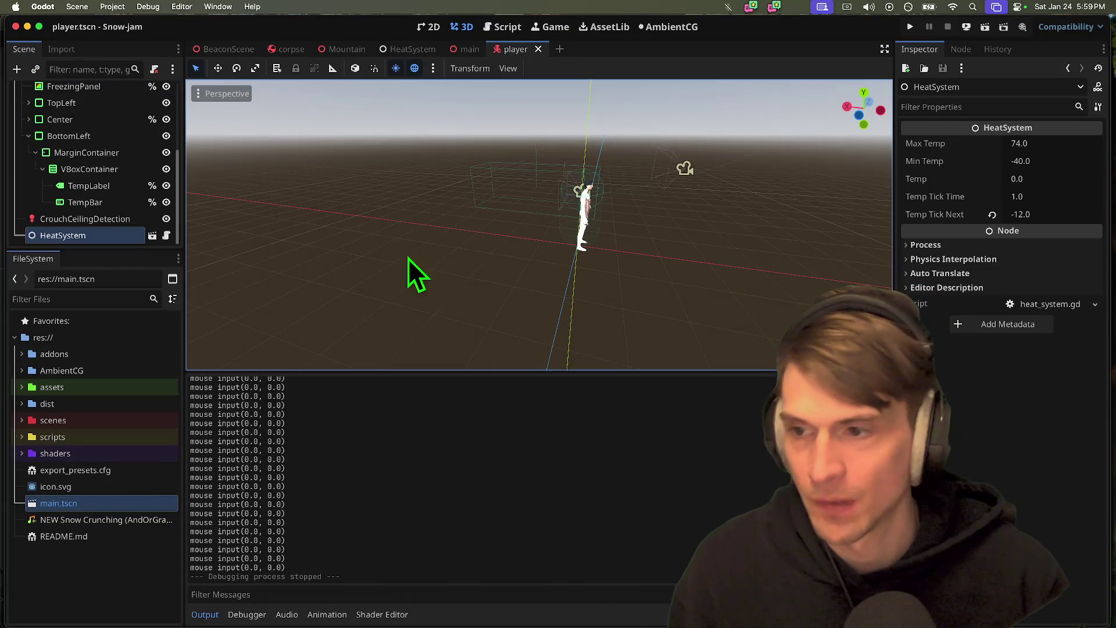
pyautogui.press('super+b')
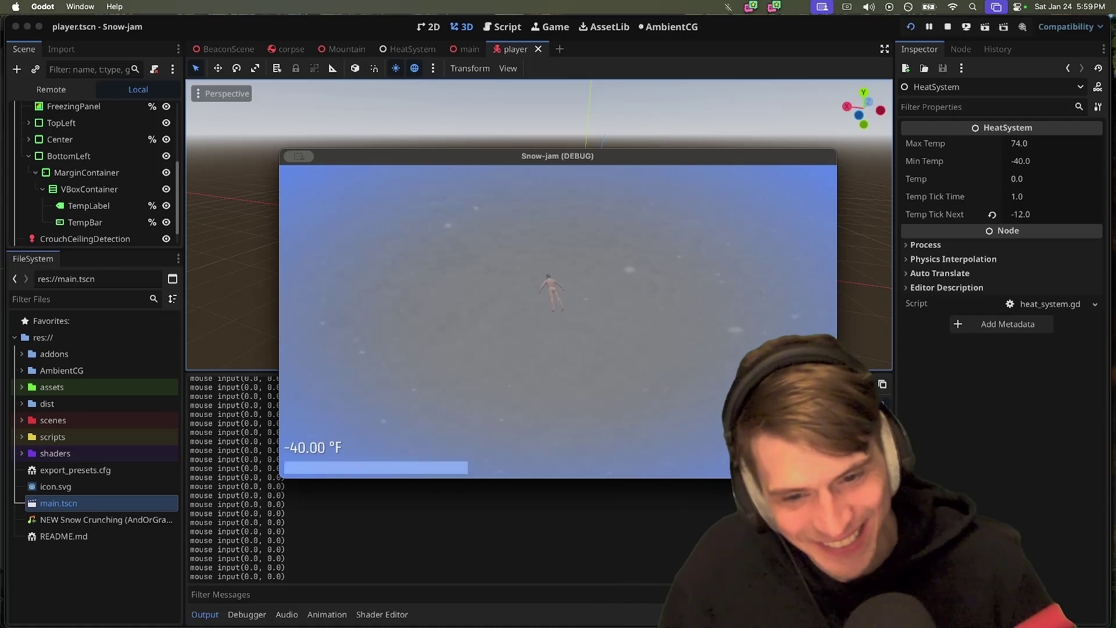
pyautogui.press('super+period')
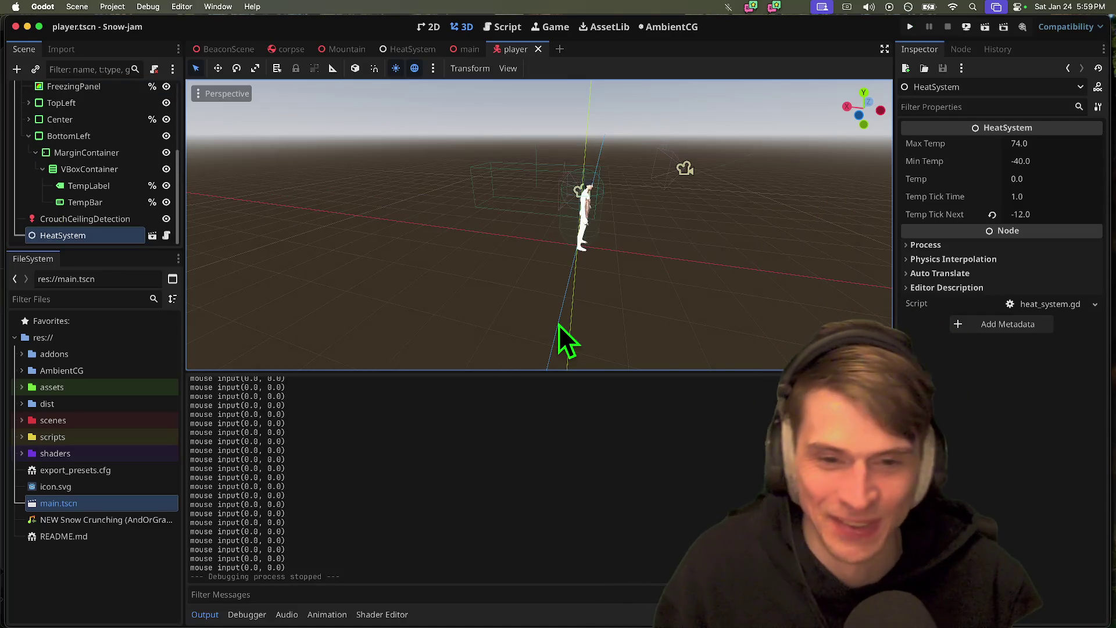
pyautogui.press('super+b')
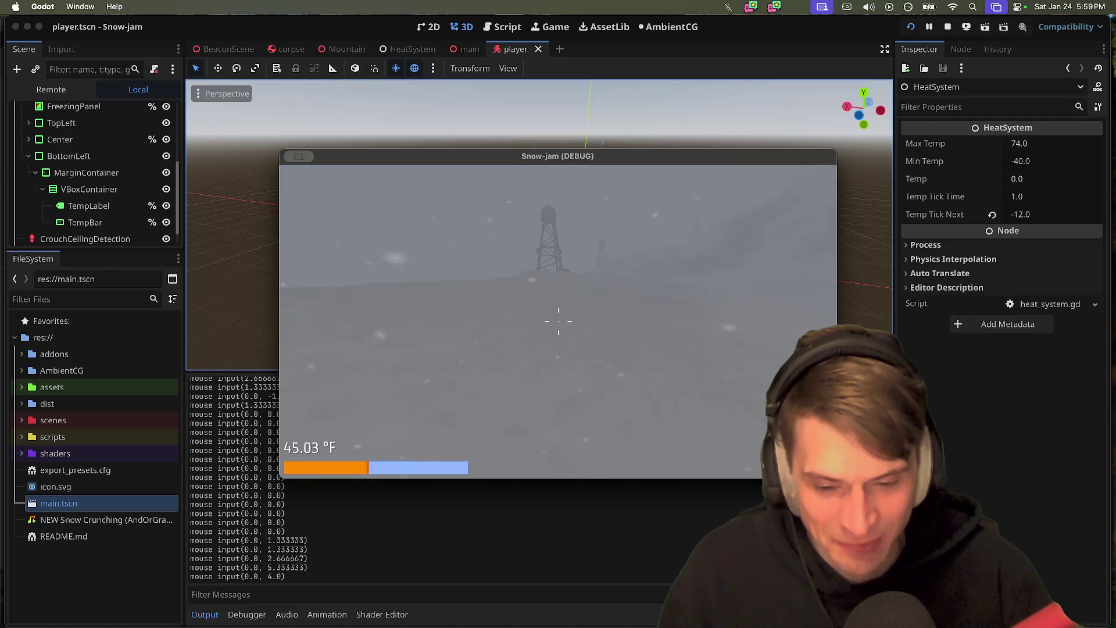
pyautogui.scroll(-5, 558, 319)
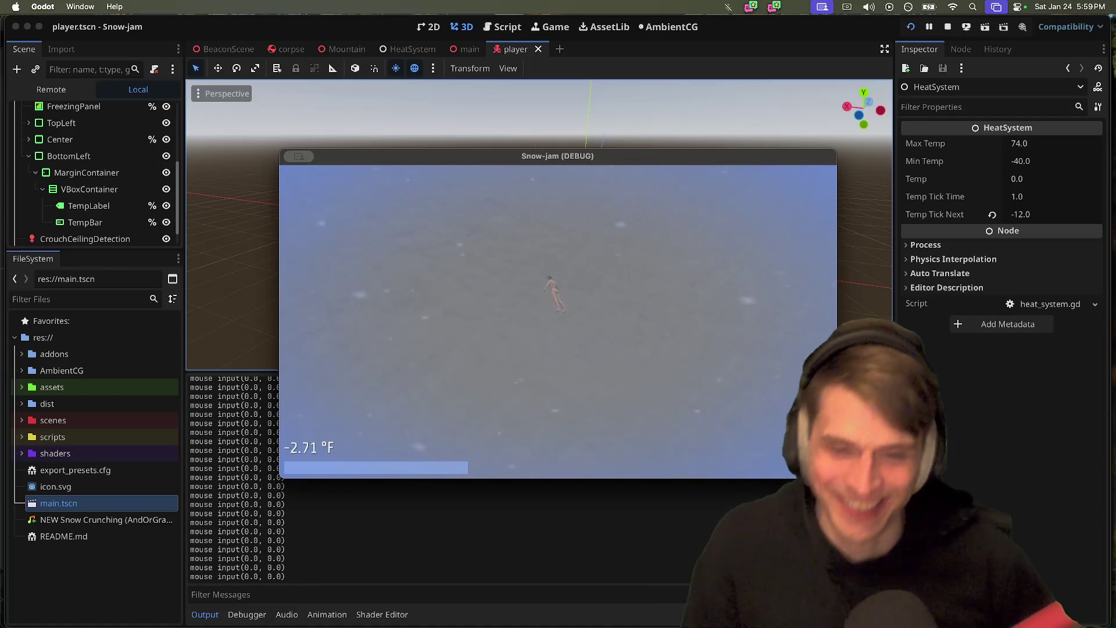
pyautogui.press('Escape')
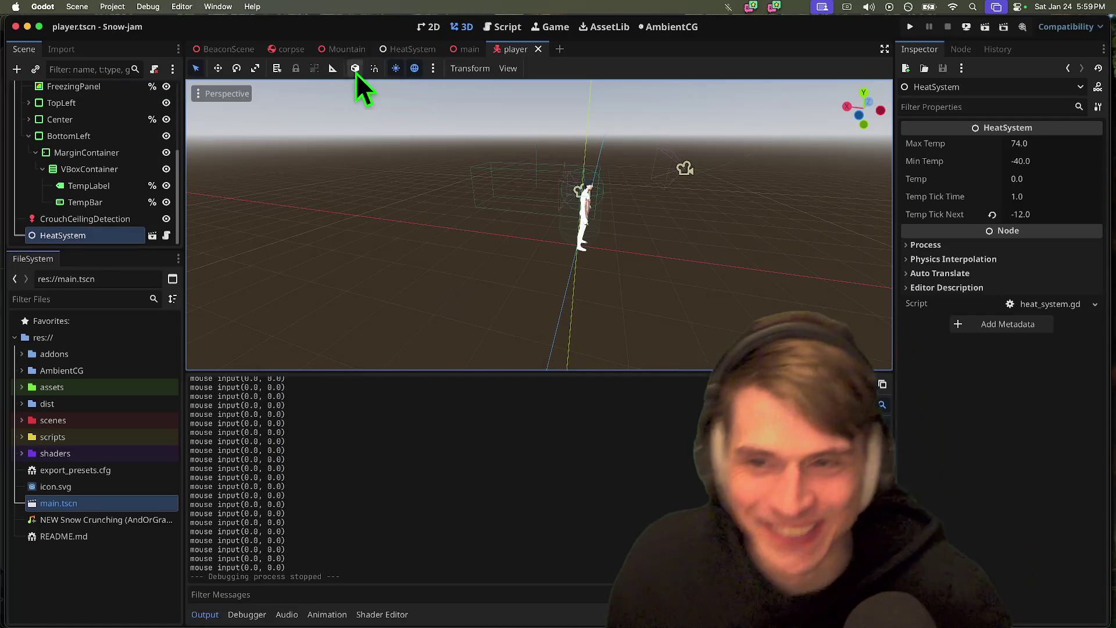
pyautogui.click(291, 49)
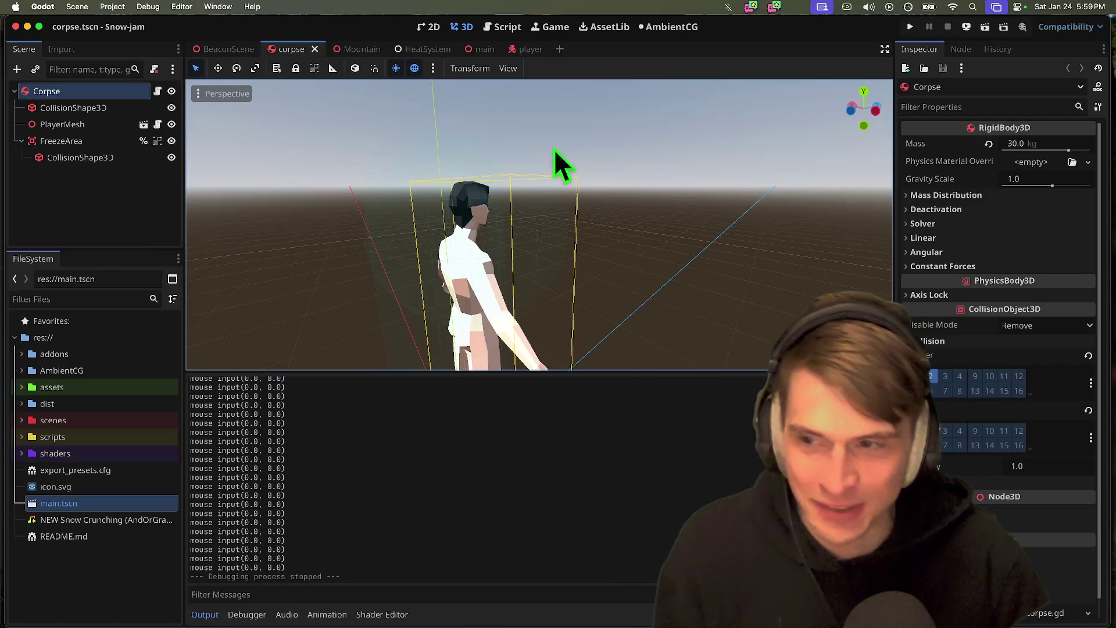
pyautogui.scroll(-5, 543, 143)
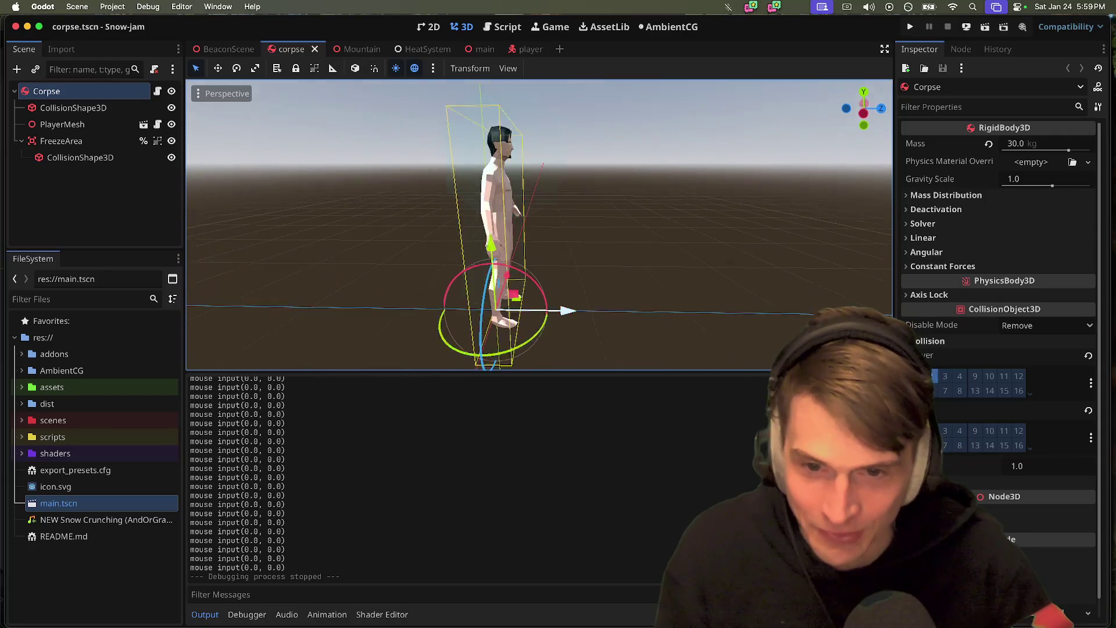
pyautogui.click(64, 140)
pyautogui.moveTo(584, 168); pyautogui.dragTo(692, 181)
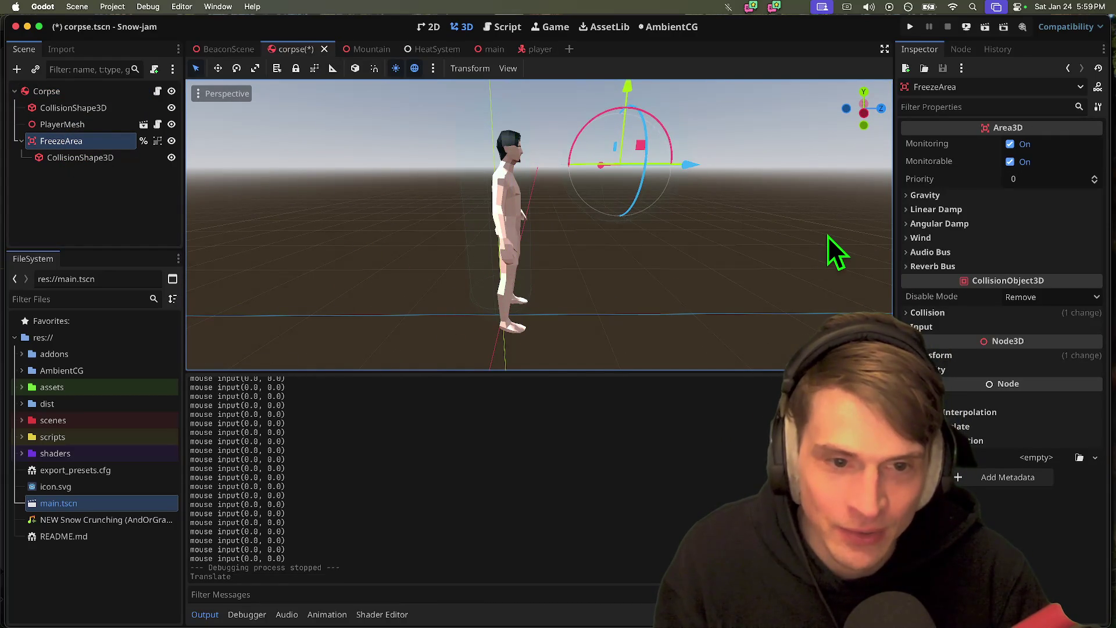
pyautogui.hotkey('ctrl', 'z')
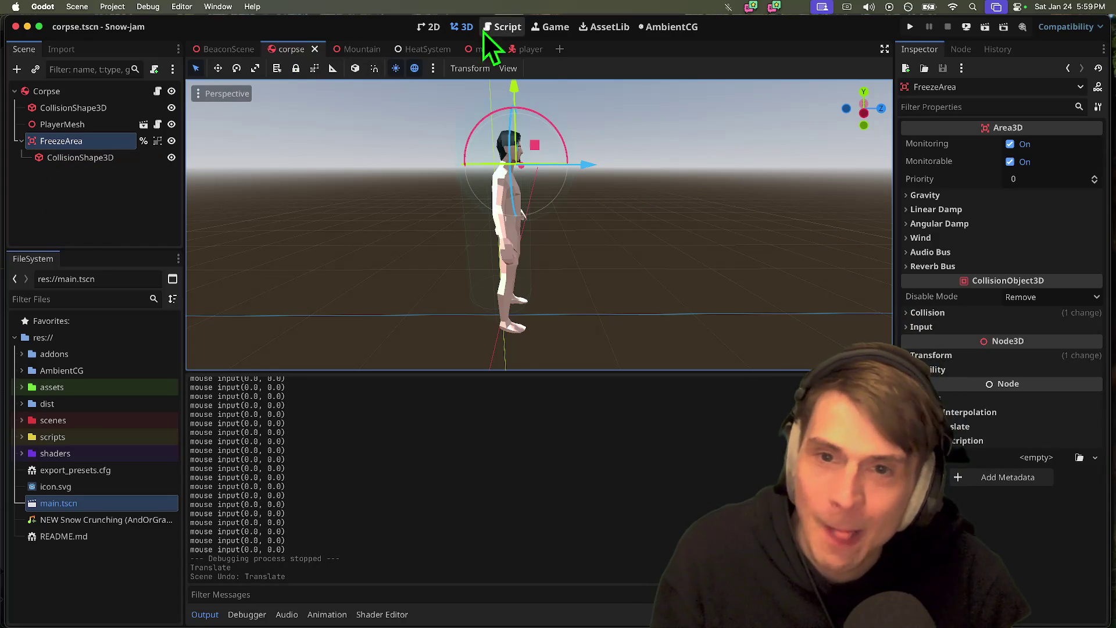
pyautogui.click(531, 48)
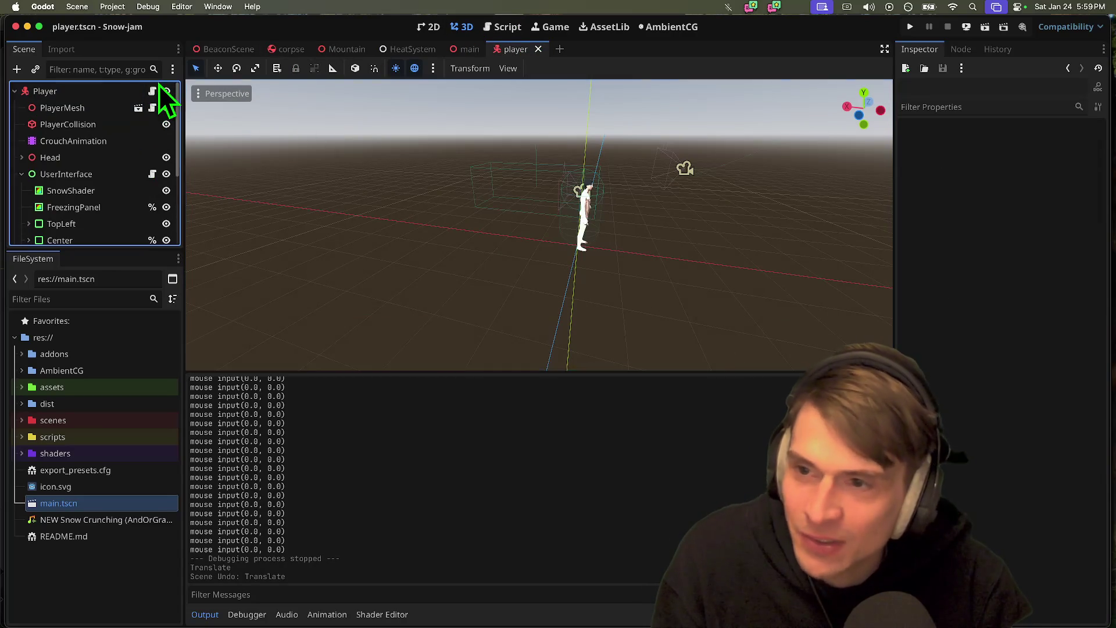
# - Change the corpse impulse on line 544 to CAMERA.basis.z * 2.5 and save player.gd
pyautogui.click(152, 91)
pyautogui.scroll(-2, 723, 265)
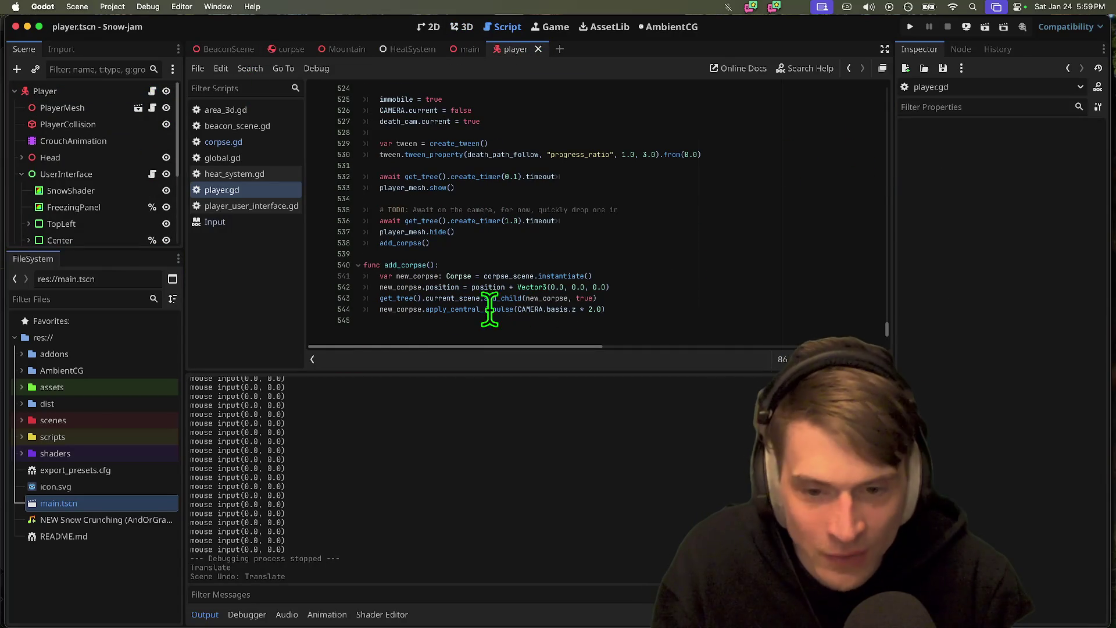
pyautogui.doubleClick(397, 311)
pyautogui.doubleClick(459, 310)
pyautogui.moveTo(518, 310); pyautogui.dragTo(563, 310)
pyautogui.write('5')
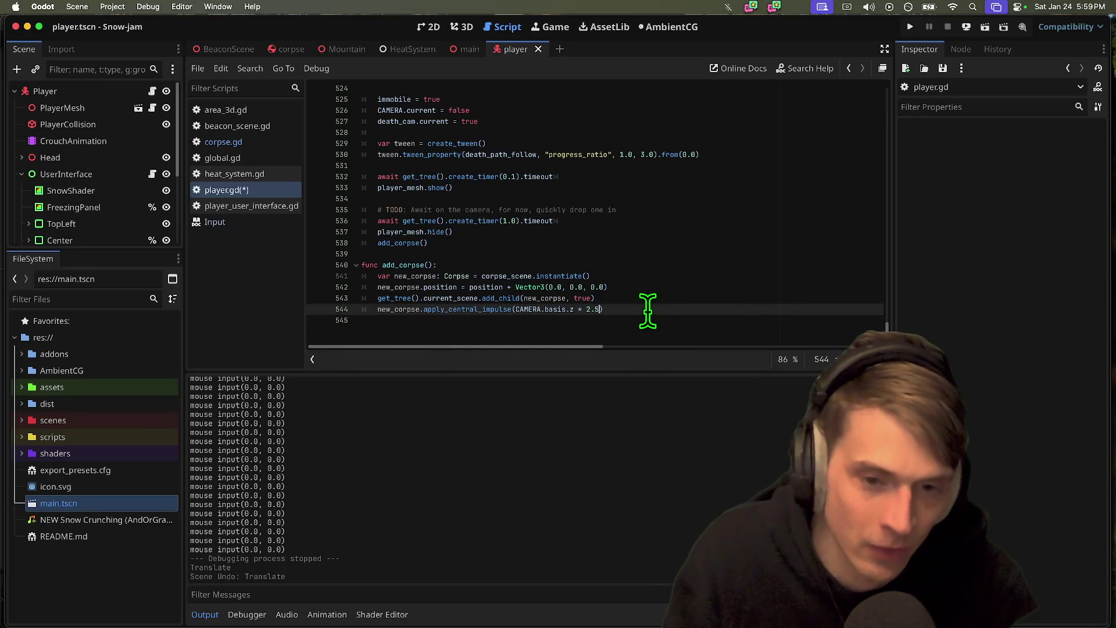
pyautogui.press('super+s')
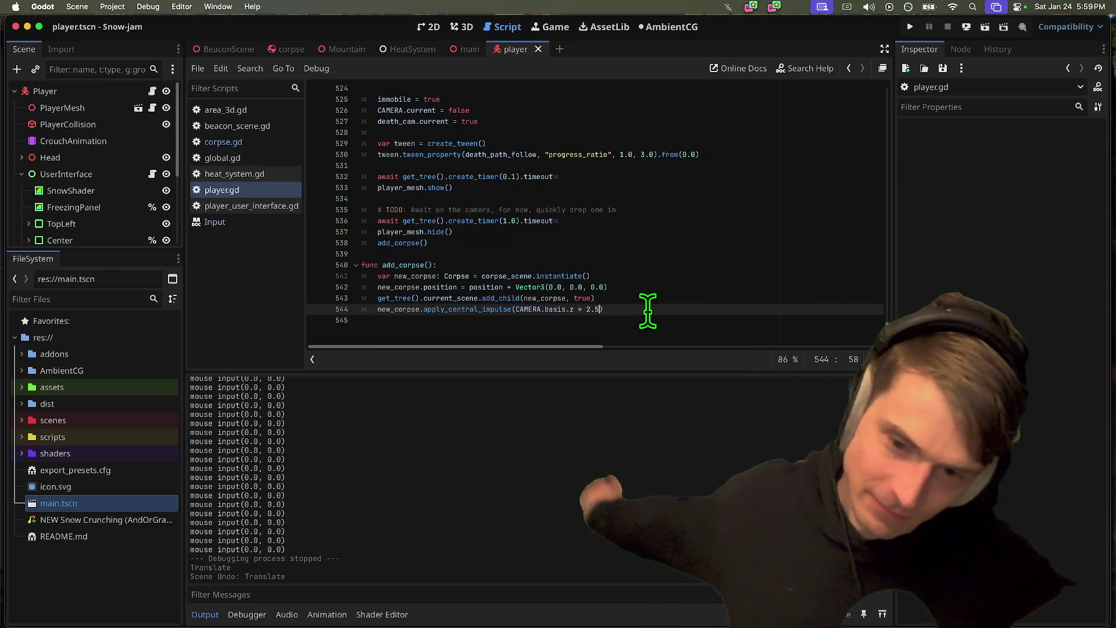
# - Check git status in the terminal with gst, then return to Godot
pyautogui.press('super+Tab')
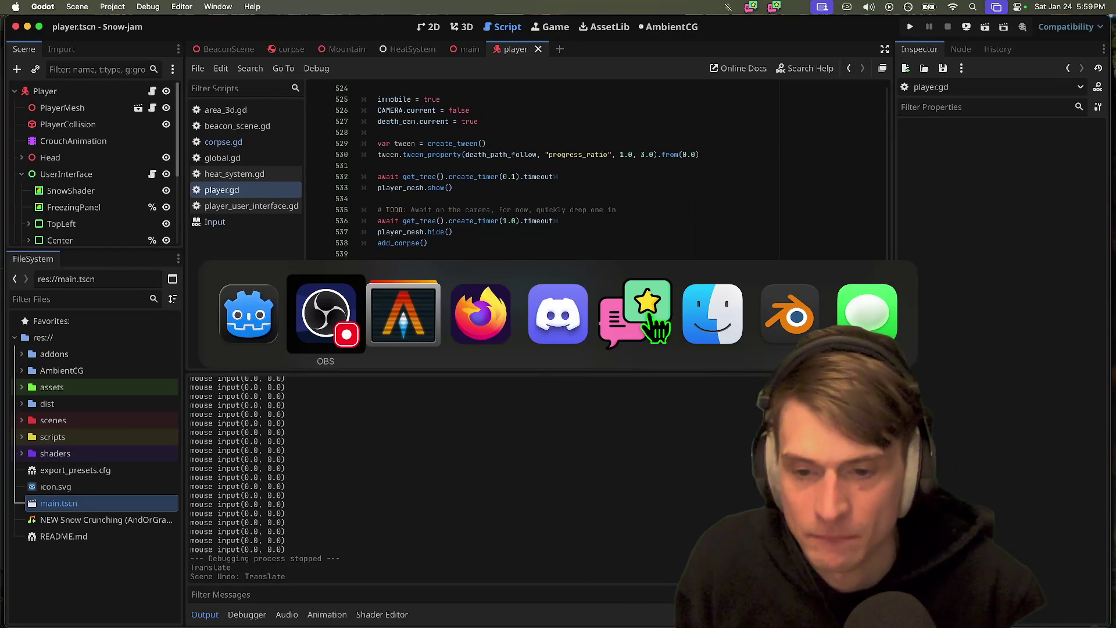
pyautogui.press('super+Tab')
pyautogui.write('gst')
pyautogui.press('Return')
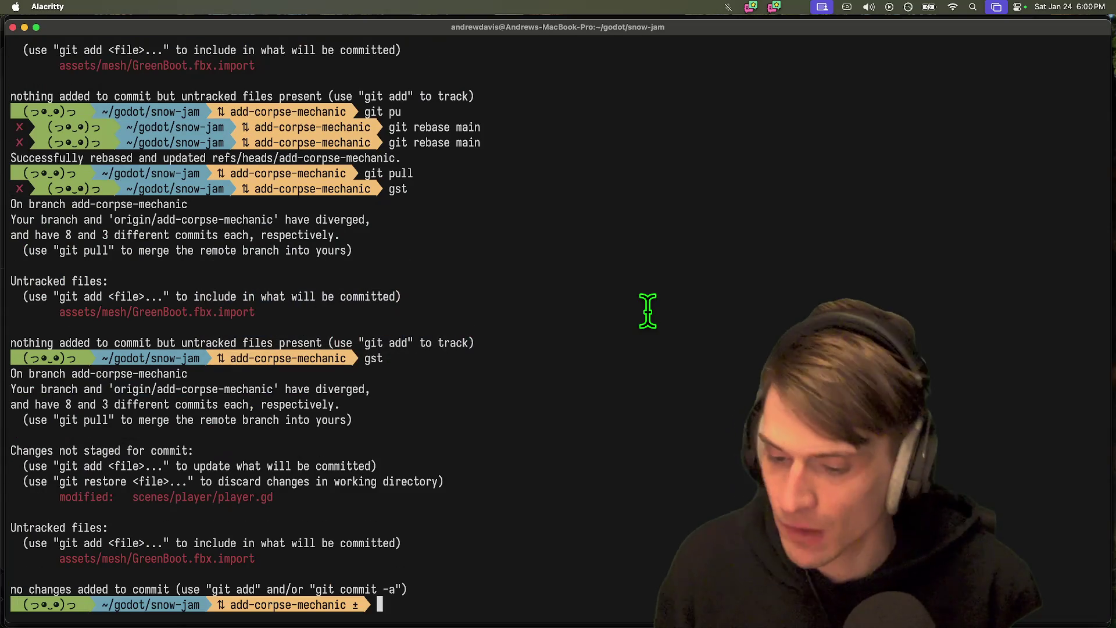
pyautogui.press('super+Tab')
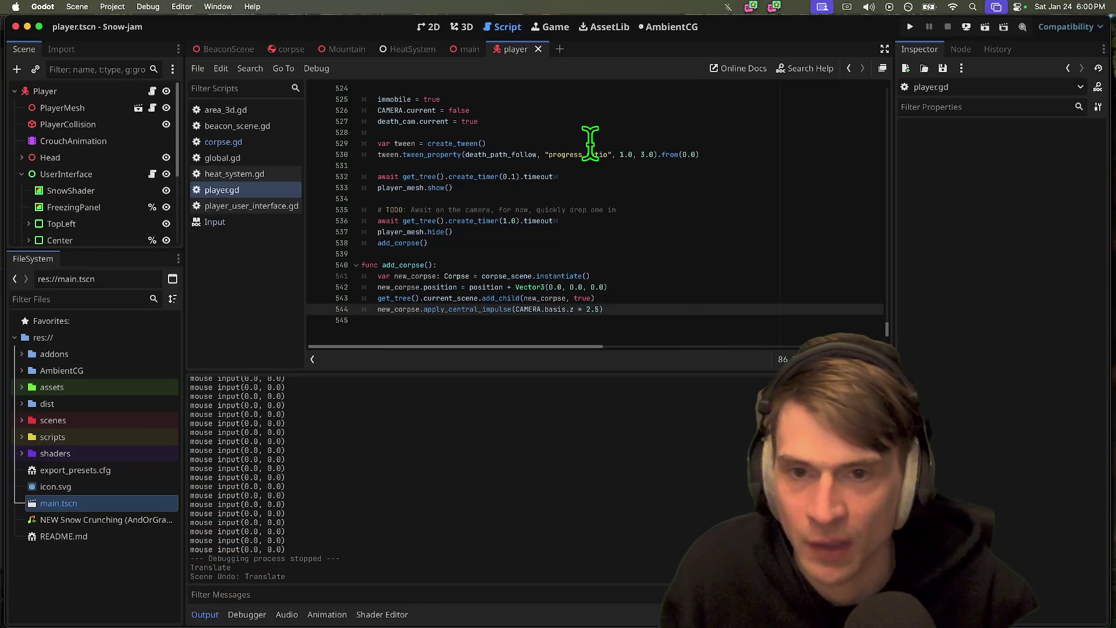
# - Open PlayerMesh as its own scene and instance the GreenBoot scene under it
pyautogui.click(464, 28)
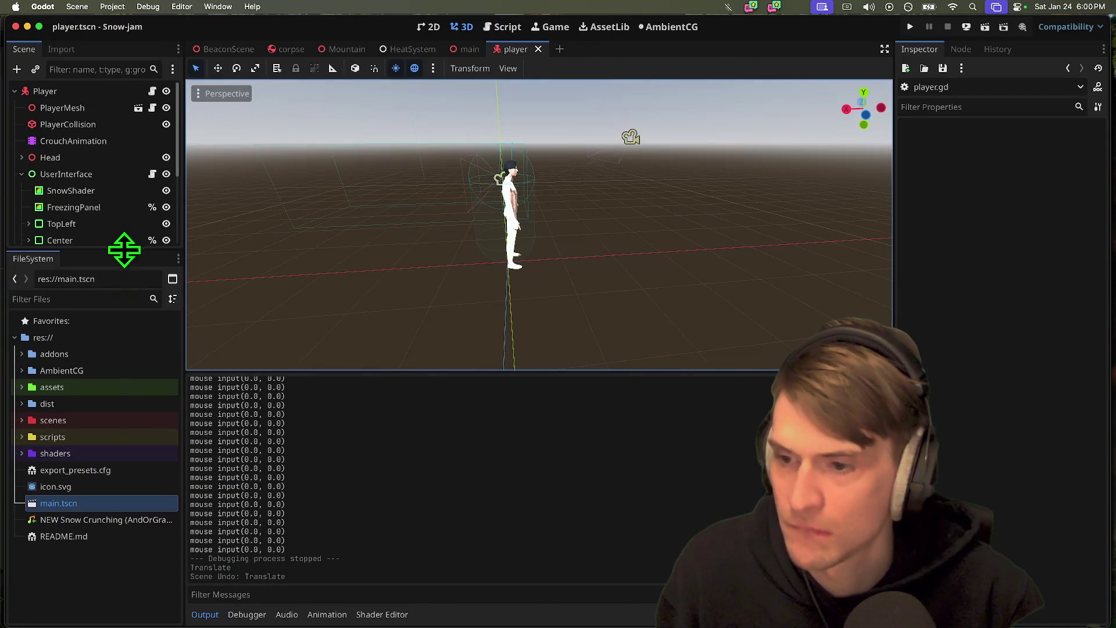
pyautogui.moveTo(125, 255); pyautogui.dragTo(124, 434)
pyautogui.click(120, 109)
pyautogui.click(138, 109)
pyautogui.click(122, 183)
pyautogui.press('super+a')
pyautogui.press('Escape')
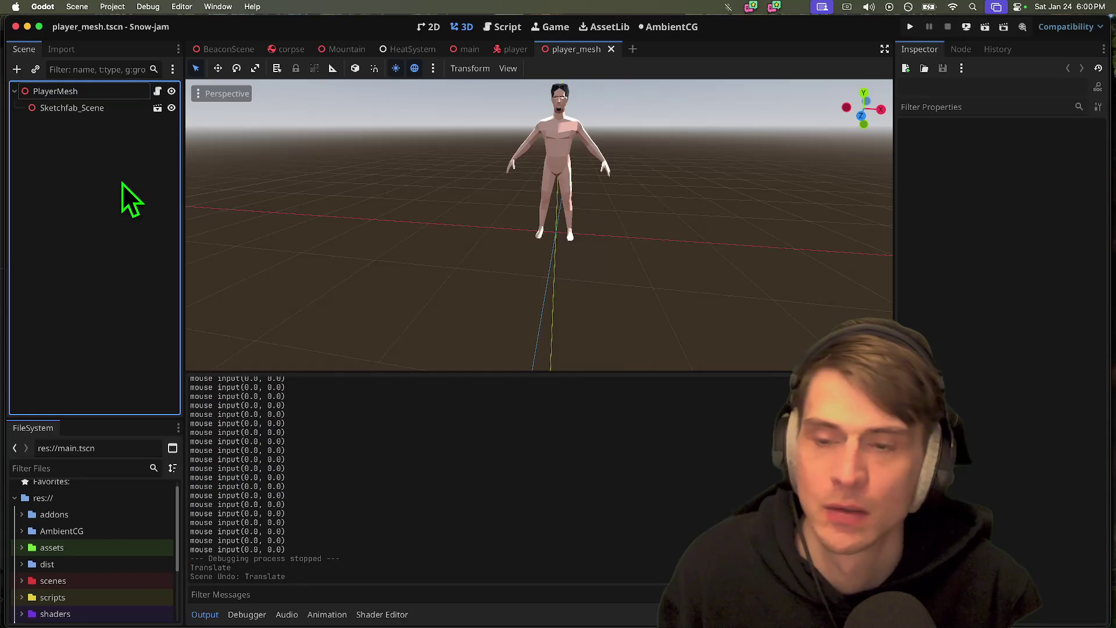
pyautogui.press('super+shift+a')
pyautogui.write('boot')
pyautogui.press('Return')
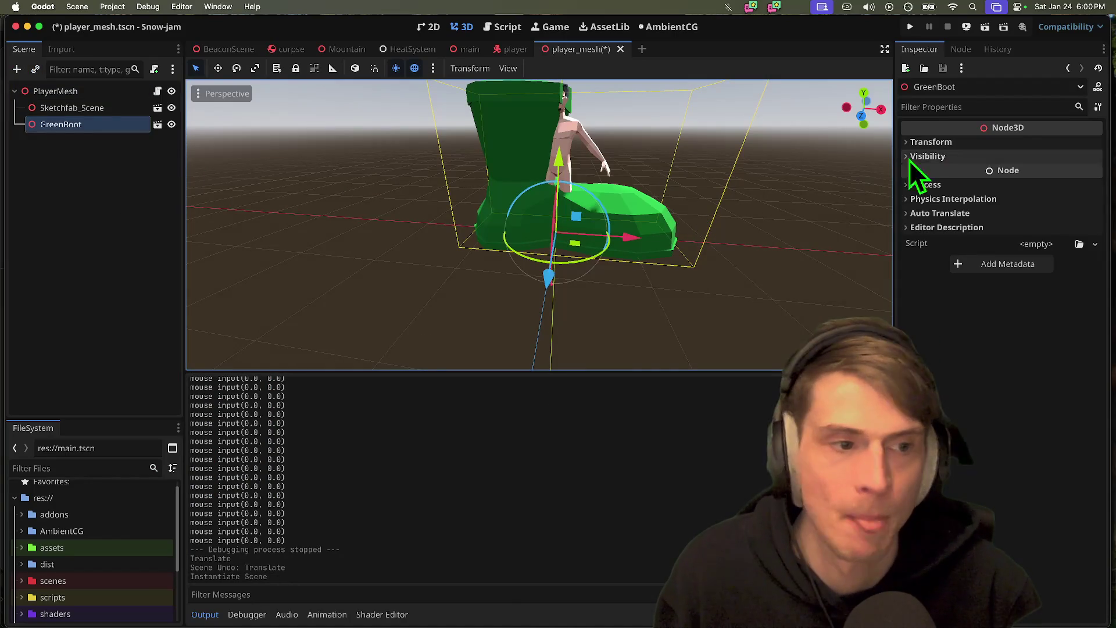
# - Set GreenBoot.fbx's Root Scale to 0.1 in its Advanced Import Settings
pyautogui.click(101, 465)
pyautogui.write('gree')
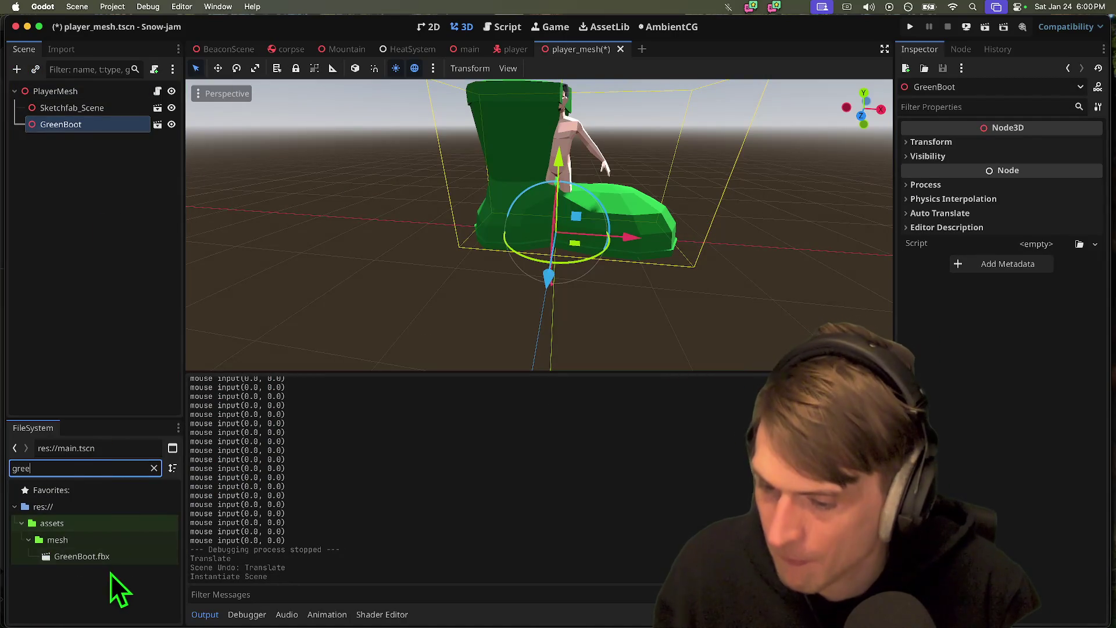
pyautogui.doubleClick(116, 558)
pyautogui.click(961, 195)
pyautogui.write('0')
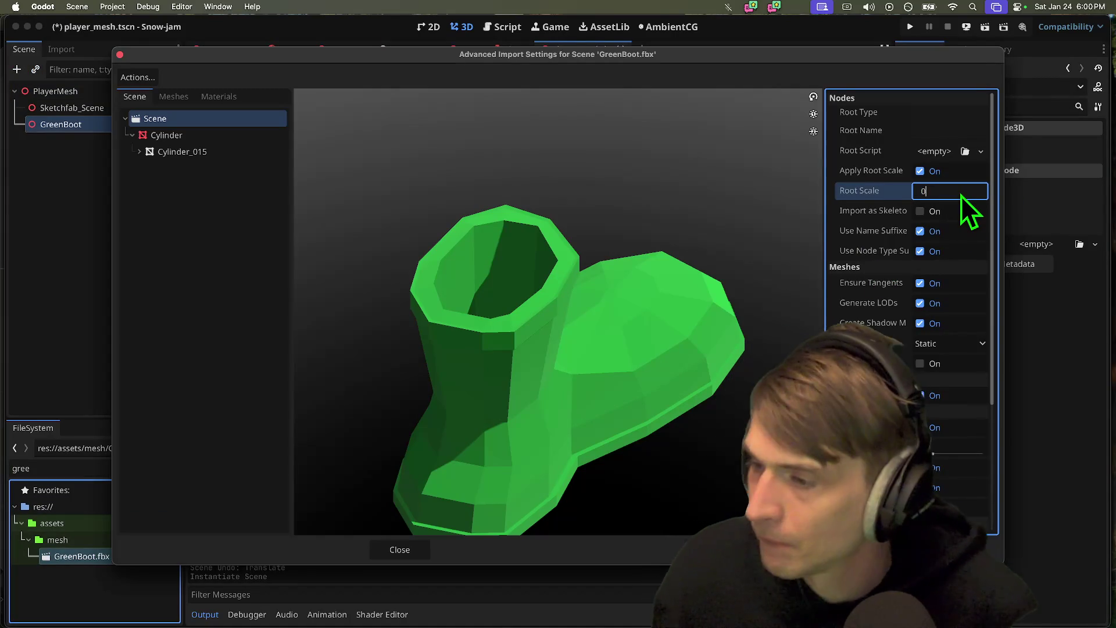
pyautogui.write('.1')
pyautogui.press('Return')
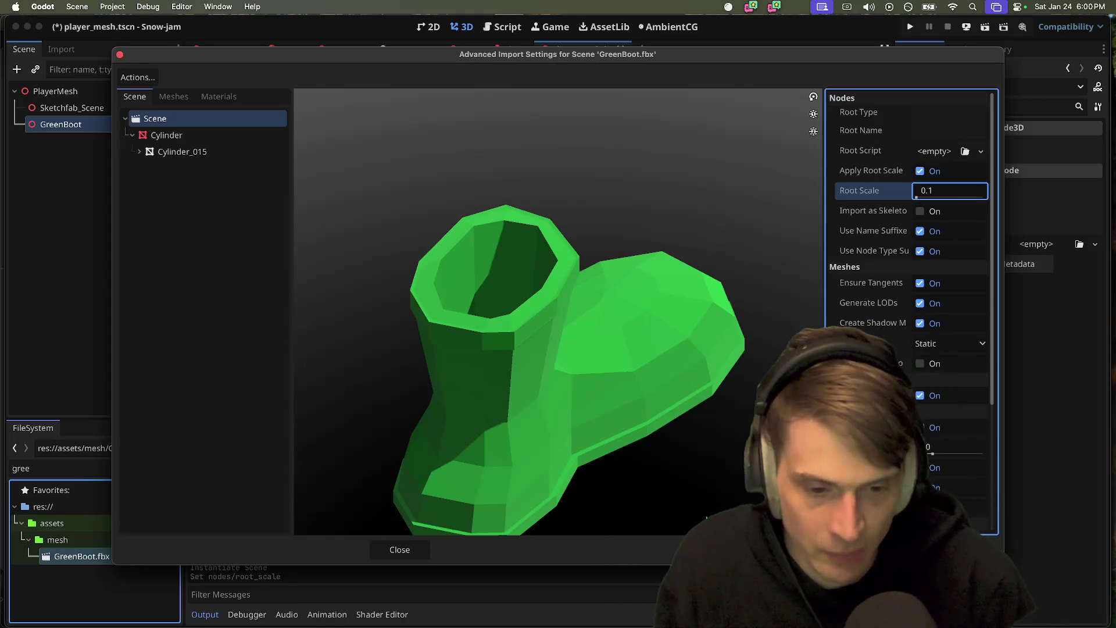
pyautogui.press('Escape')
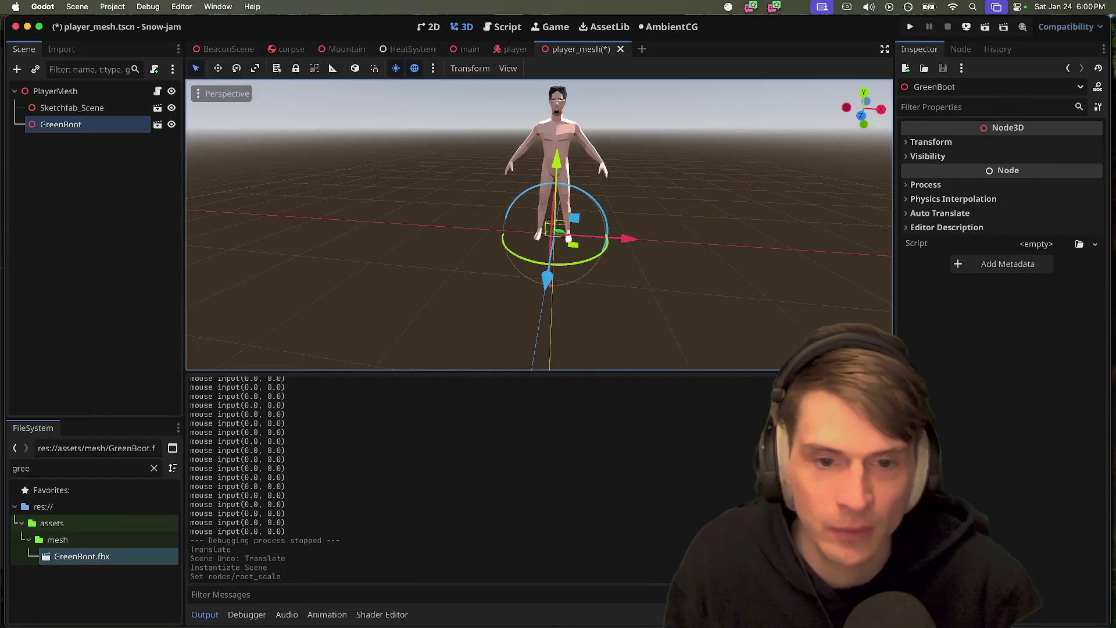
# - Set GreenBoot's Y rotation to -90 degrees in the Inspector transform
pyautogui.hscroll(-5, 539, 225)
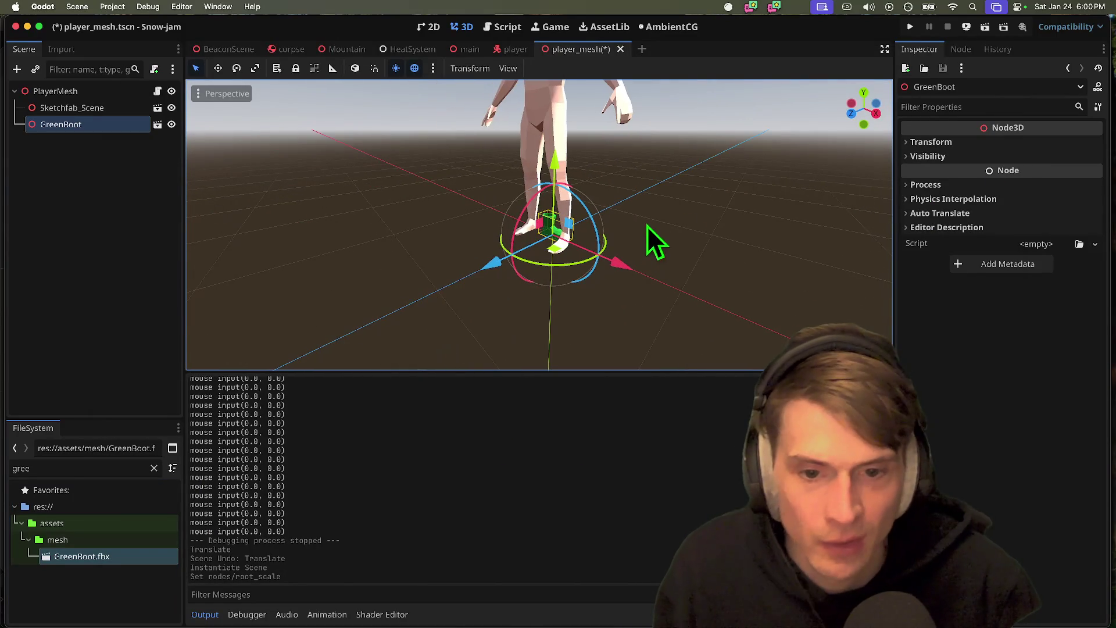
pyautogui.moveTo(581, 264); pyautogui.dragTo(493, 270)
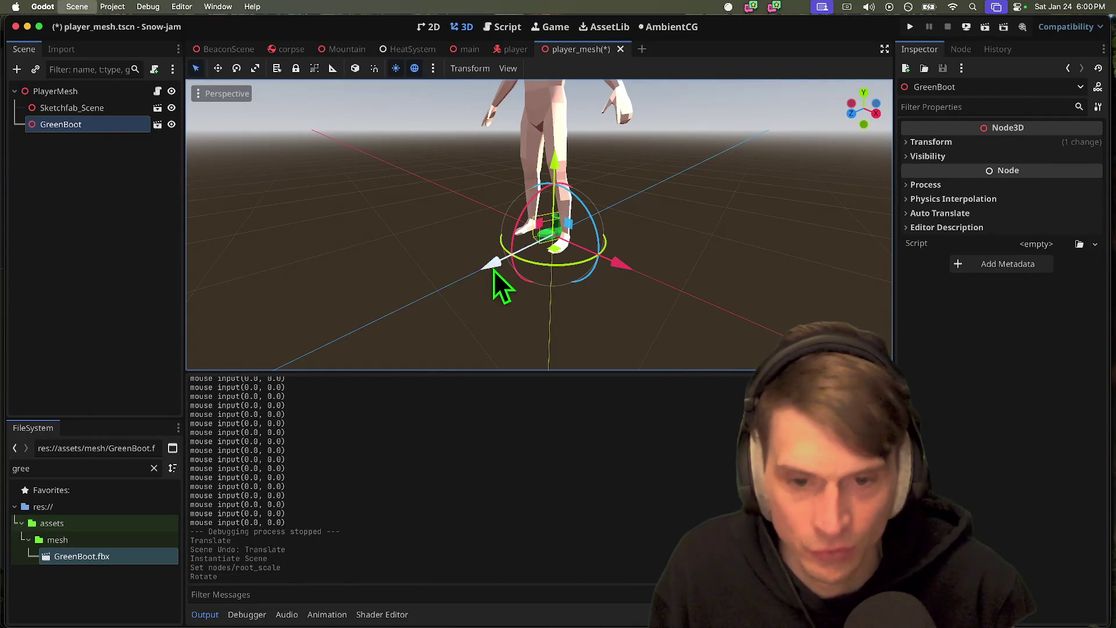
pyautogui.press('super+z')
pyautogui.click(1025, 144)
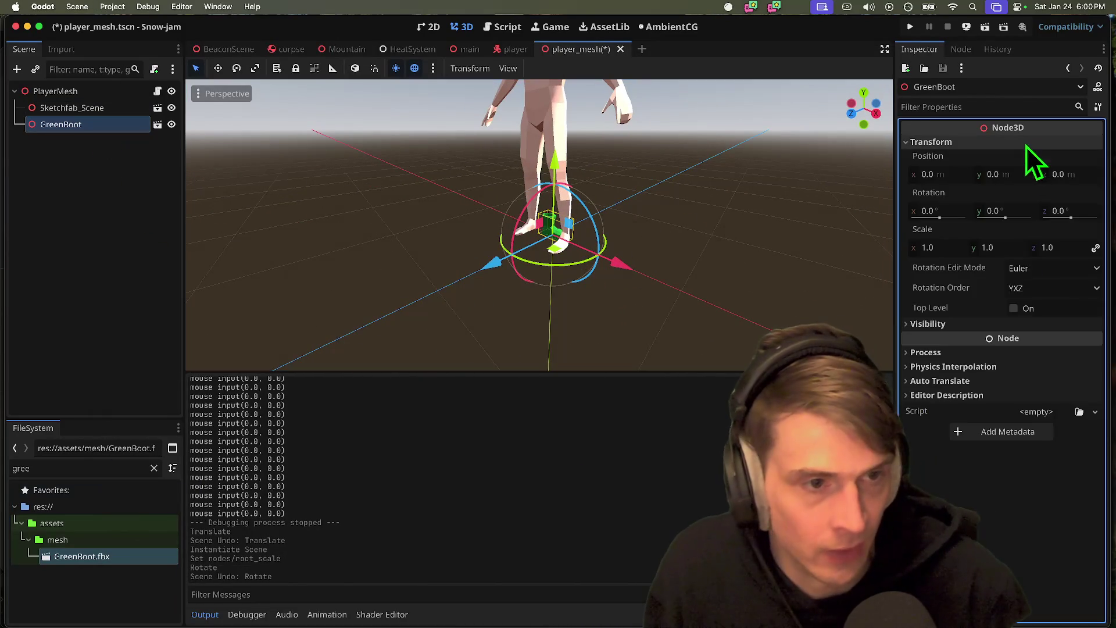
pyautogui.click(996, 211)
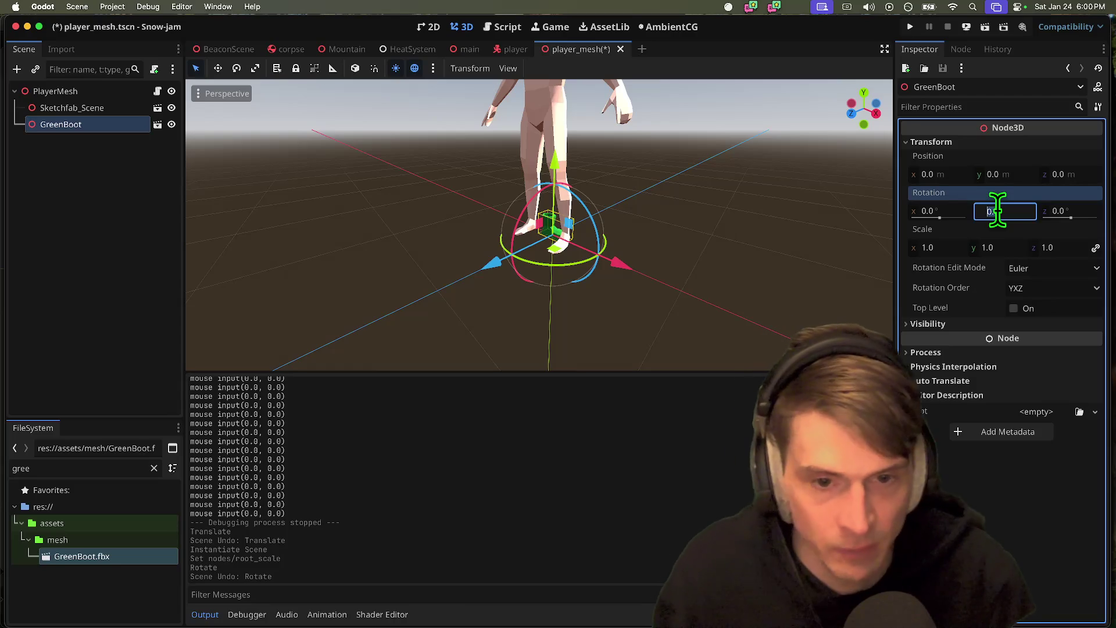
pyautogui.click(947, 219)
pyautogui.click(1007, 210)
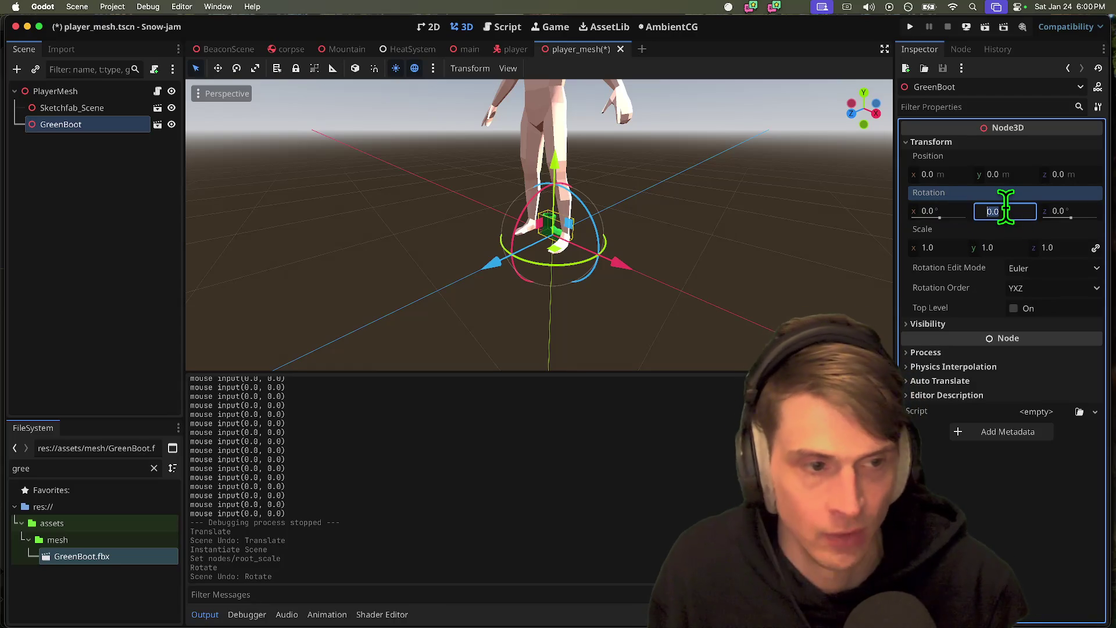
pyautogui.write('90')
pyautogui.press('Return')
pyautogui.click(1000, 218)
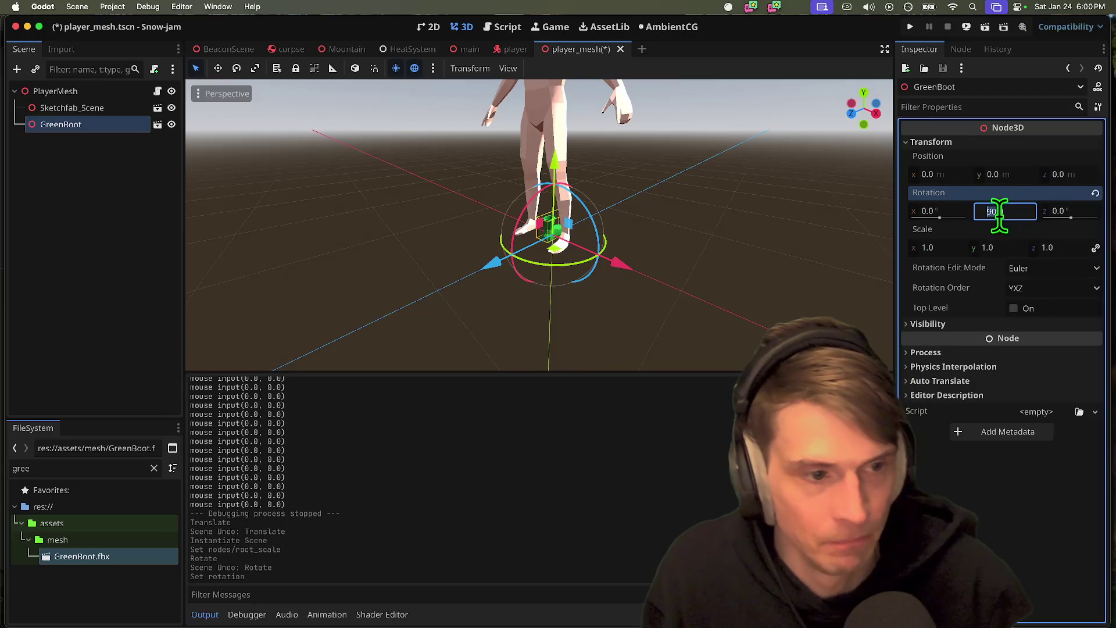
pyautogui.press('Home')
pyautogui.write('-9')
pyautogui.press('Return')
# - Move the boot under the right foot (0.179, 0, 0.127), save, and reopen its import settings
pyautogui.moveTo(630, 267); pyautogui.dragTo(660, 292)
pyautogui.moveTo(526, 279)
pyautogui.mouseDown()
pyautogui.moveTo(497, 291)
pyautogui.moveTo(506, 283)
pyautogui.mouseUp()
pyautogui.moveTo(634, 286); pyautogui.dragTo(628, 284)
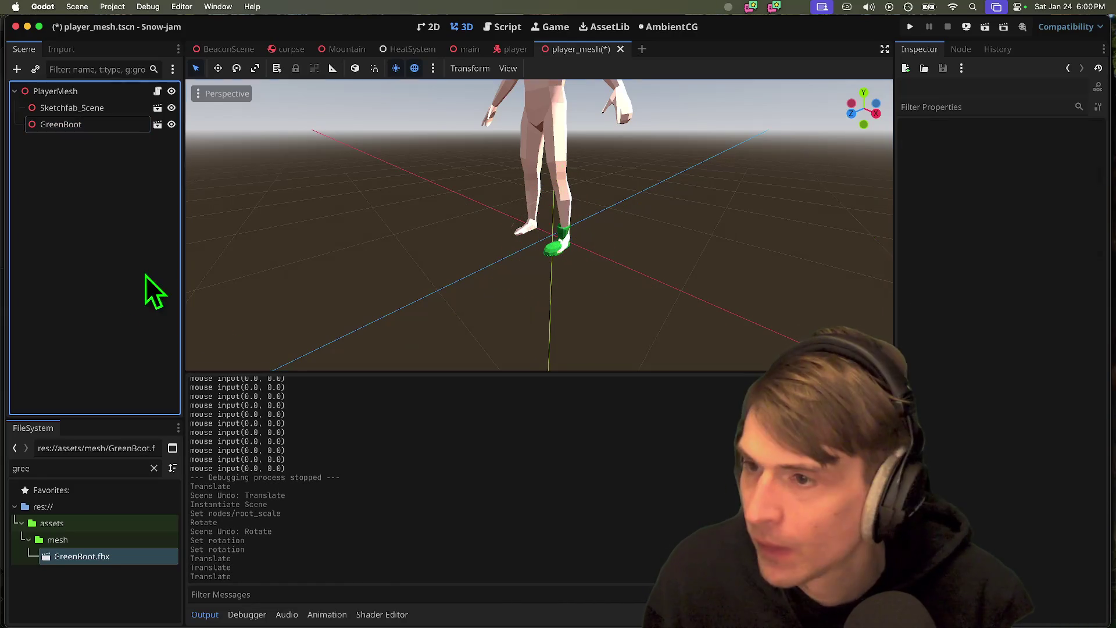
pyautogui.press('super+s')
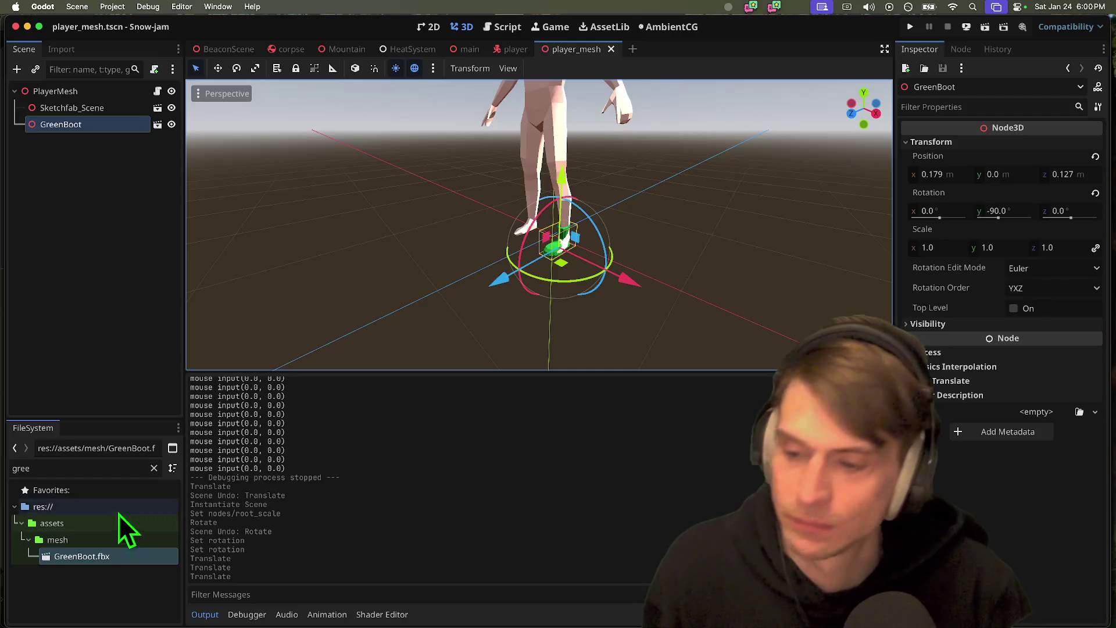
pyautogui.doubleClick(100, 558)
pyautogui.click(941, 188)
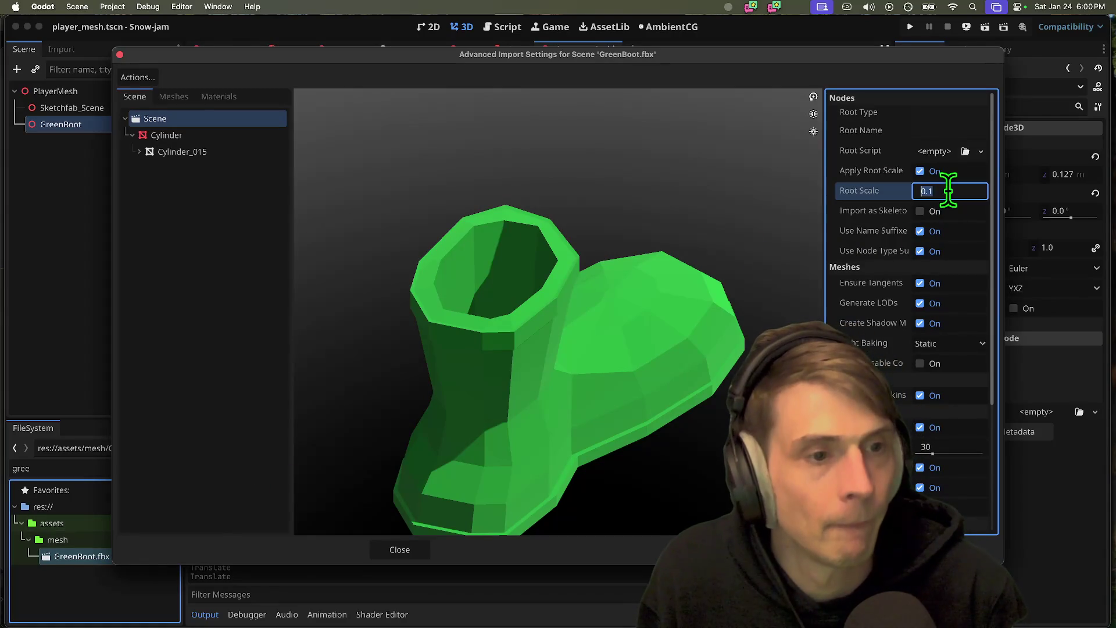
# - Reimport GreenBoot.fbx at Root Scale 0.12 after briefly trying 0.2
pyautogui.write('0.')
pyautogui.press('BackSpace')
pyautogui.write('2')
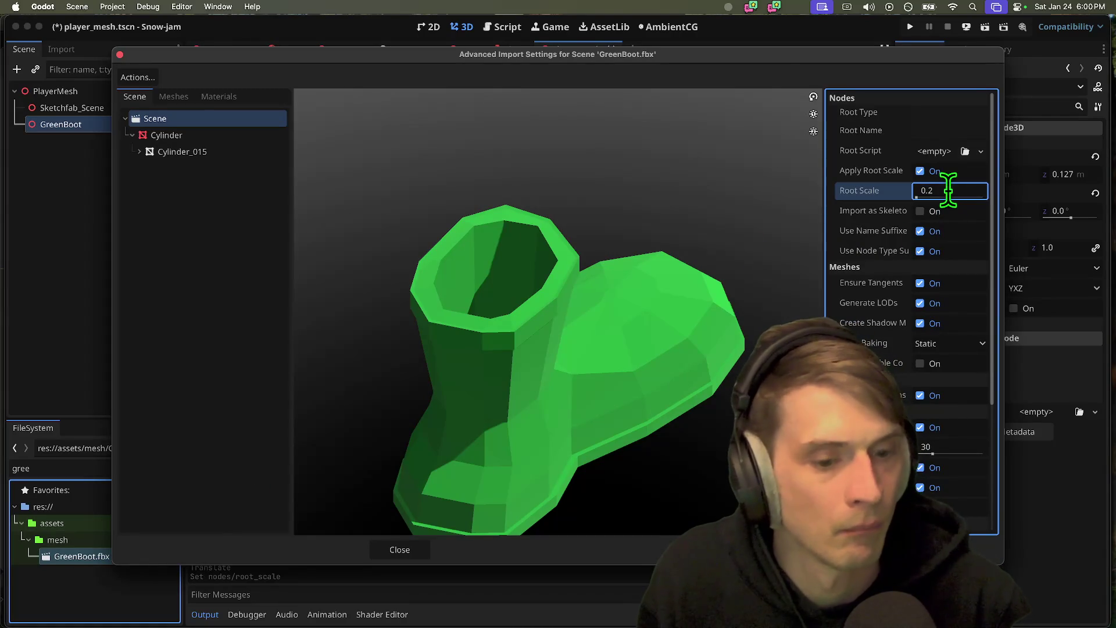
pyautogui.press('Return')
pyautogui.press('Escape')
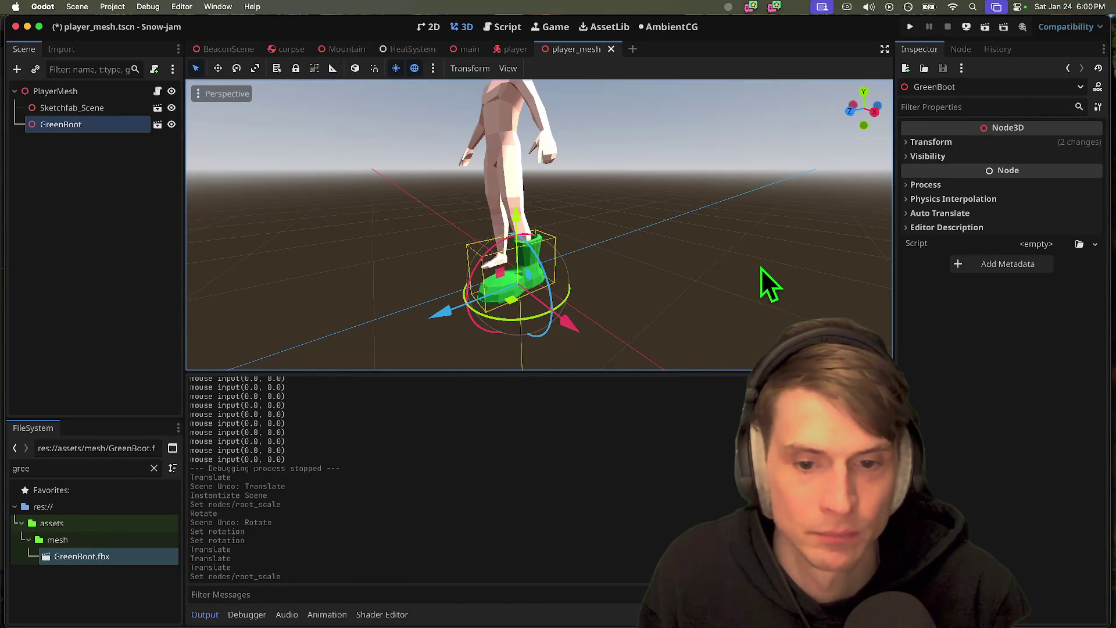
pyautogui.click(138, 554)
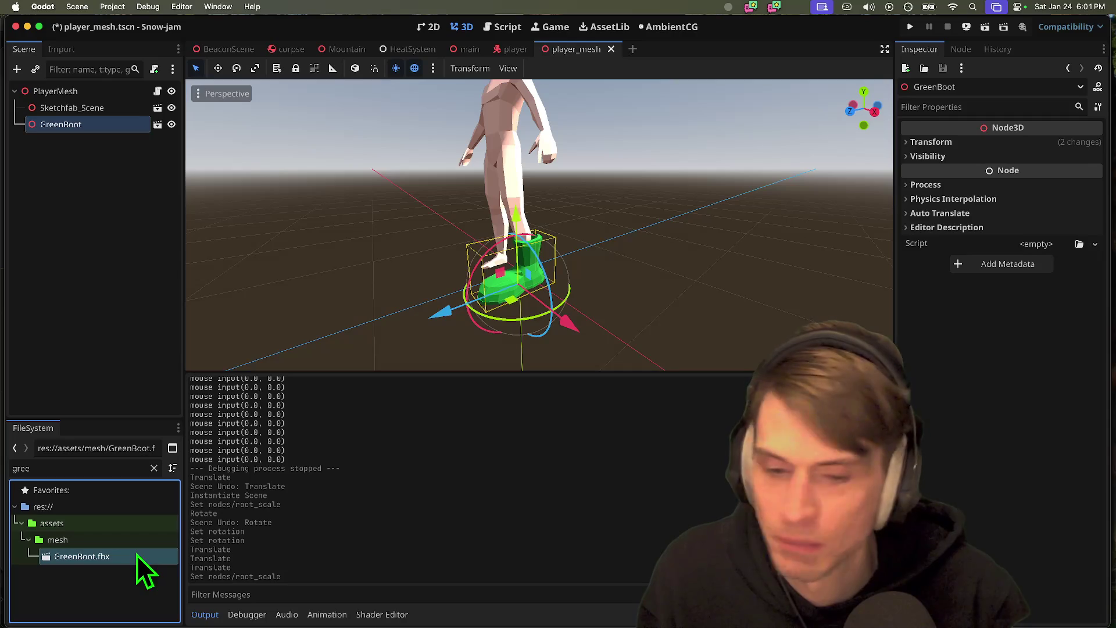
pyautogui.doubleClick(110, 560)
pyautogui.click(957, 192)
pyautogui.write('2')
pyautogui.press('Return')
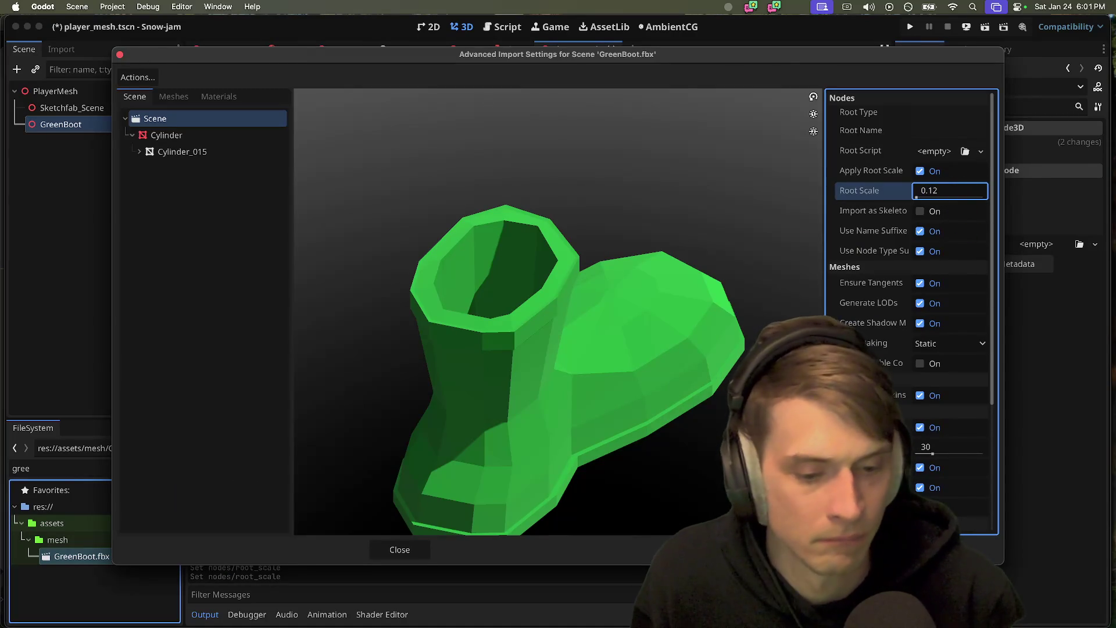
pyautogui.press('Escape')
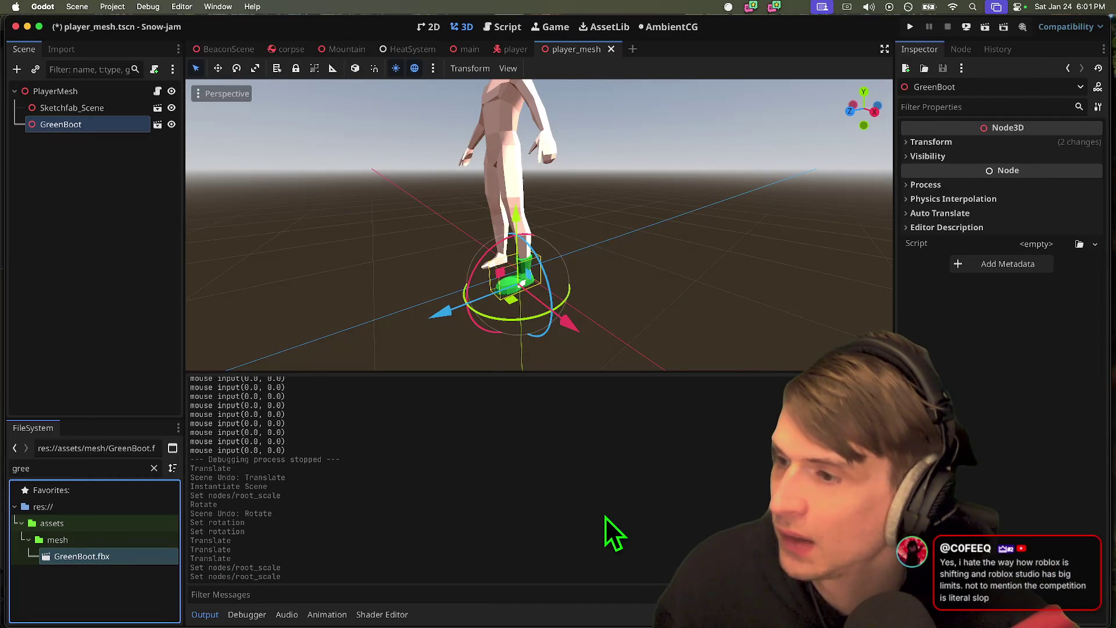
# - Duplicate the green boot and drag the copy toward the other foot
pyautogui.moveTo(651, 349)
pyautogui.mouseDown()
pyautogui.moveTo(628, 343)
pyautogui.moveTo(610, 291)
pyautogui.moveTo(593, 349)
pyautogui.mouseUp()
pyautogui.scroll(2, 540, 225)
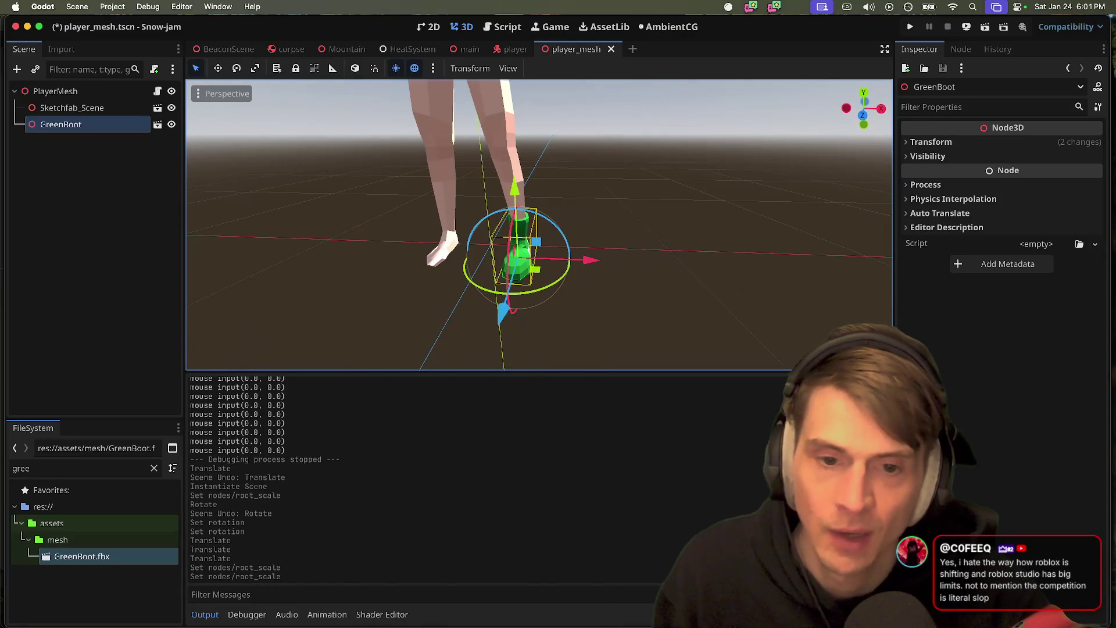
pyautogui.moveTo(605, 253)
pyautogui.mouseDown()
pyautogui.moveTo(523, 256)
pyautogui.moveTo(501, 230)
pyautogui.mouseUp()
pyautogui.press('super+d')
pyautogui.moveTo(557, 273)
pyautogui.mouseDown()
pyautogui.moveTo(479, 264)
pyautogui.moveTo(477, 274)
pyautogui.mouseUp()
# - Move and rotate GreenBoot2 so it fits the player's left foot
pyautogui.moveTo(478, 273); pyautogui.dragTo(406, 268)
pyautogui.moveTo(571, 235); pyautogui.dragTo(582, 244)
pyautogui.moveTo(616, 282); pyautogui.dragTo(605, 278)
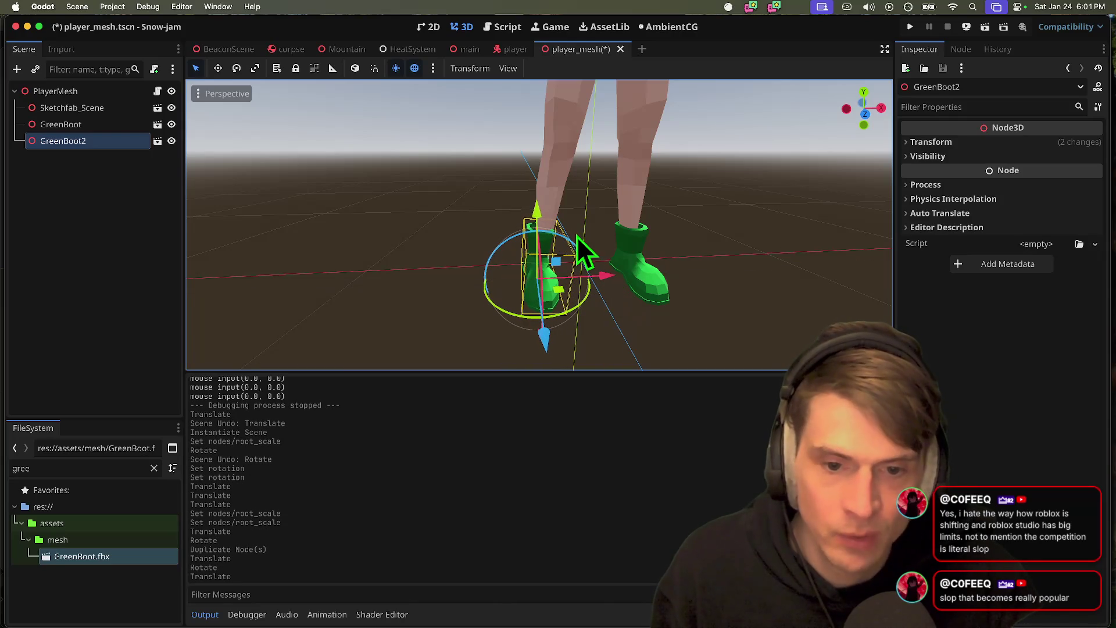
pyautogui.moveTo(575, 239); pyautogui.dragTo(573, 243)
pyautogui.hscroll(-5, 573, 243)
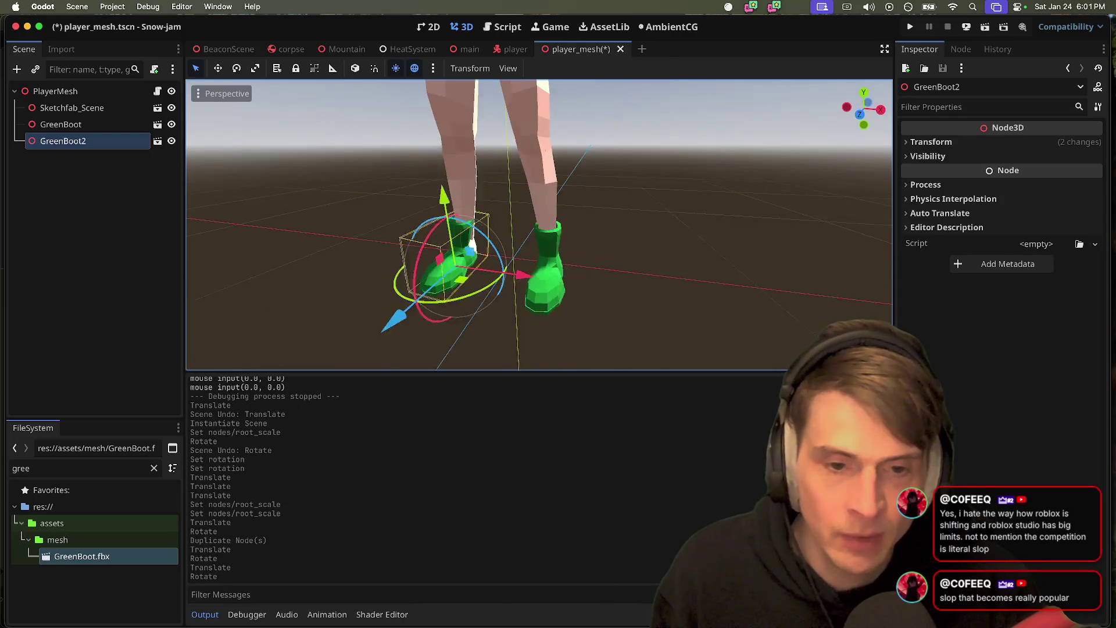
pyautogui.hscroll(-10, 718, 206)
pyautogui.click(718, 207)
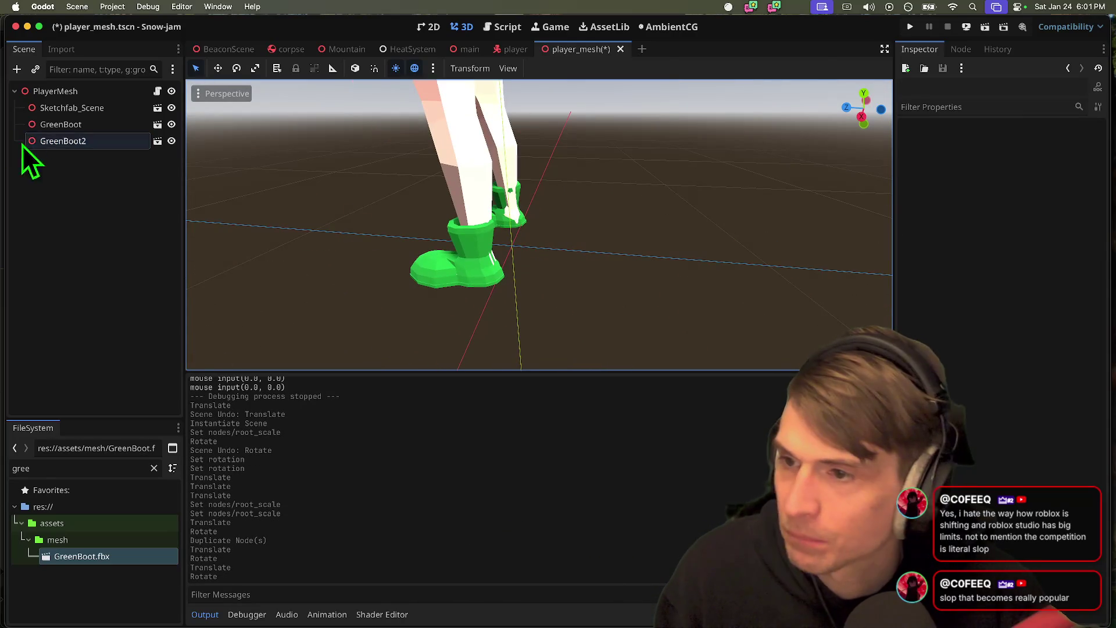
pyautogui.click(12, 140)
pyautogui.moveTo(424, 217); pyautogui.dragTo(436, 232)
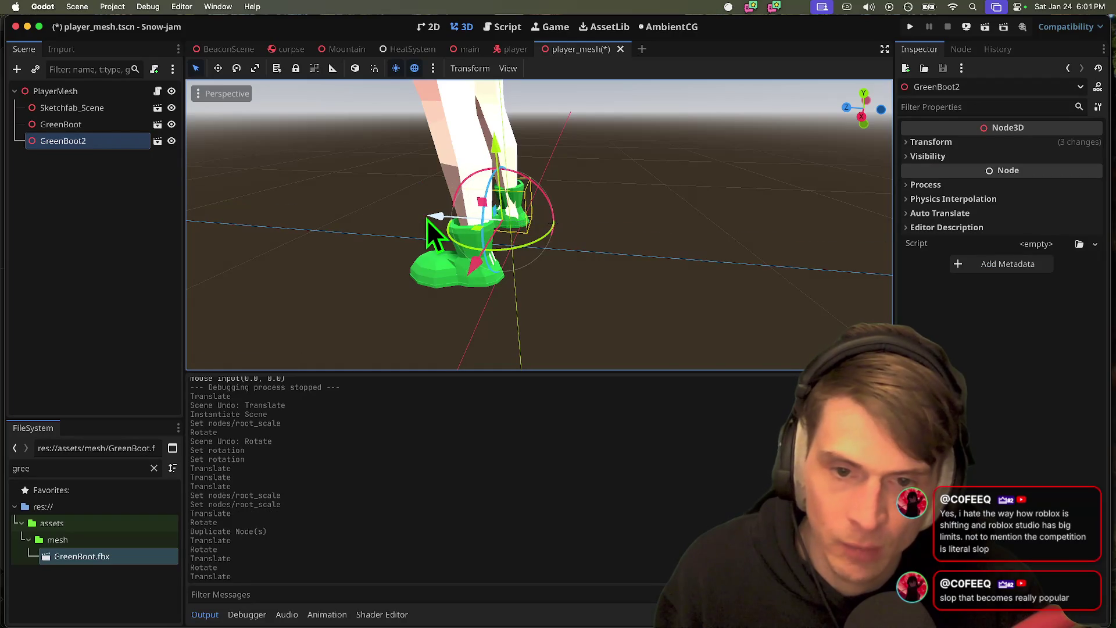
pyautogui.hscroll(-5, 436, 232)
pyautogui.moveTo(497, 272); pyautogui.dragTo(488, 278)
# - Fine-tune both boots' positions and heights, then save player_mesh.tscn and playtest
pyautogui.click(81, 124)
pyautogui.moveTo(401, 305)
pyautogui.mouseDown()
pyautogui.moveTo(415, 314)
pyautogui.moveTo(459, 282)
pyautogui.moveTo(459, 239)
pyautogui.mouseUp()
pyautogui.hscroll(-5, 552, 232)
pyautogui.click(636, 229)
pyautogui.hscroll(-5, 636, 229)
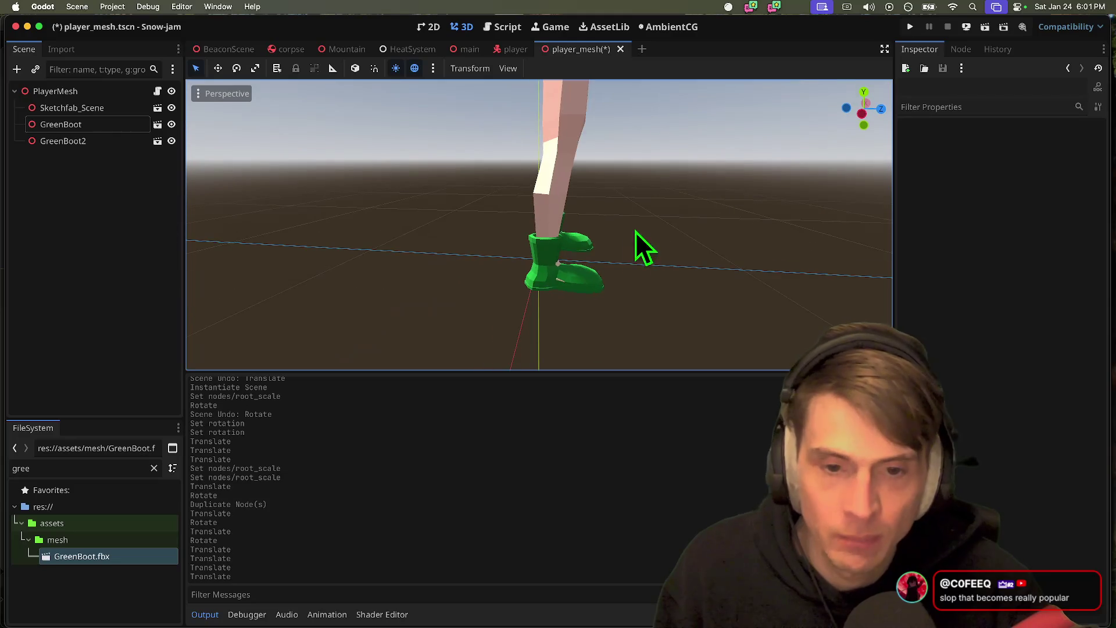
pyautogui.click(58, 141)
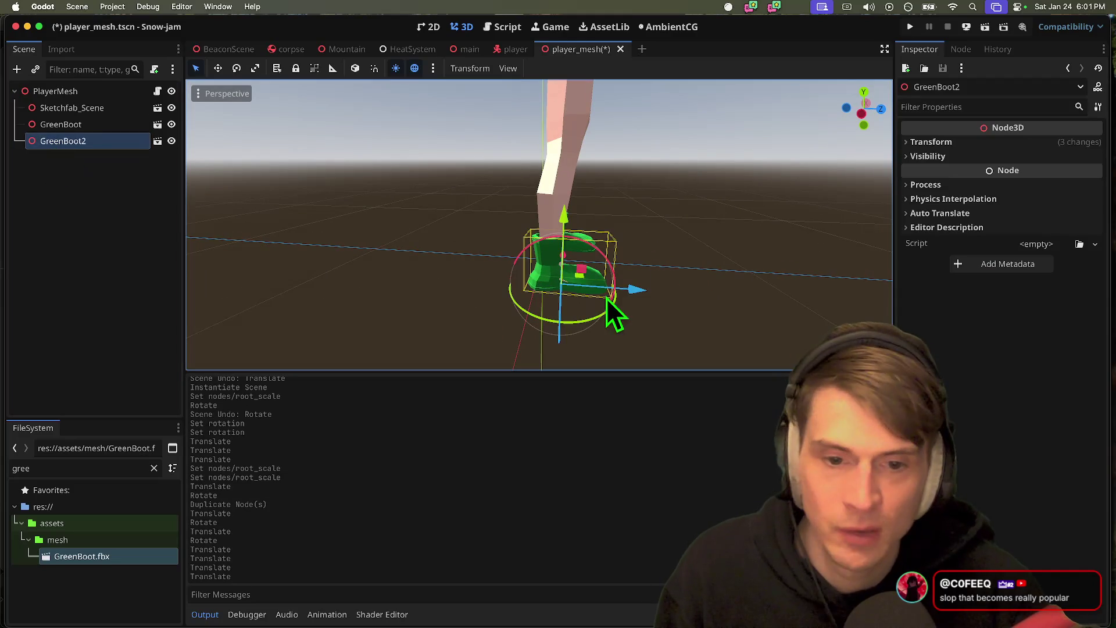
pyautogui.moveTo(564, 212); pyautogui.dragTo(595, 194)
pyautogui.hscroll(-5, 662, 206)
pyautogui.click(90, 126)
pyautogui.press('super+b')
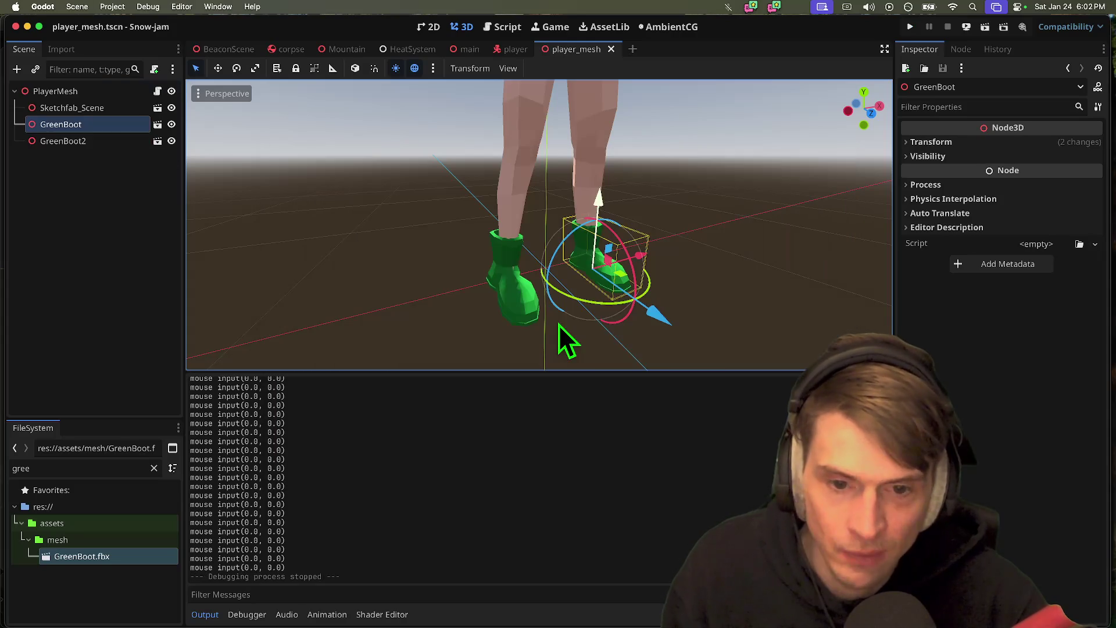
# - In the Alacritty terminal, check git status and stage all changed files
pyautogui.press('super+Tab')
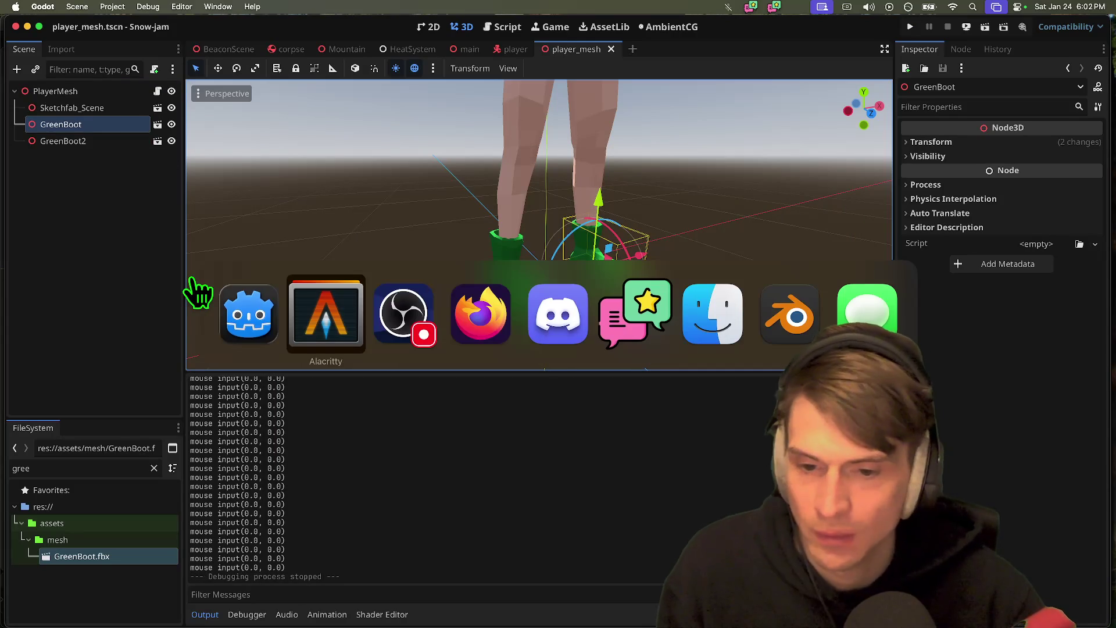
pyautogui.press('super+Tab')
pyautogui.press('super+Tab')
pyautogui.press('super+Tab')
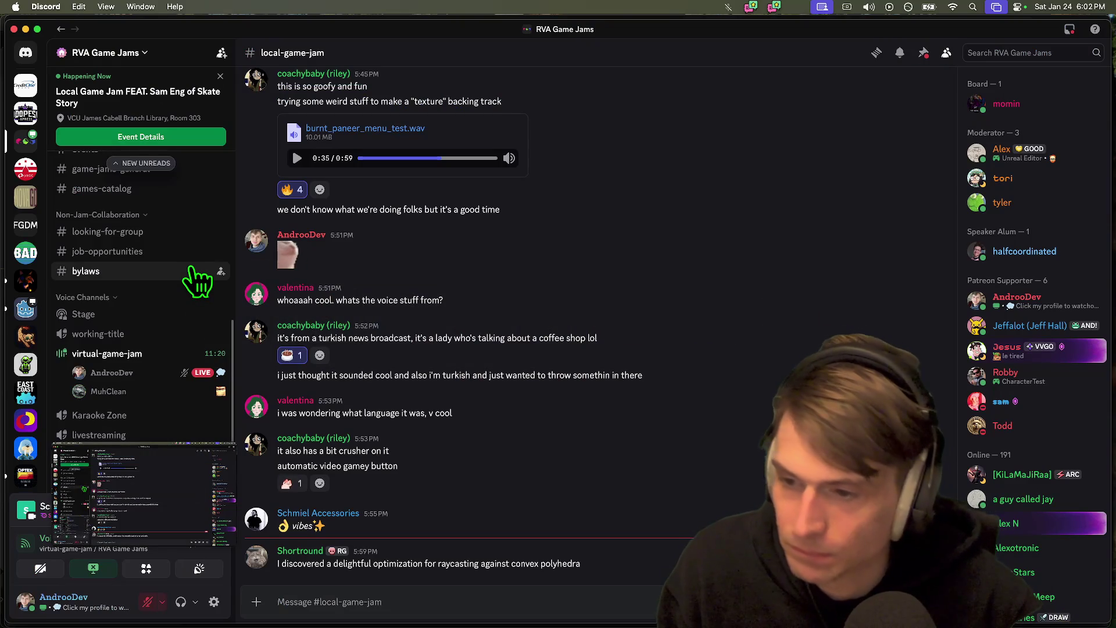
pyautogui.press('super+Tab')
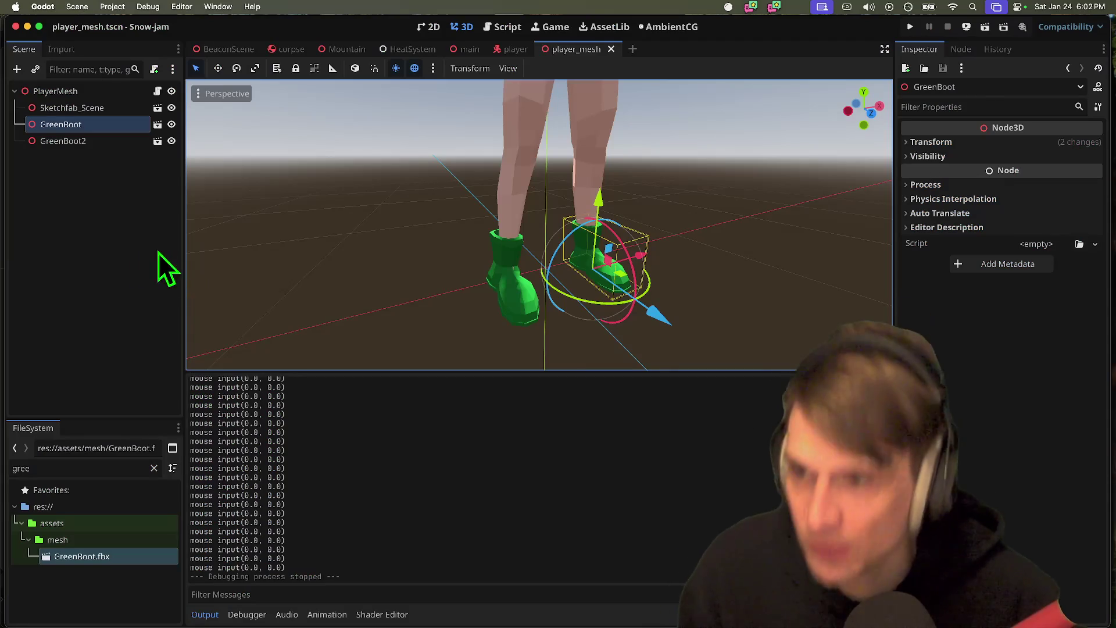
pyautogui.press('super+Tab')
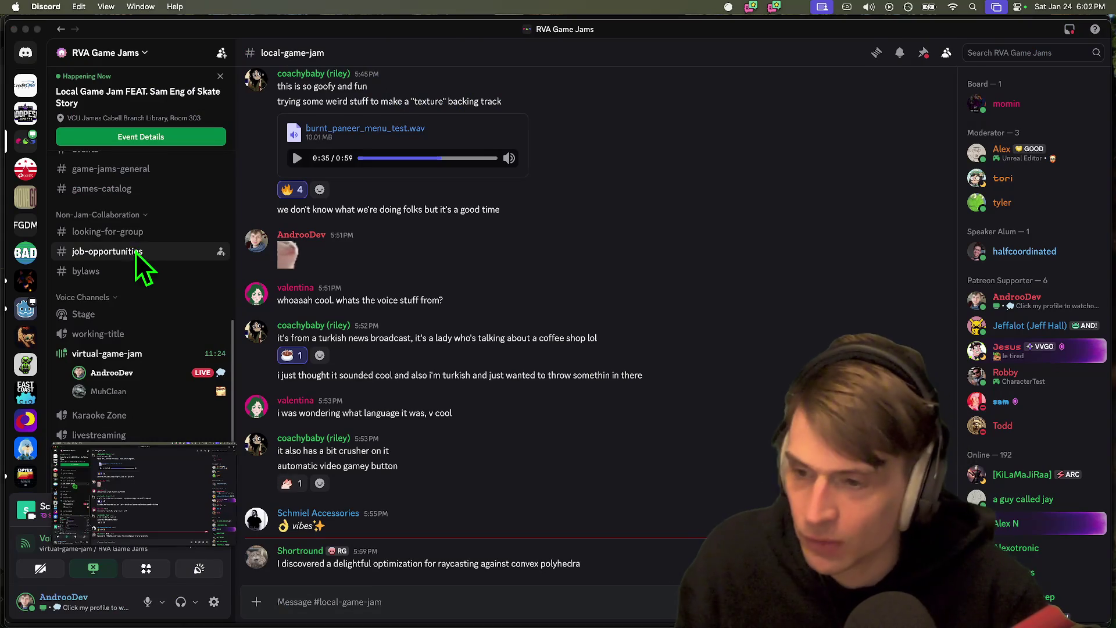
pyautogui.press('super+Tab')
pyautogui.press('super+Tab')
pyautogui.press('super+Tab')
pyautogui.write('gs')
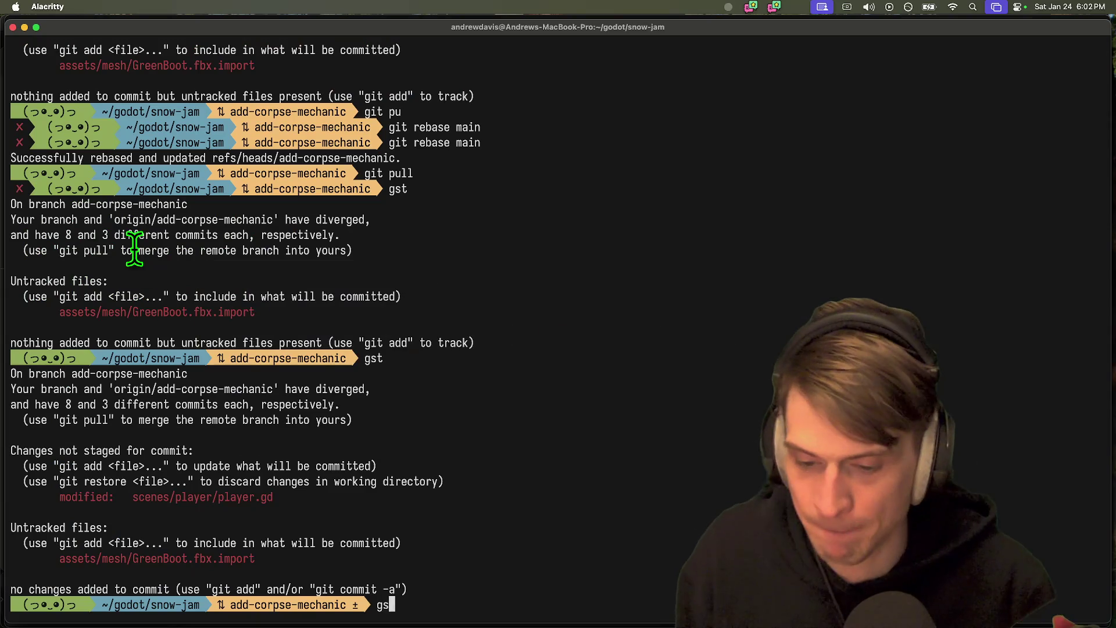
pyautogui.write('t')
pyautogui.press('Return')
pyautogui.write('add .')
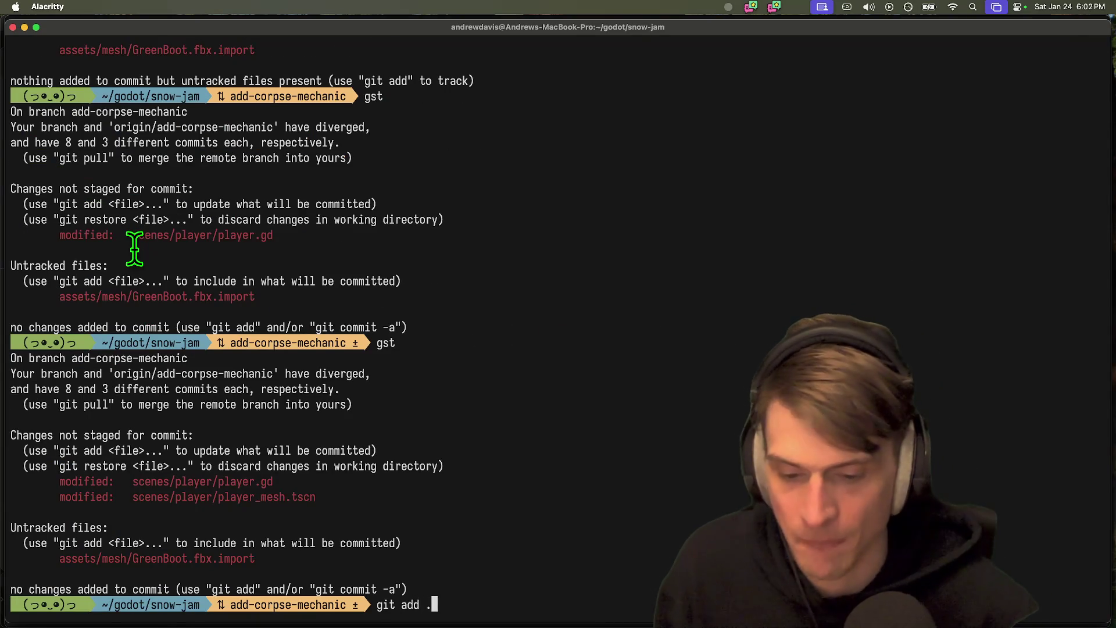
pyautogui.press('Return')
# - Commit the staged change with the message 'feat: green boots'
pyautogui.write('gc')
pyautogui.press('Left')
pyautogui.press('BackSpace')
pyautogui.press('BackSpace')
pyautogui.press('BackSpace')
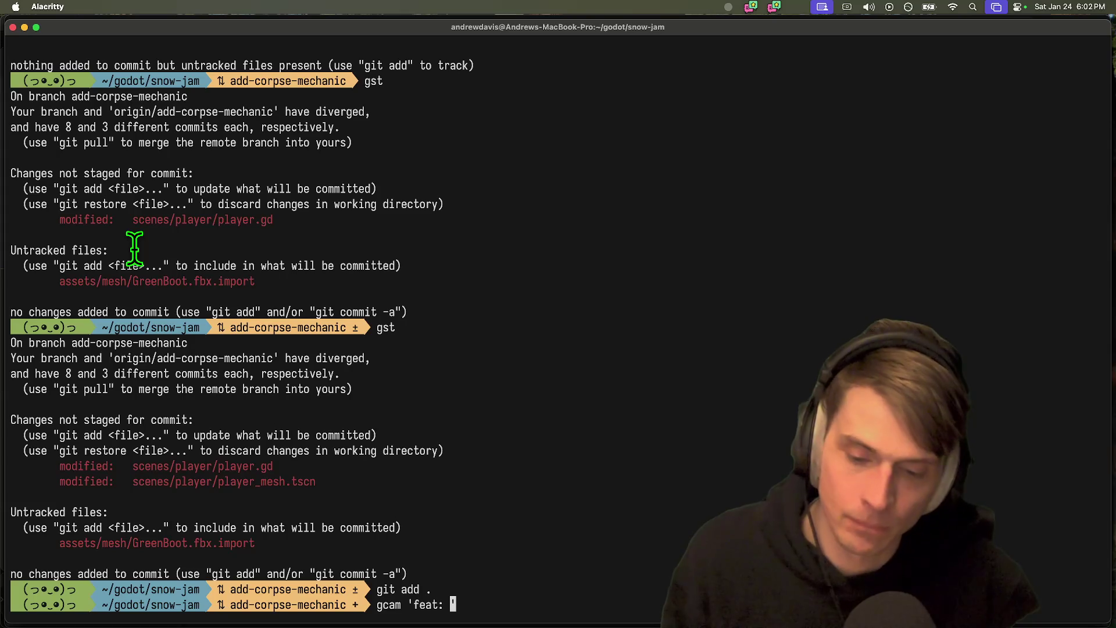
pyautogui.write('green boots')
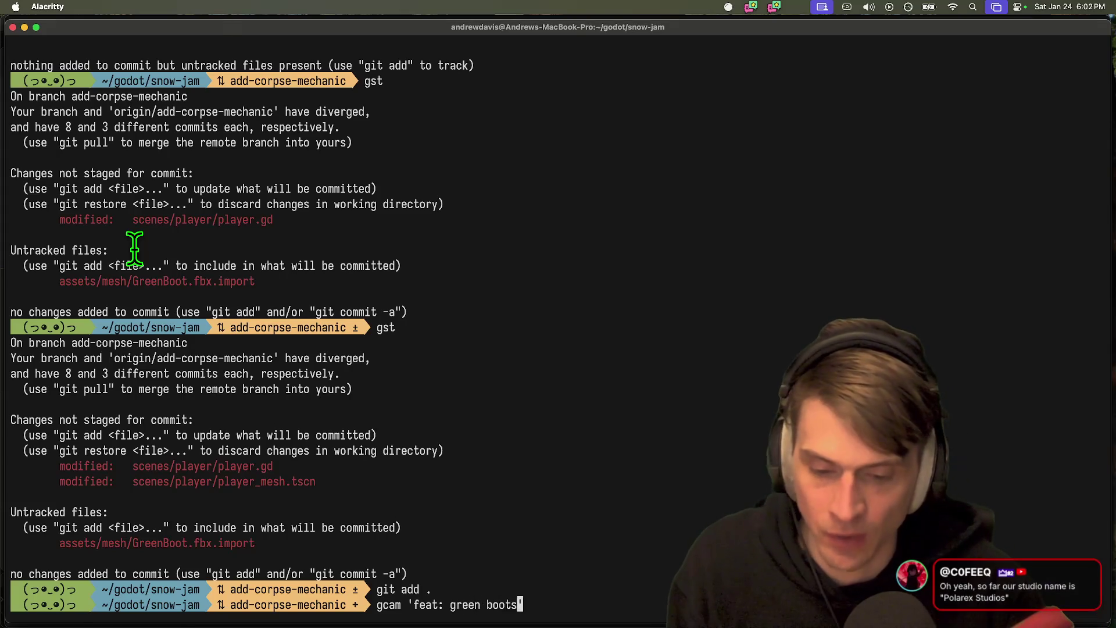
pyautogui.press('Return')
# - Force-push the green boots commit to add-corpse-mechanic after the normal push is rejected
pyautogui.write('gi')
pyautogui.write('h')
pyautogui.press('Return')
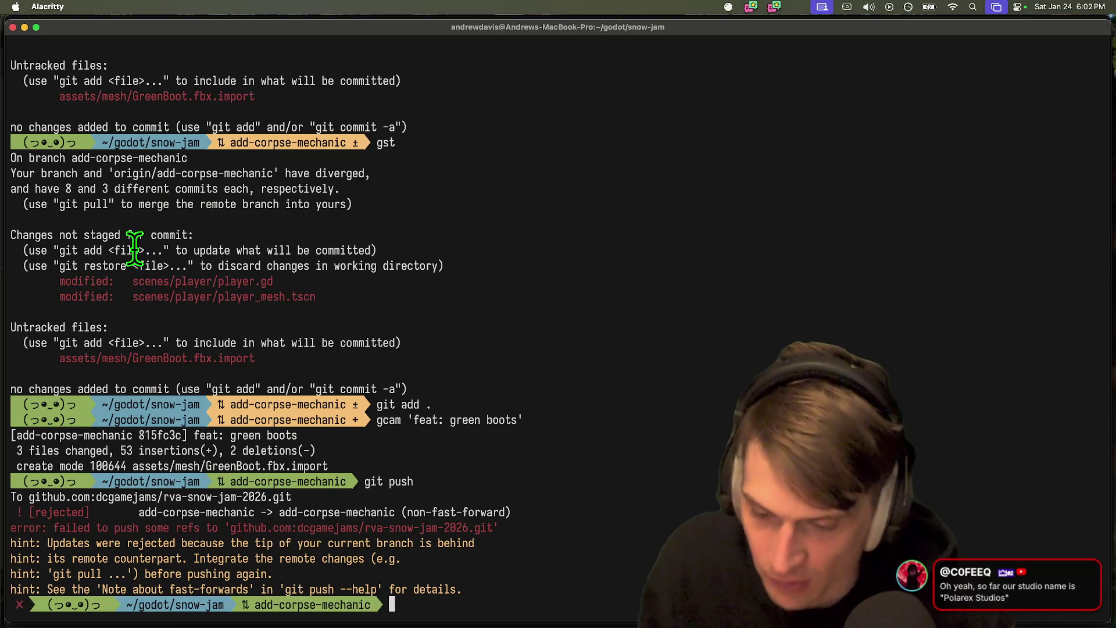
pyautogui.write('git')
pyautogui.hotkey('ctrl', 'c')
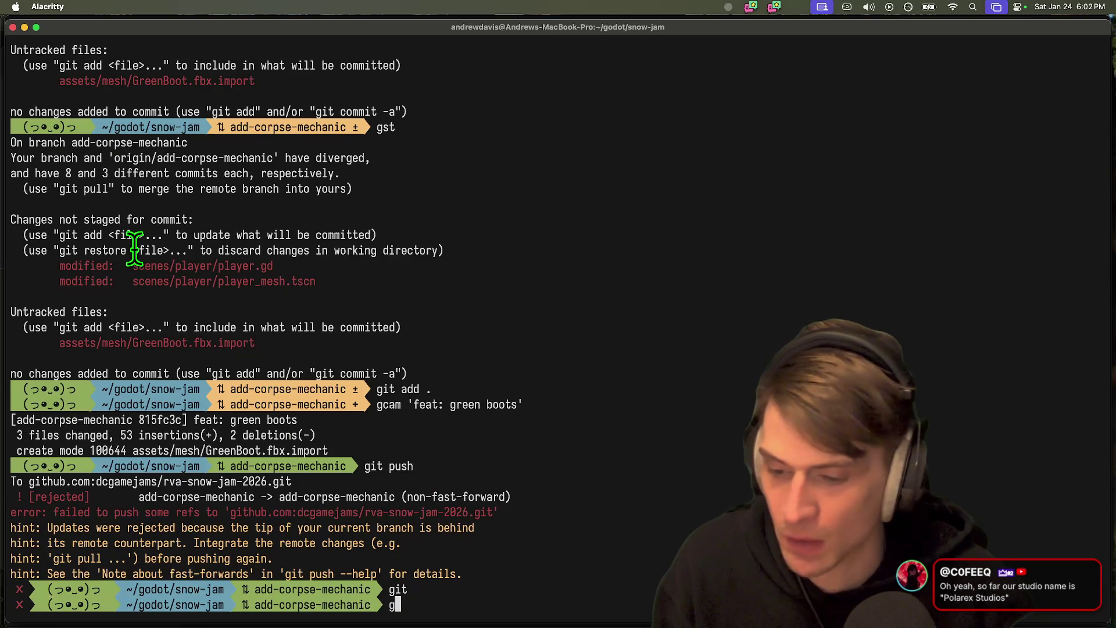
pyautogui.press('super+Tab')
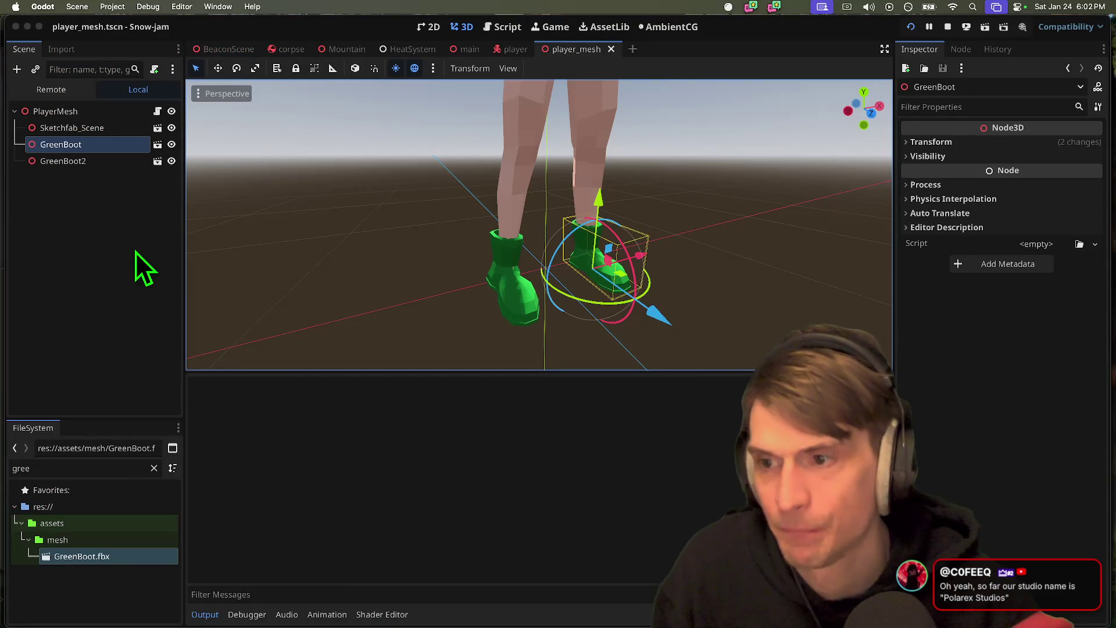
pyautogui.press('super+b')
pyautogui.press('super+Tab')
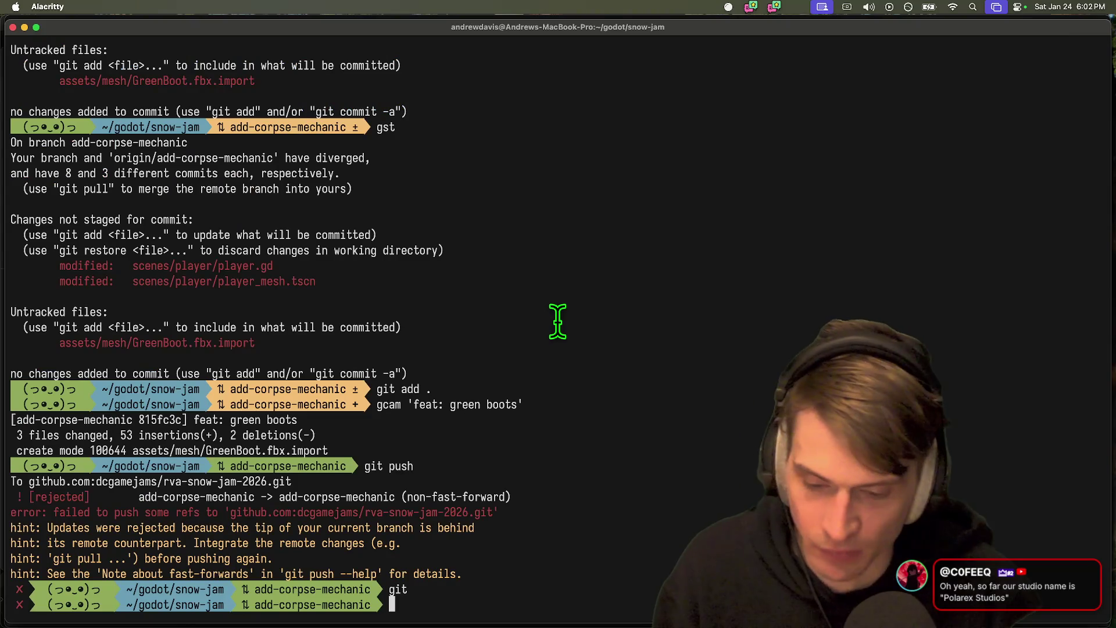
pyautogui.write('git push -f')
pyautogui.press('Return')
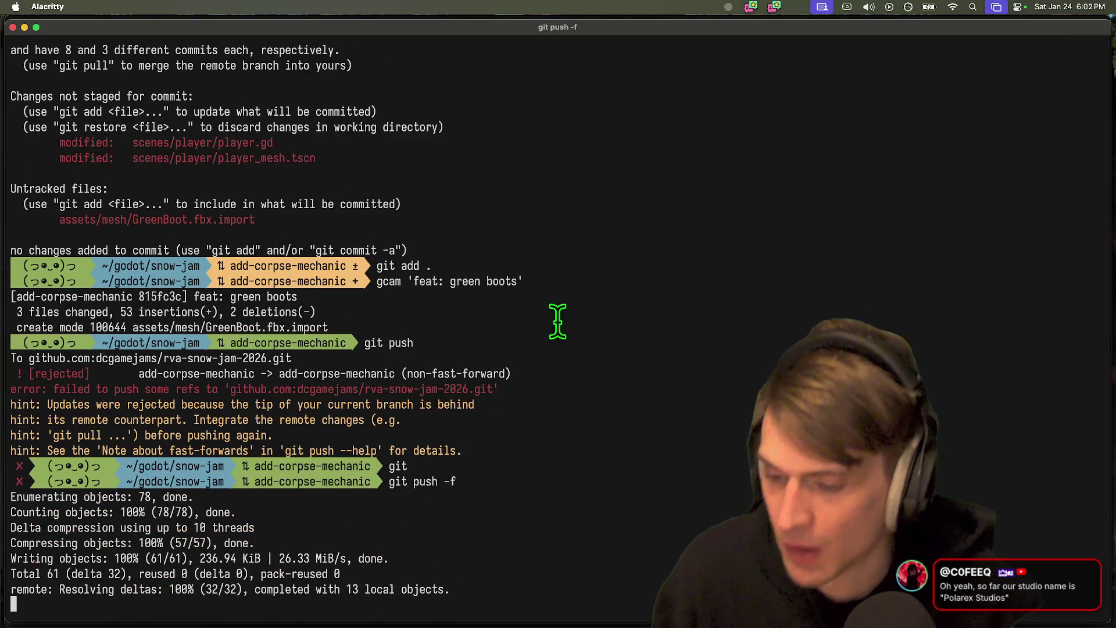
pyautogui.press('super+Tab')
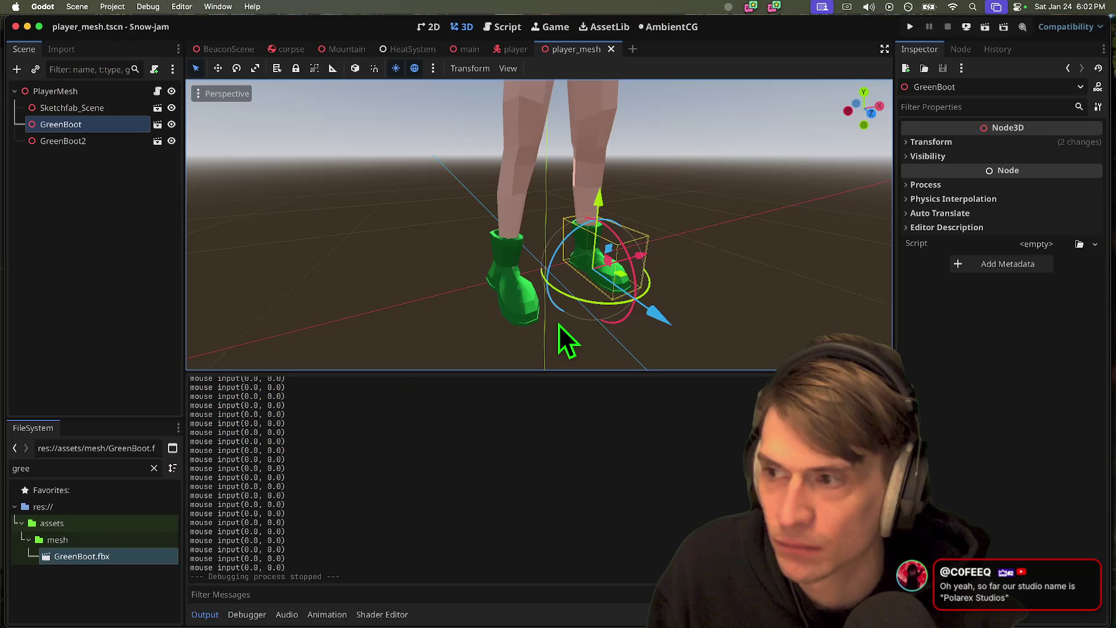
# - In the player scene, change HeatSystem's Temp Tick Next from -12.0 to -18.0 and save
pyautogui.click(96, 92)
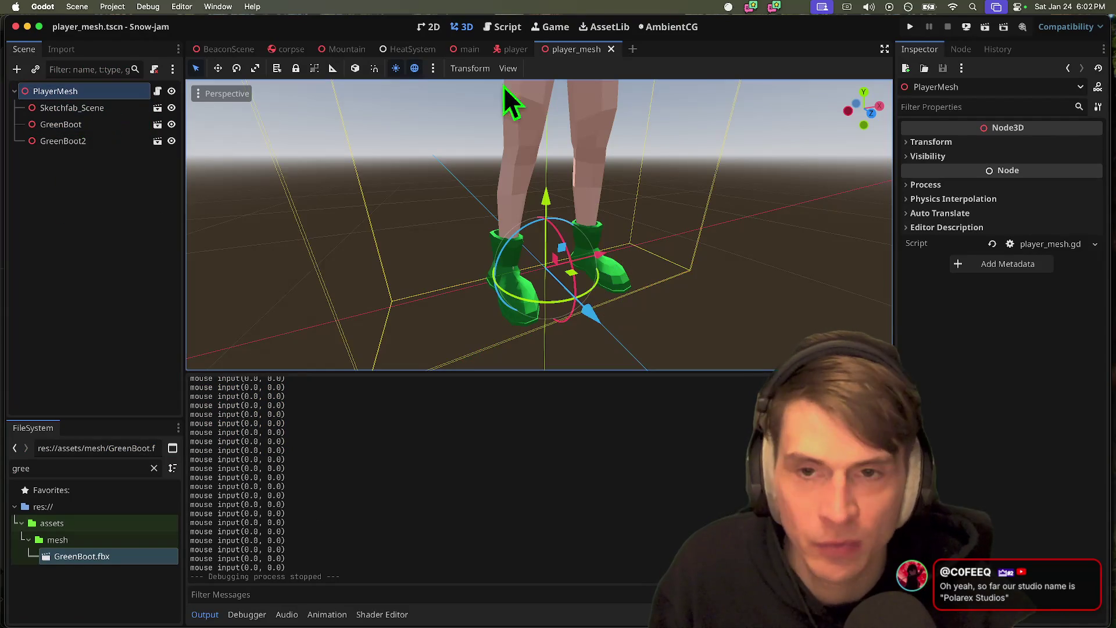
pyautogui.click(503, 51)
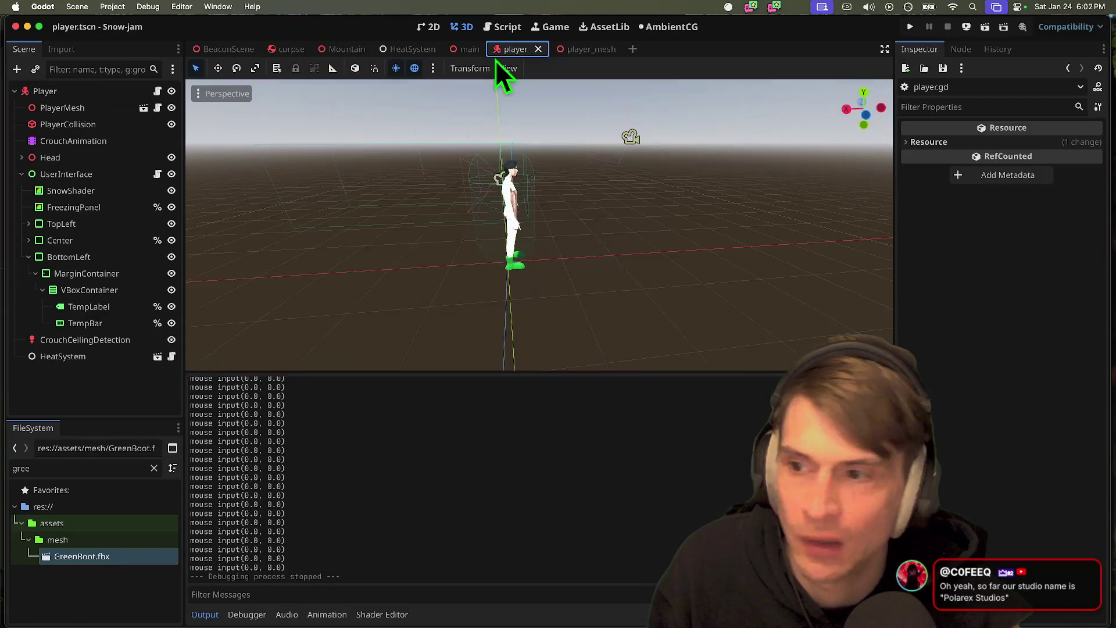
pyautogui.click(87, 355)
pyautogui.click(1063, 215)
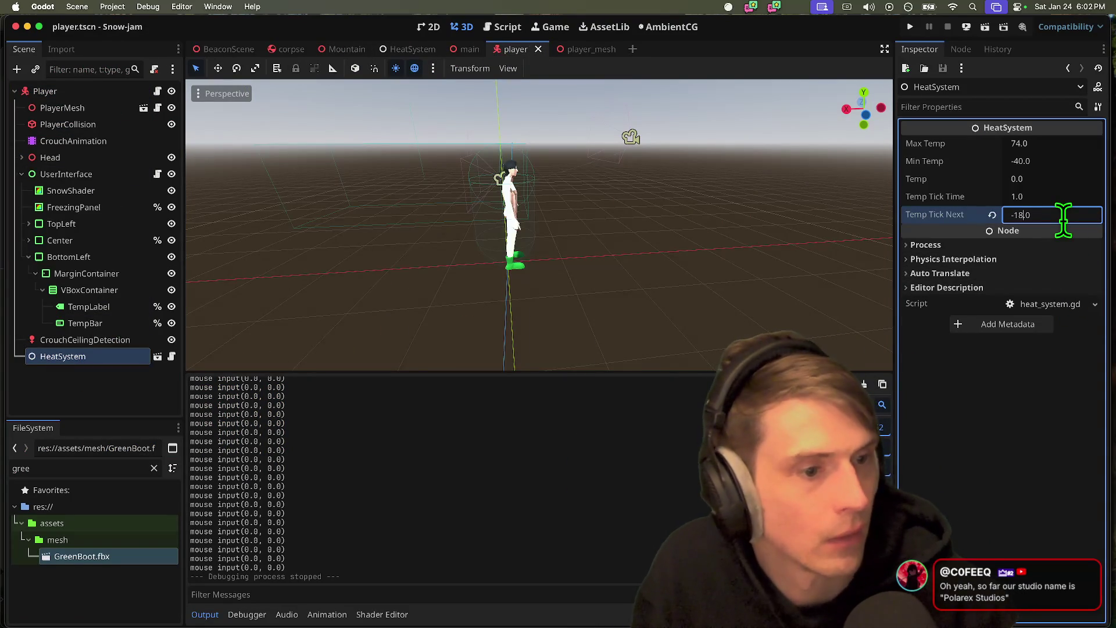
pyautogui.press('super+s')
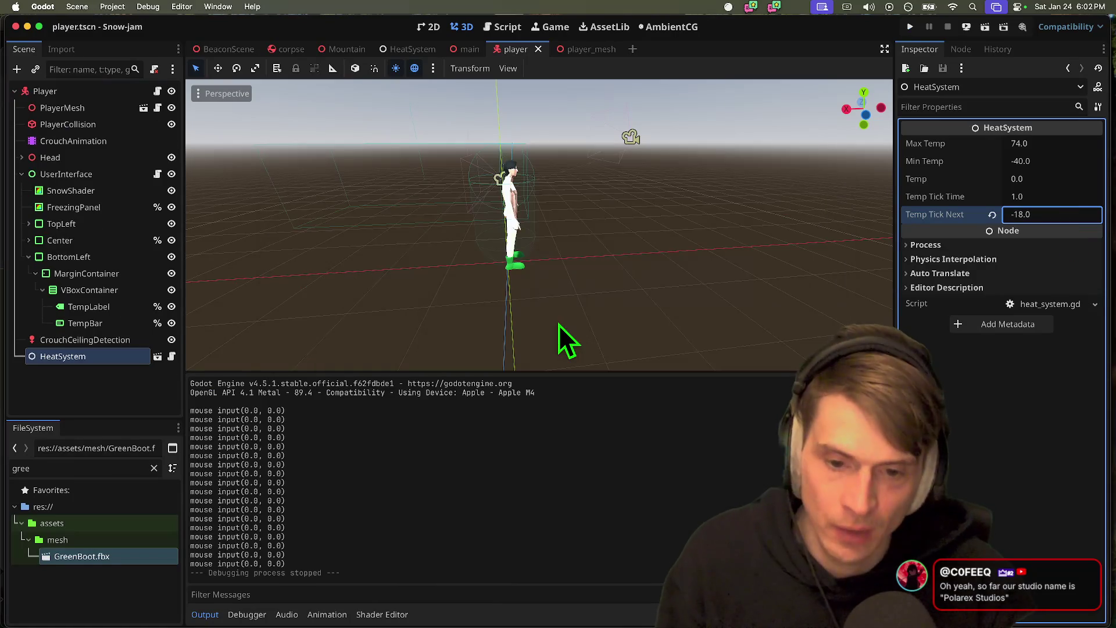
pyautogui.press('super+Tab')
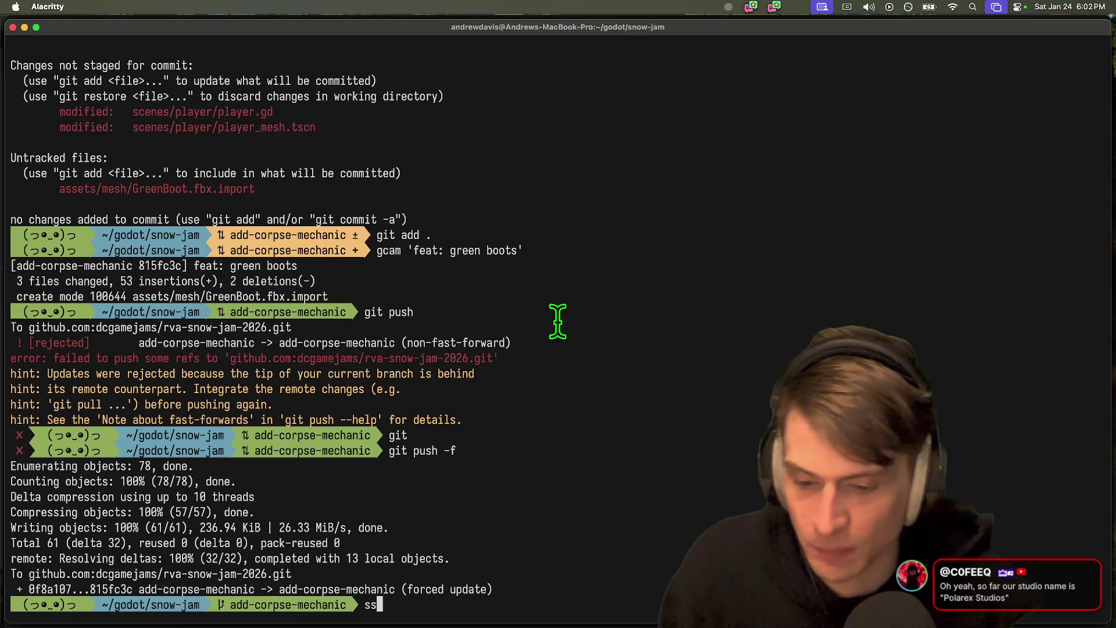
# - Stage all changes and commit them with the message 'feat: temp down'
pyautogui.press('Return')
pyautogui.write('git add .')
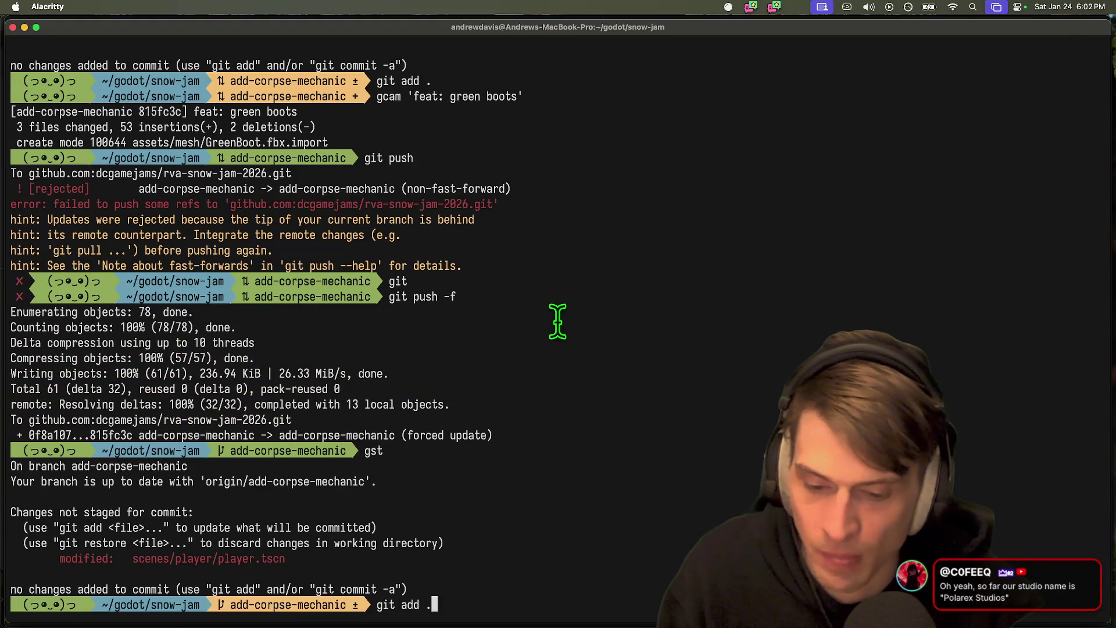
pyautogui.press('Return')
pyautogui.write('gcam')
pyautogui.press('Right')
pyautogui.press('BackSpace')
pyautogui.press('BackSpace')
pyautogui.press('BackSpace')
pyautogui.write("temp down'")
pyautogui.press('Return')
# - Push the 'feat: temp down' commit to the add-corpse-mechanic branch on GitHub
pyautogui.write('git ush')
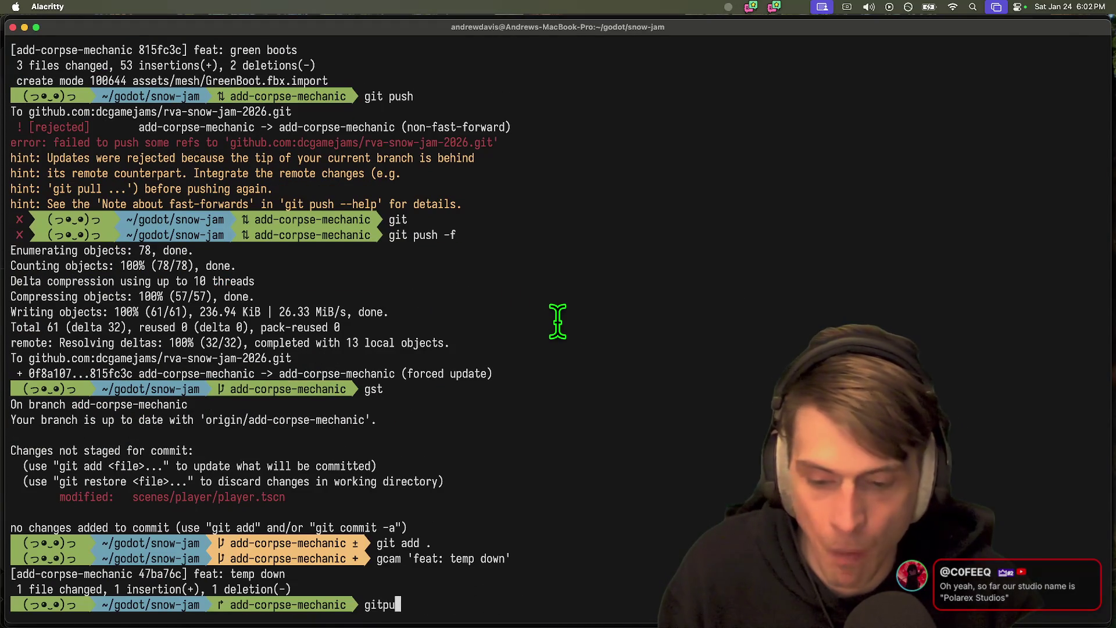
pyautogui.press('Return')
pyautogui.write('git push')
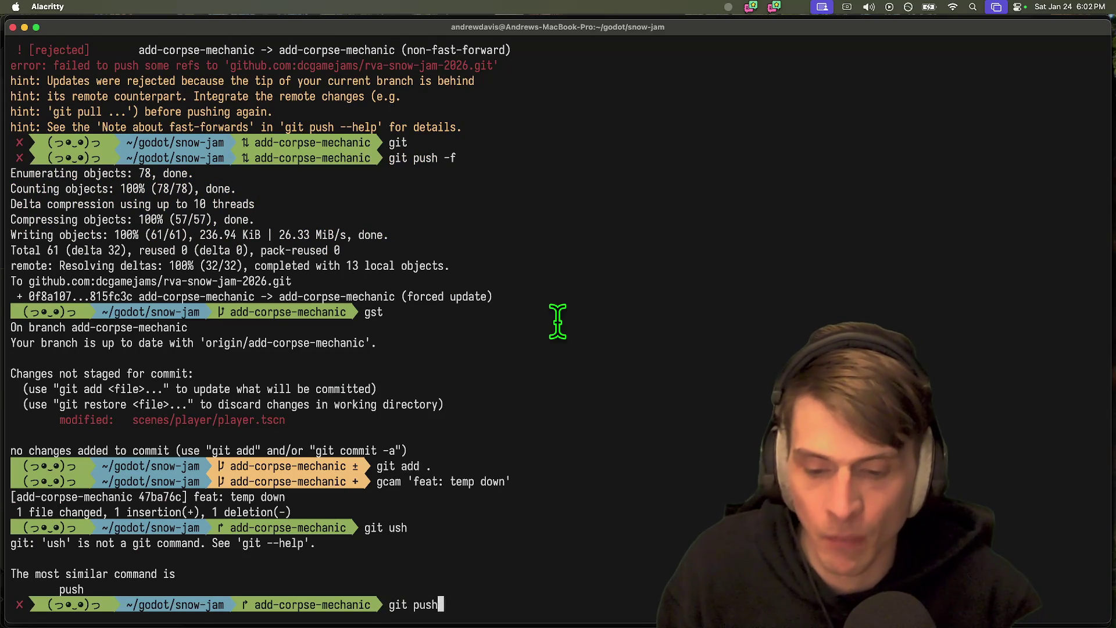
pyautogui.press('Return')
pyautogui.press('super+Tab')
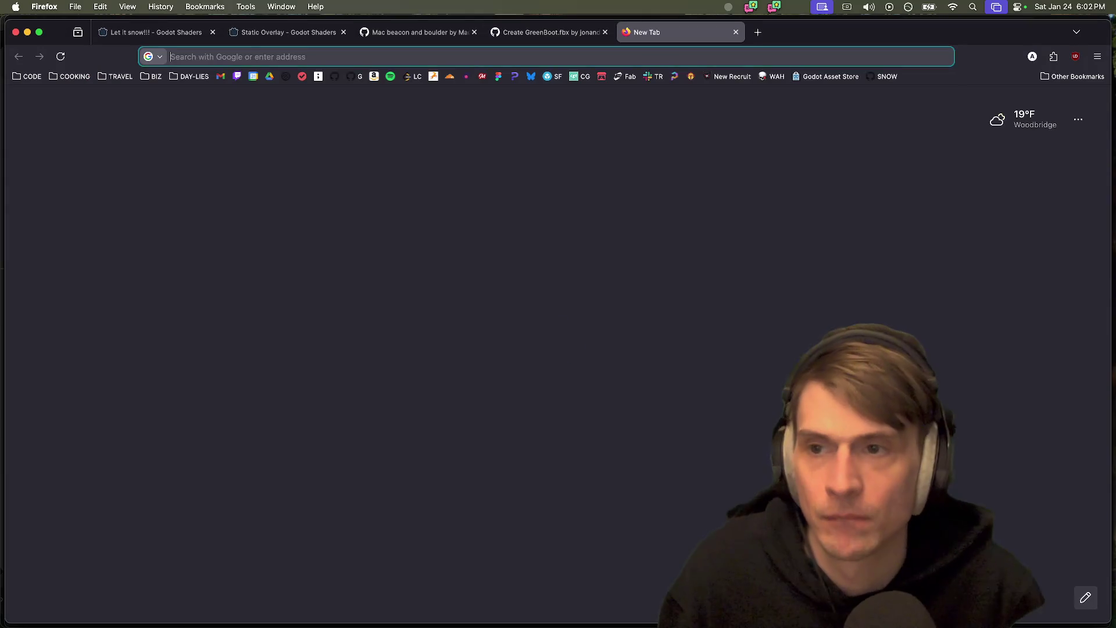
# - Go to the repository's pull request list and open 'feat: start corpse'
pyautogui.write('gi')
pyautogui.press('Escape')
pyautogui.hotkey('ctrl', 'shift', 'Tab')
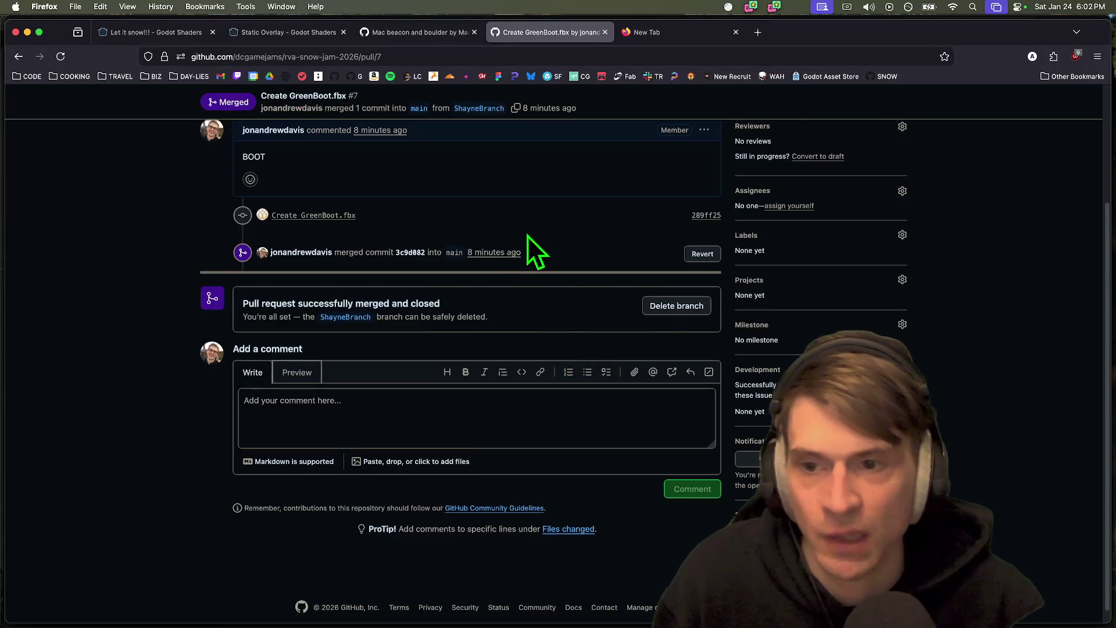
pyautogui.hotkey('ctrl', 'shift', 'Tab')
pyautogui.click(160, 129)
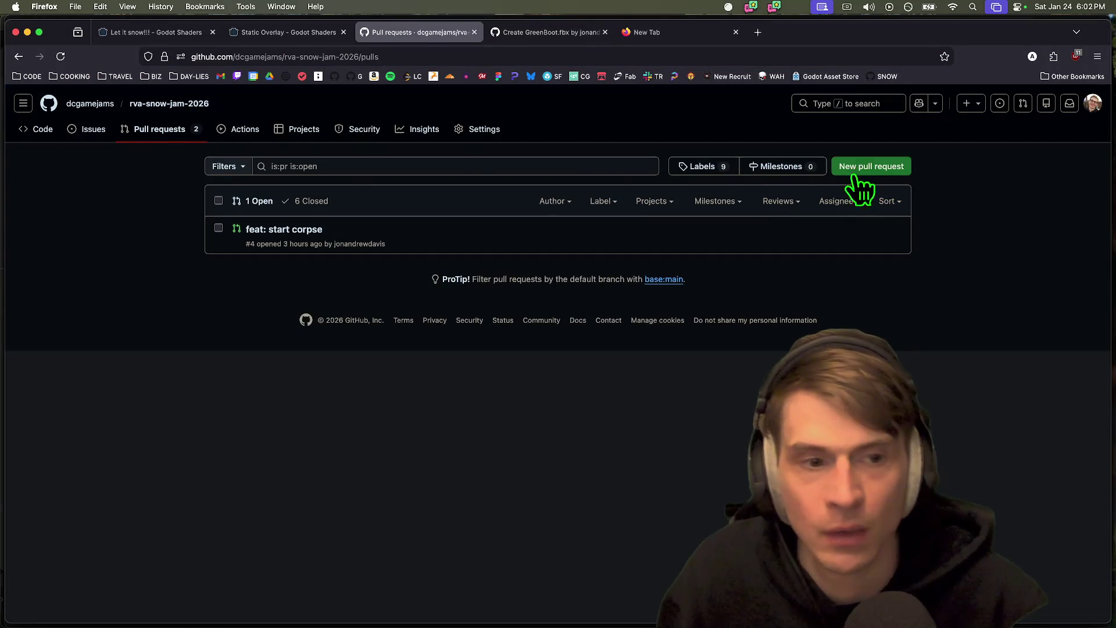
pyautogui.click(872, 168)
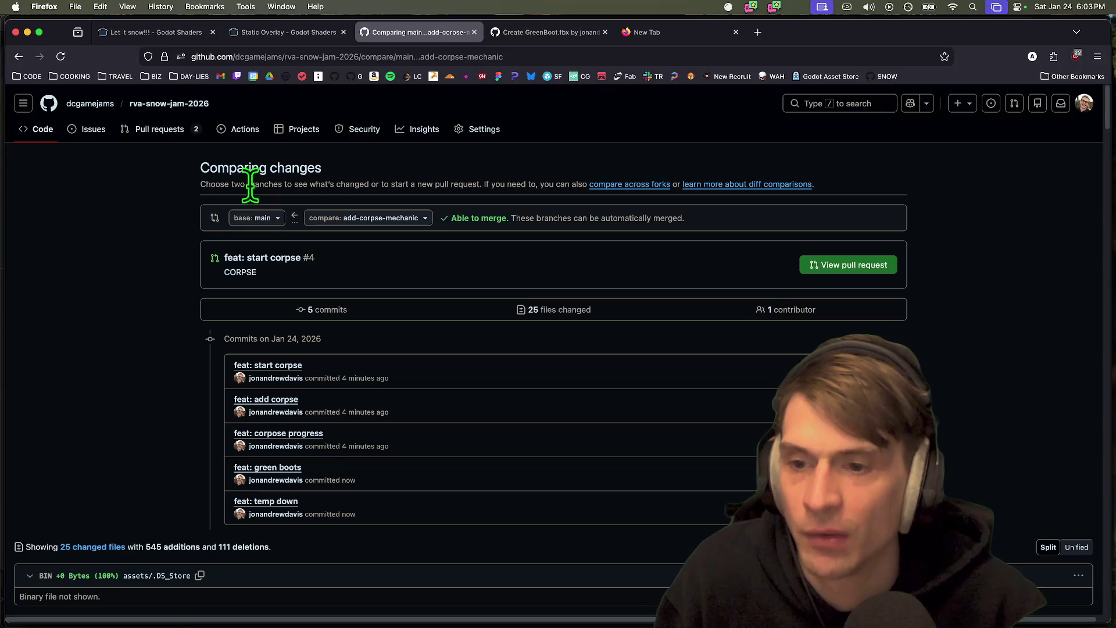
pyautogui.click(166, 131)
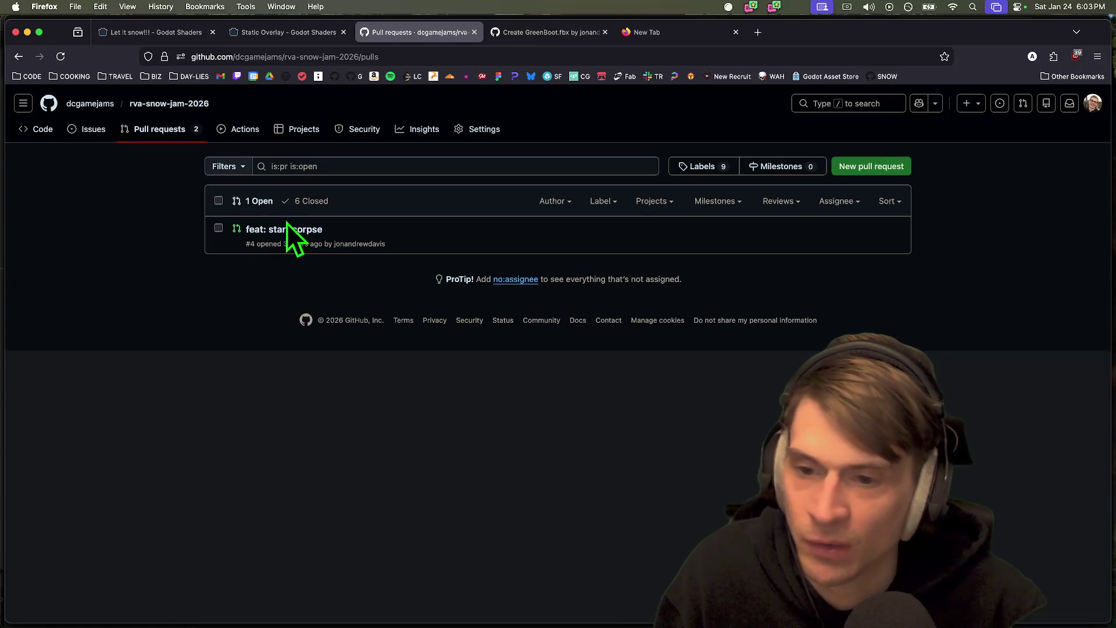
pyautogui.click(287, 227)
# - Merge pull request #4 into main and confirm the merge
pyautogui.scroll(-2, 988, 320)
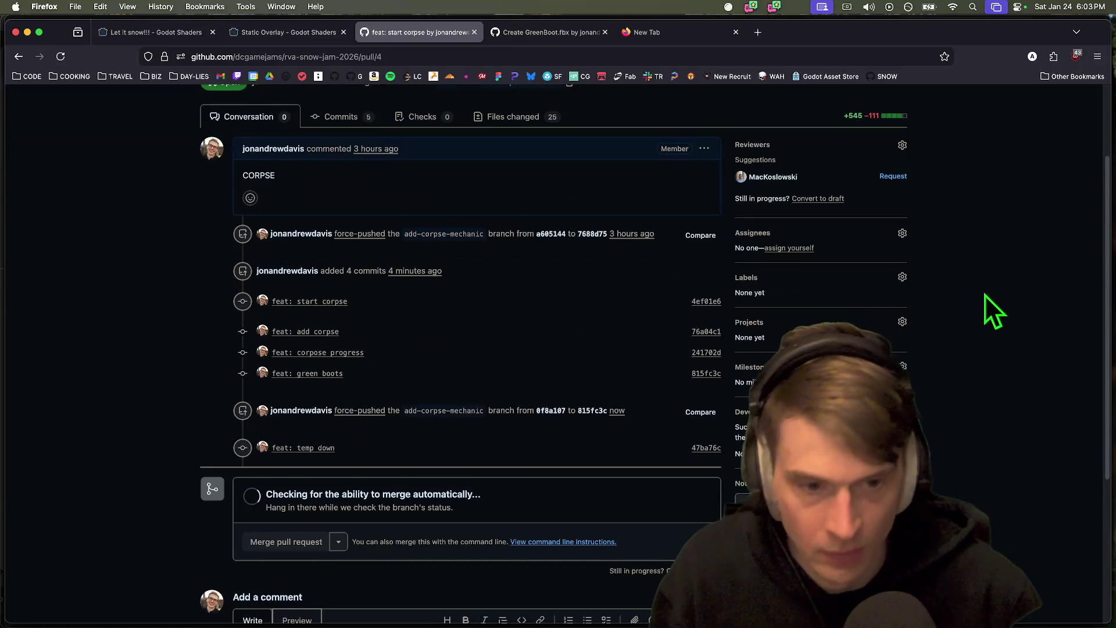
pyautogui.scroll(-1, 991, 302)
pyautogui.scroll(-2, 363, 513)
pyautogui.scroll(-3, 362, 514)
pyautogui.click(285, 348)
pyautogui.click(273, 507)
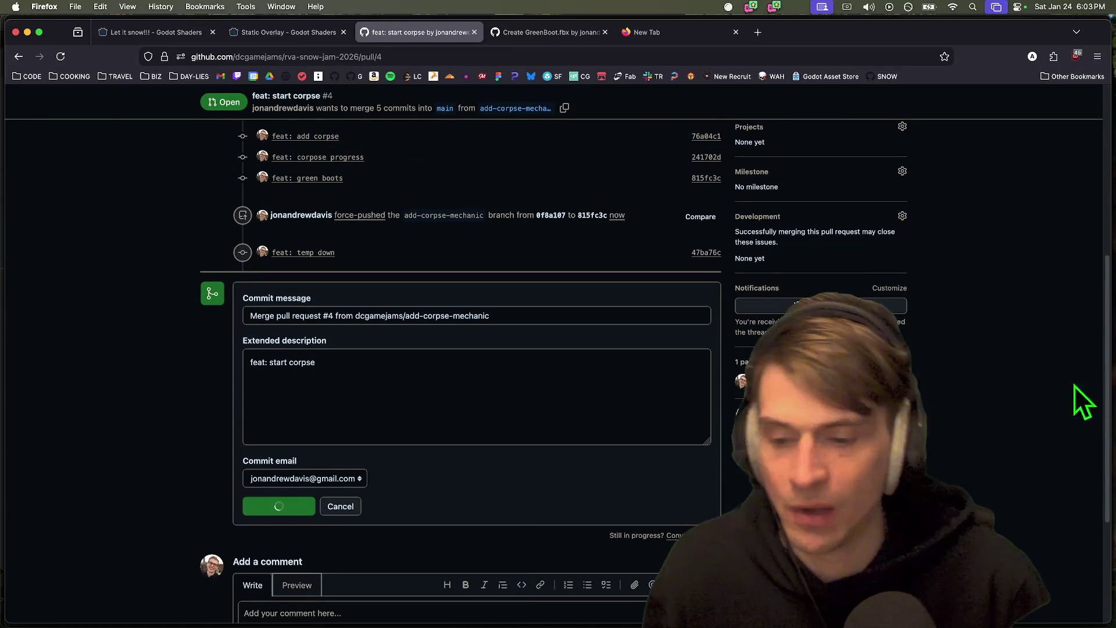
pyautogui.press('super+Tab')
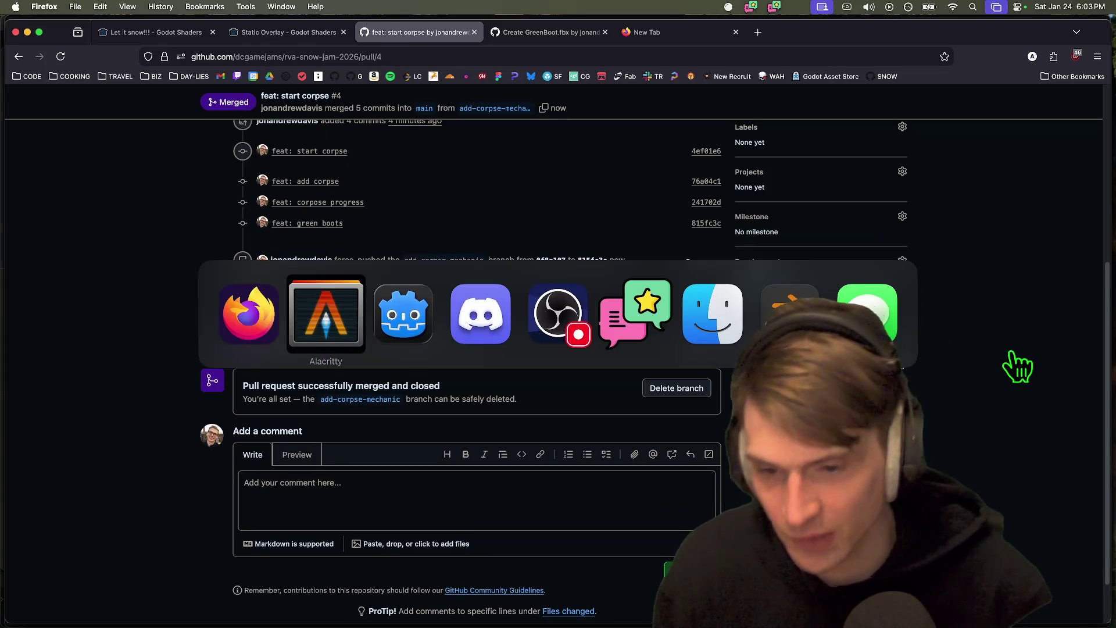
pyautogui.press('super+Tab')
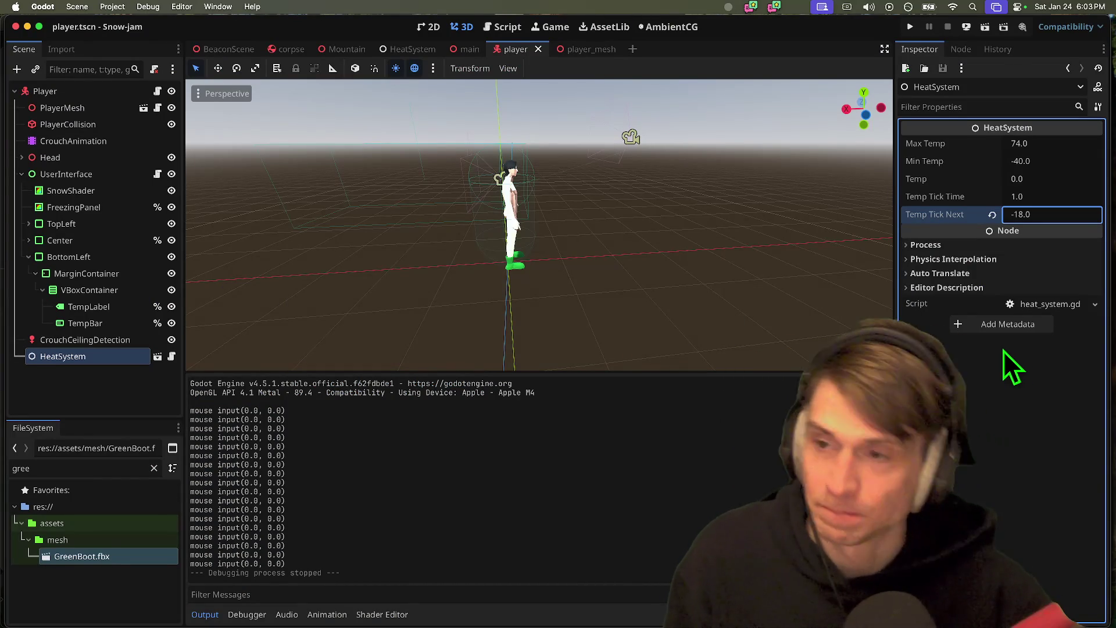
# - Glance at Godot's Project menu, check Discord's local-game-jam channel, then return to Godot
pyautogui.click(112, 7)
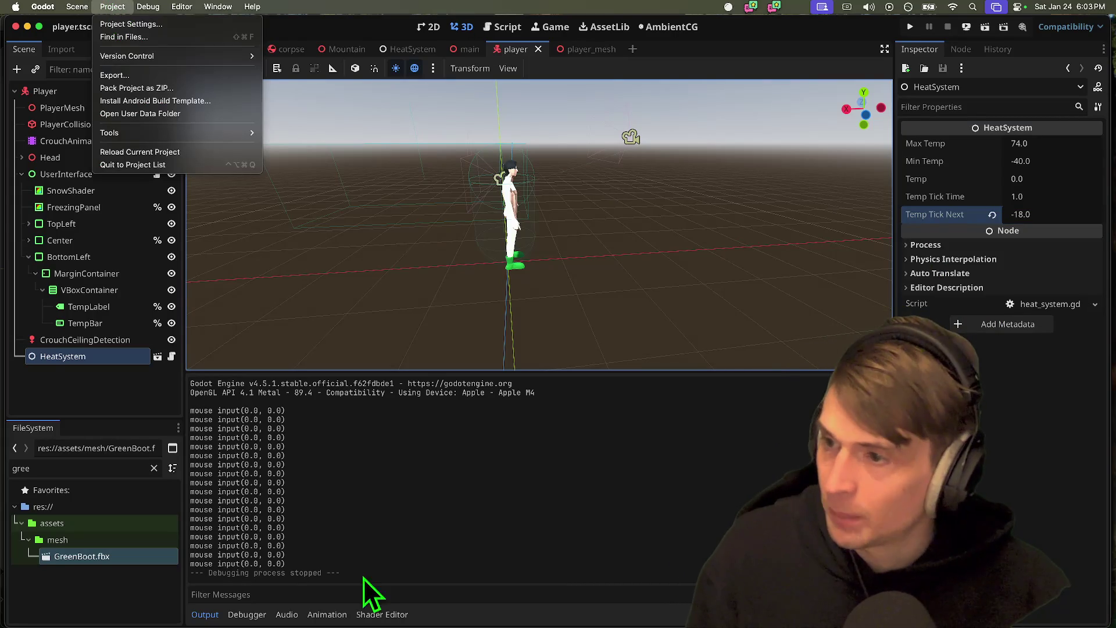
pyautogui.press('Escape')
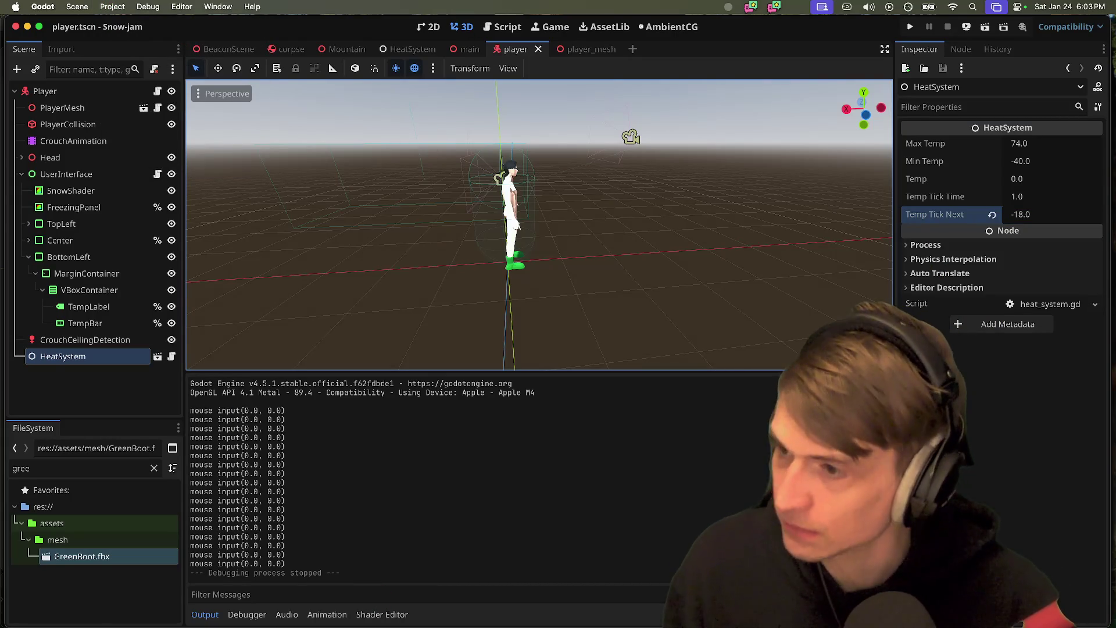
pyautogui.moveTo(450, 626)
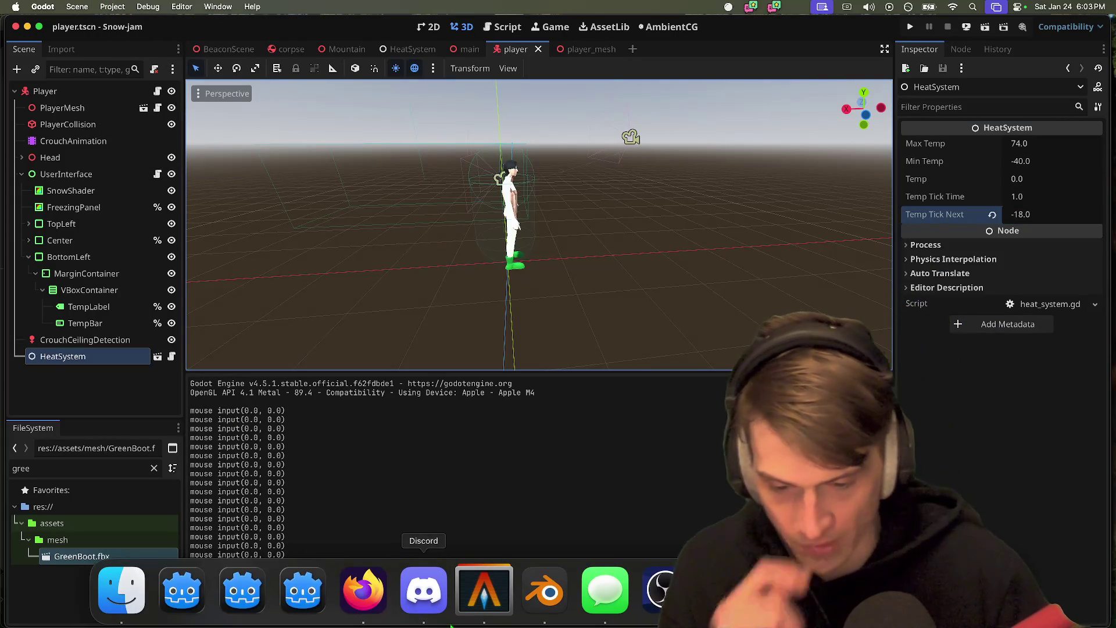
pyautogui.click(407, 602)
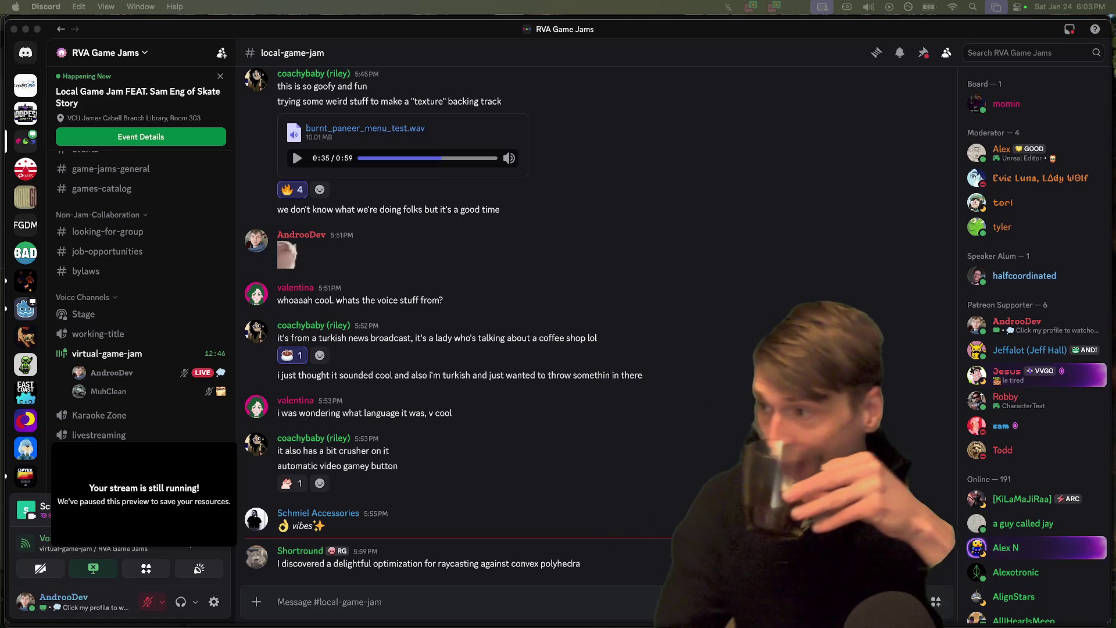
pyautogui.press('super+Tab')
pyautogui.press('super+Tab')
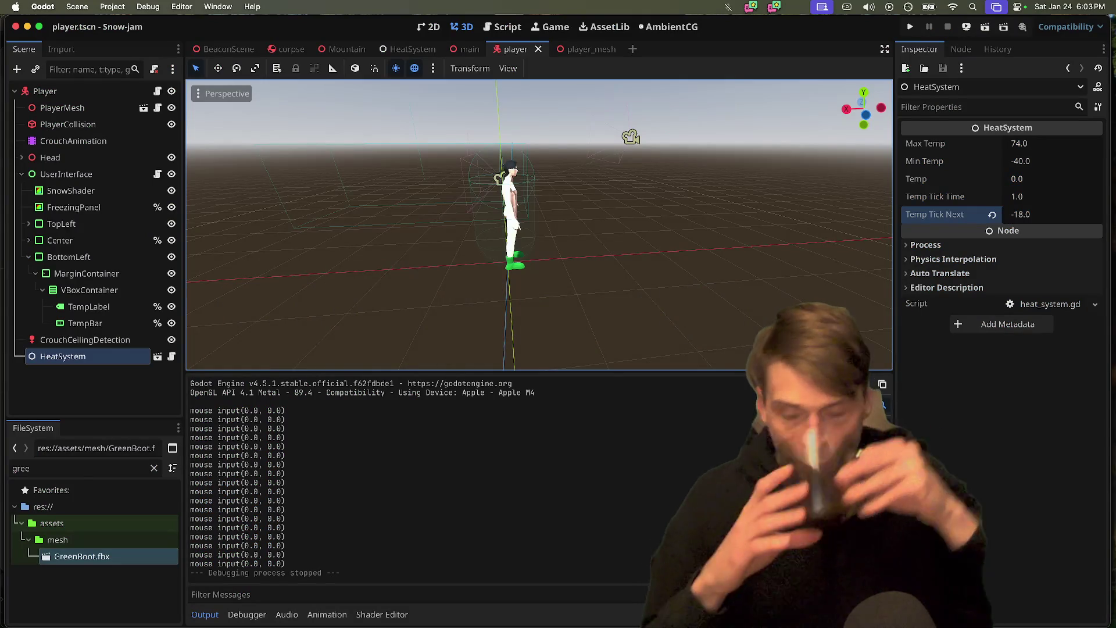
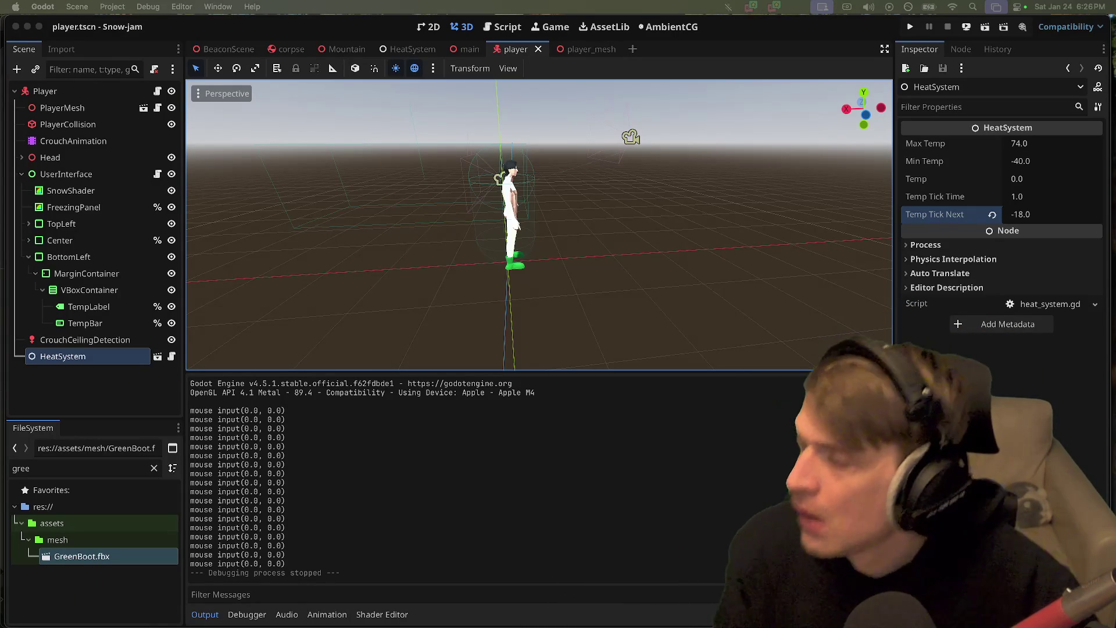
# - Glance at the Discord chat, then run a quick test of the game and stop it
pyautogui.press('super+Tab')
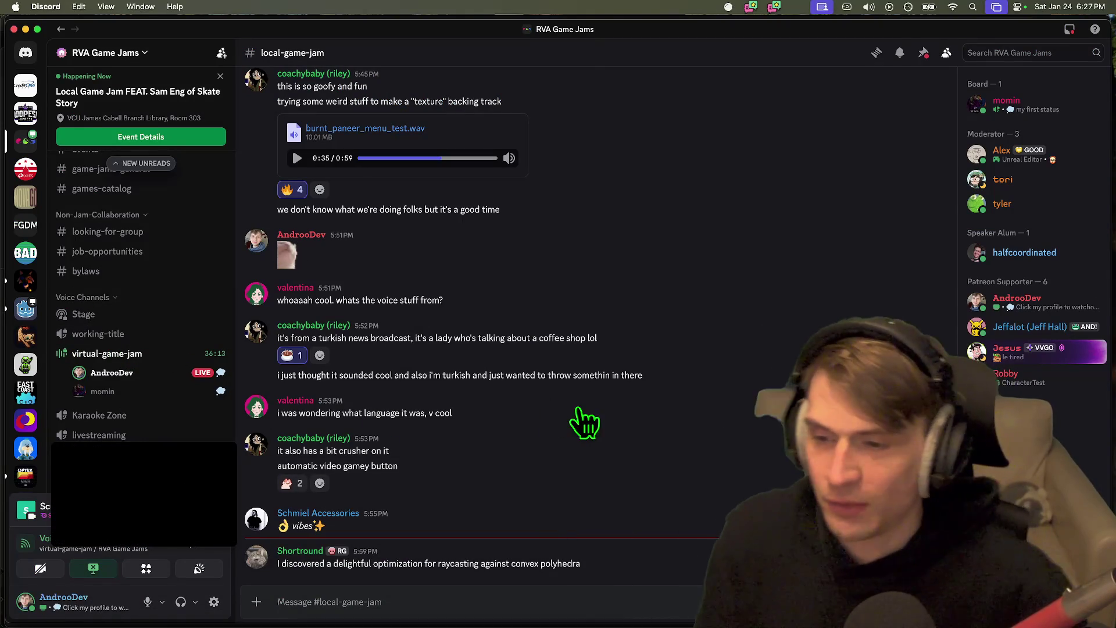
pyautogui.moveTo(484, 623)
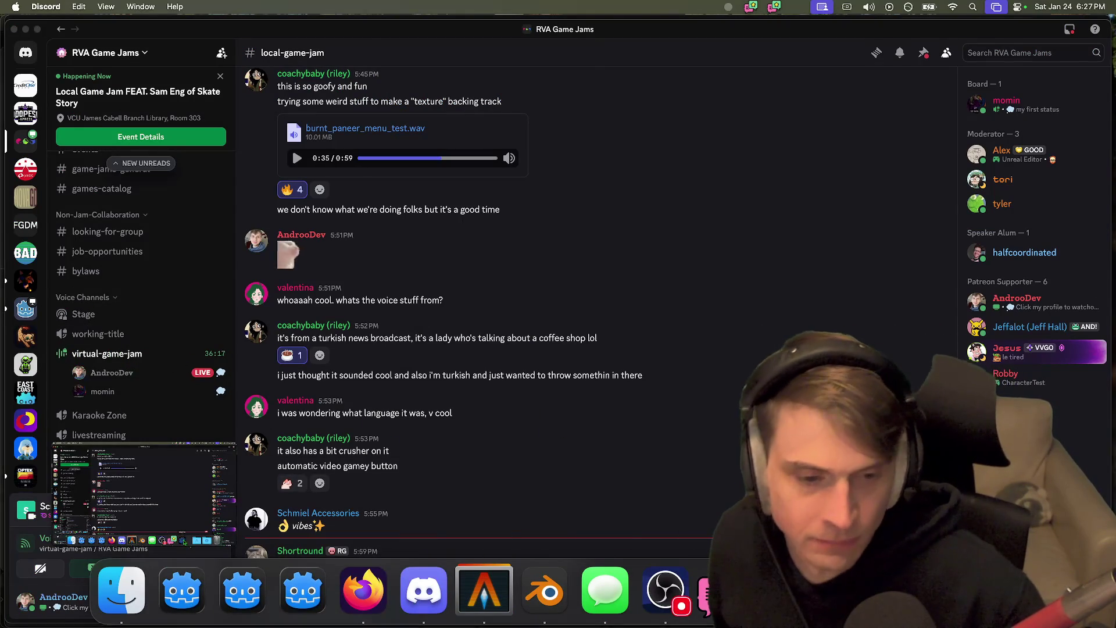
pyautogui.press('super+Tab')
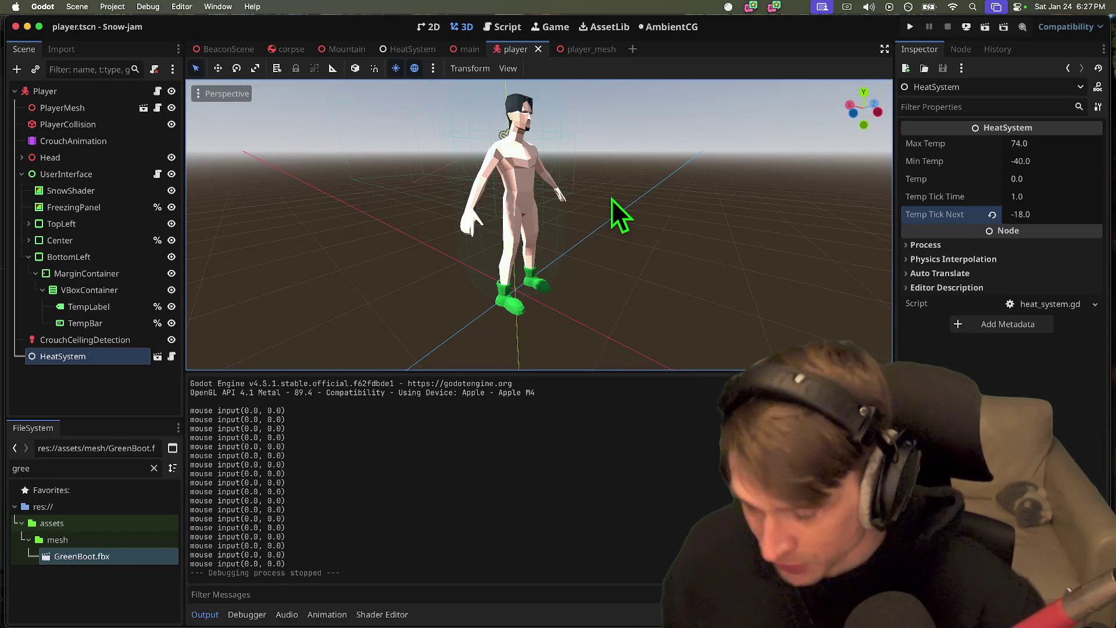
pyautogui.press('super+b')
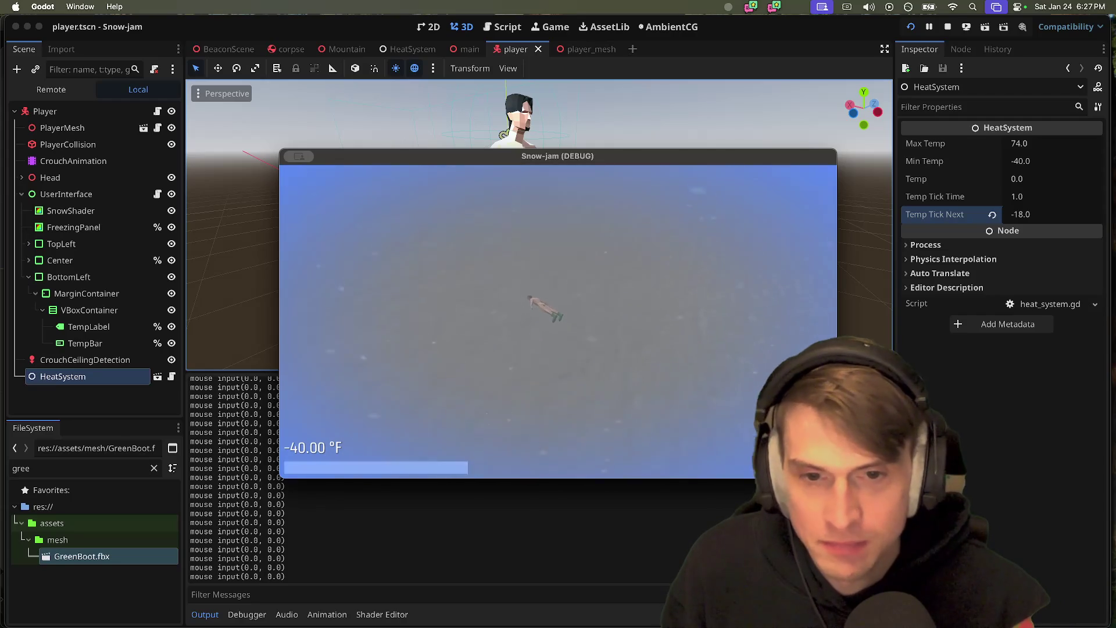
pyautogui.press('Escape')
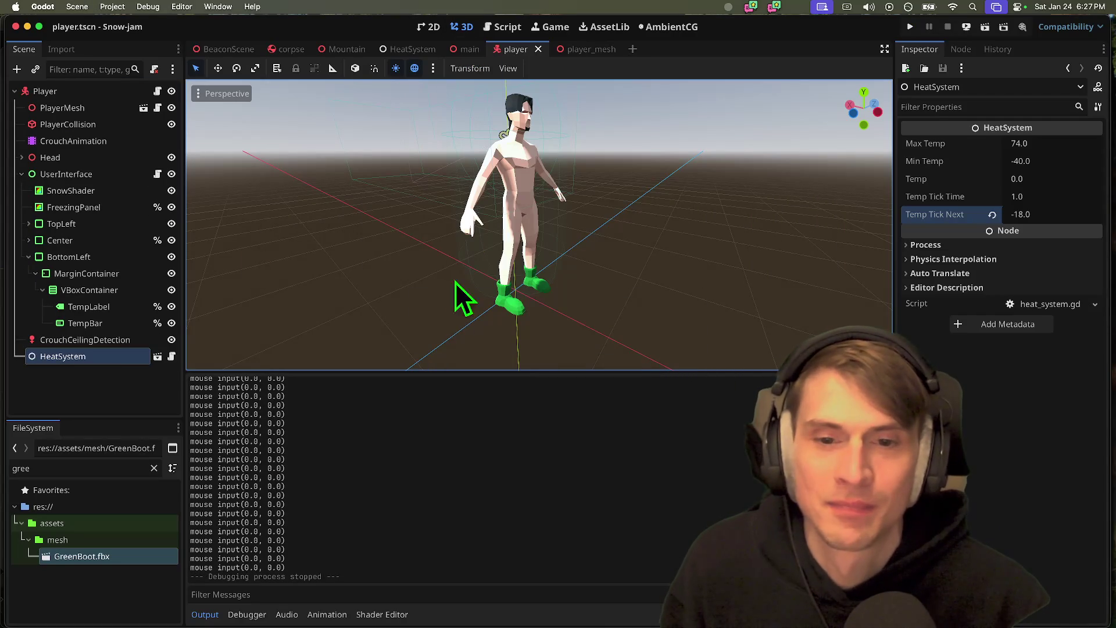
# - Search the project files for 'mouse input' from player.gd in the script editor
pyautogui.moveTo(190, 423); pyautogui.dragTo(239, 424)
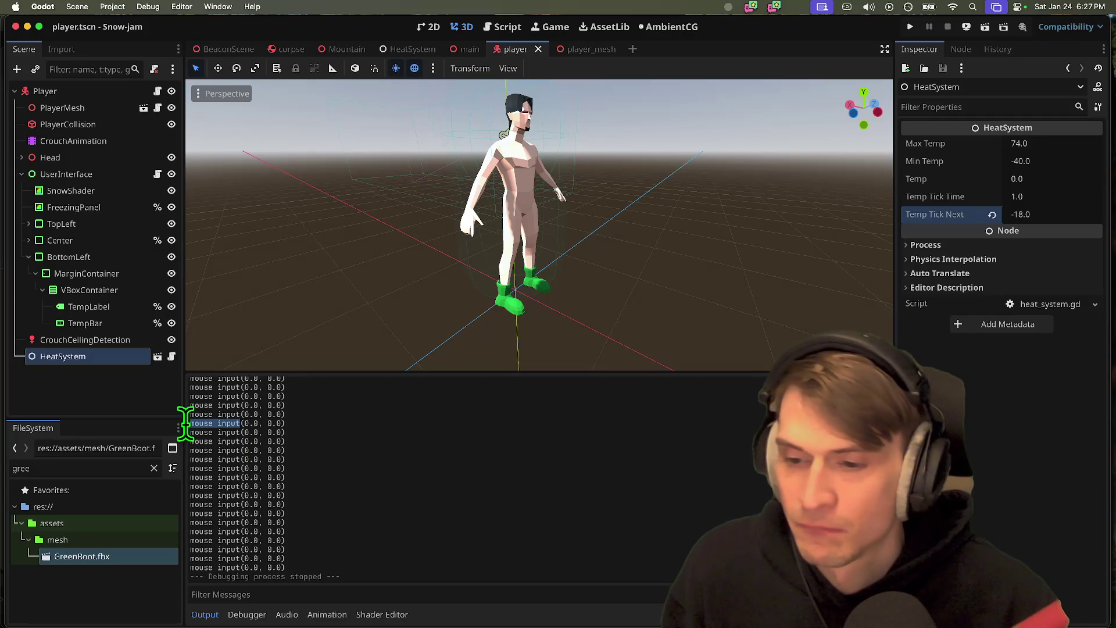
pyautogui.click(551, 27)
pyautogui.click(506, 27)
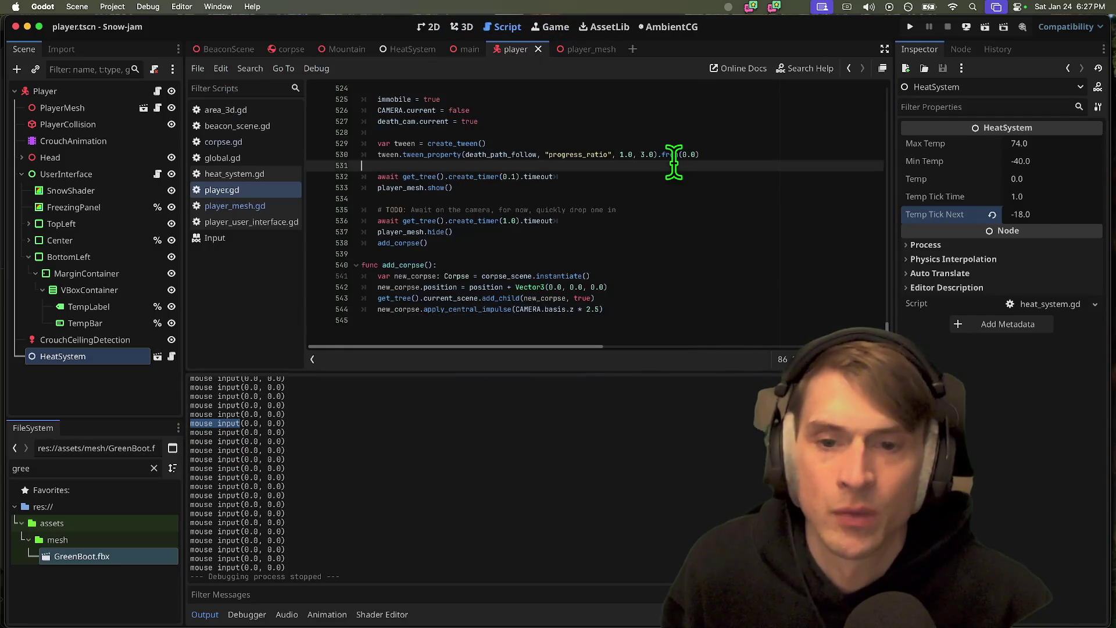
pyautogui.hotkey('ctrl', 'shift', 'f')
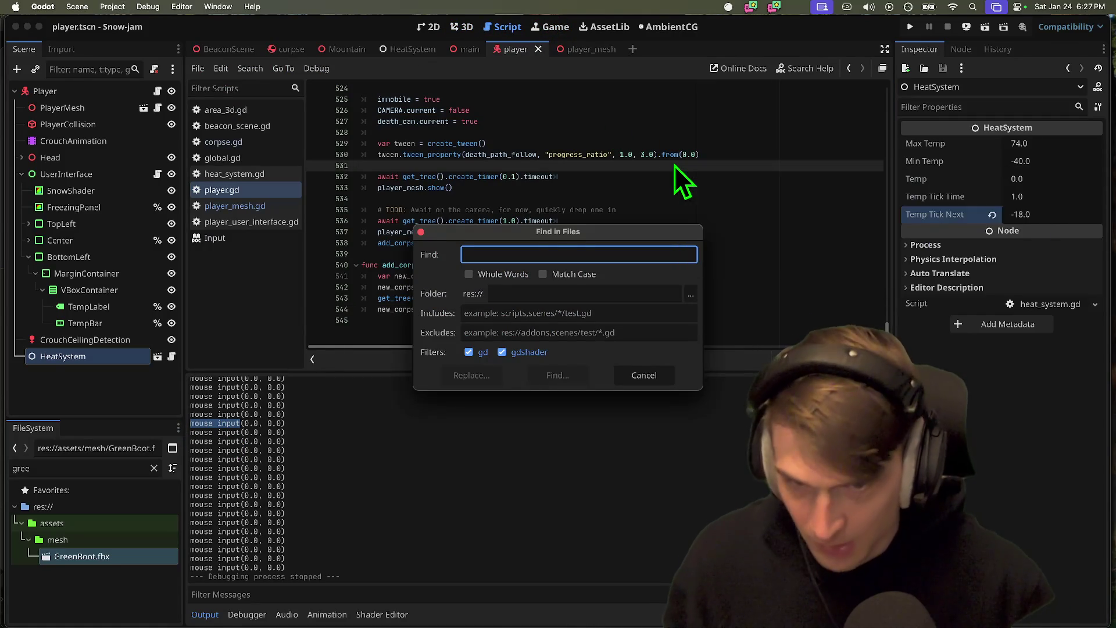
pyautogui.write('mou')
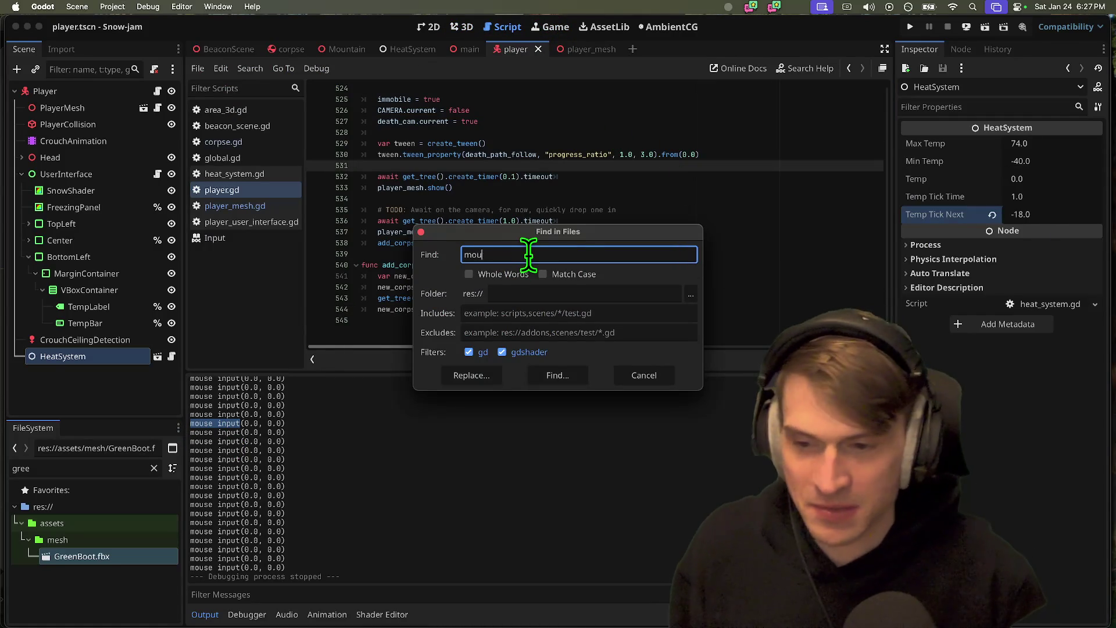
pyautogui.write('se input')
pyautogui.press('Return')
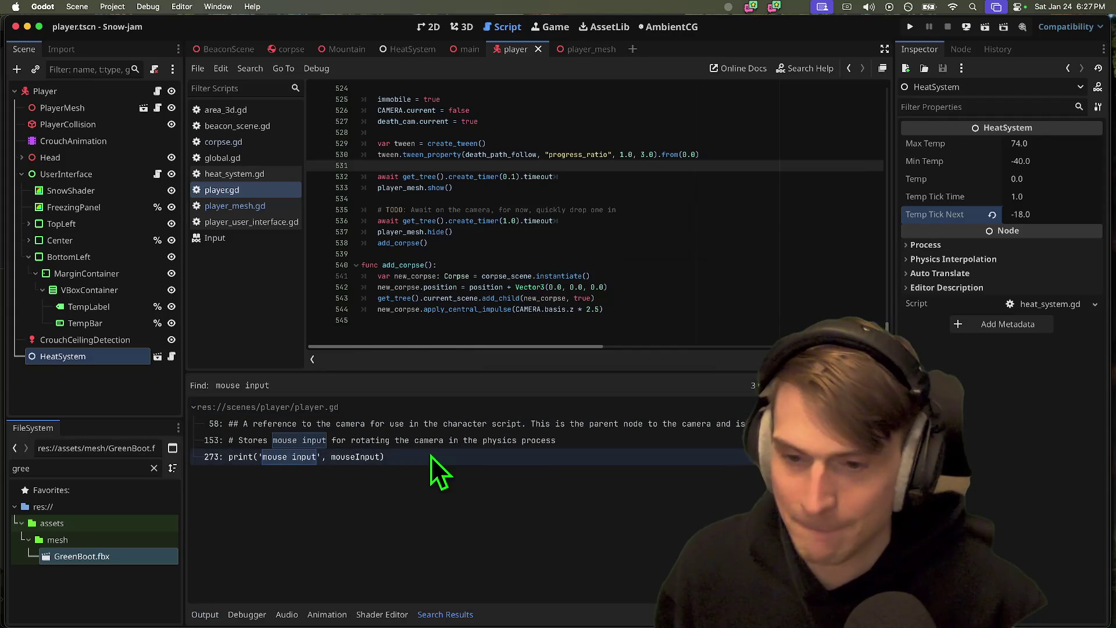
# - Delete the mouse input debug print on line 273 of player.gd
pyautogui.click(431, 455)
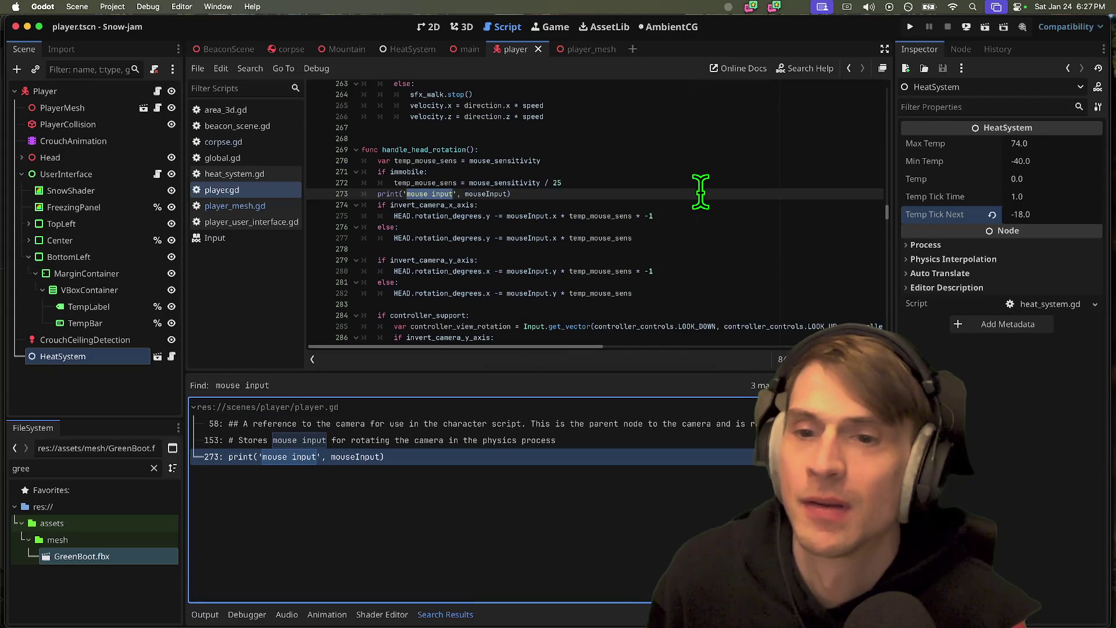
pyautogui.tripleClick(688, 195)
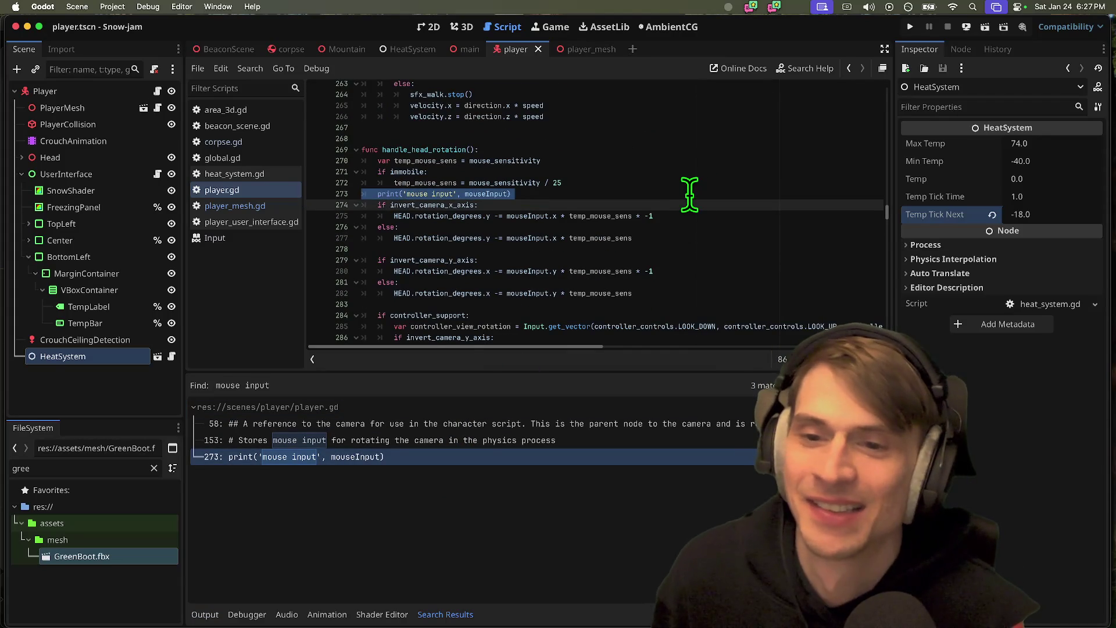
pyautogui.press('BackSpace')
pyautogui.press('Return')
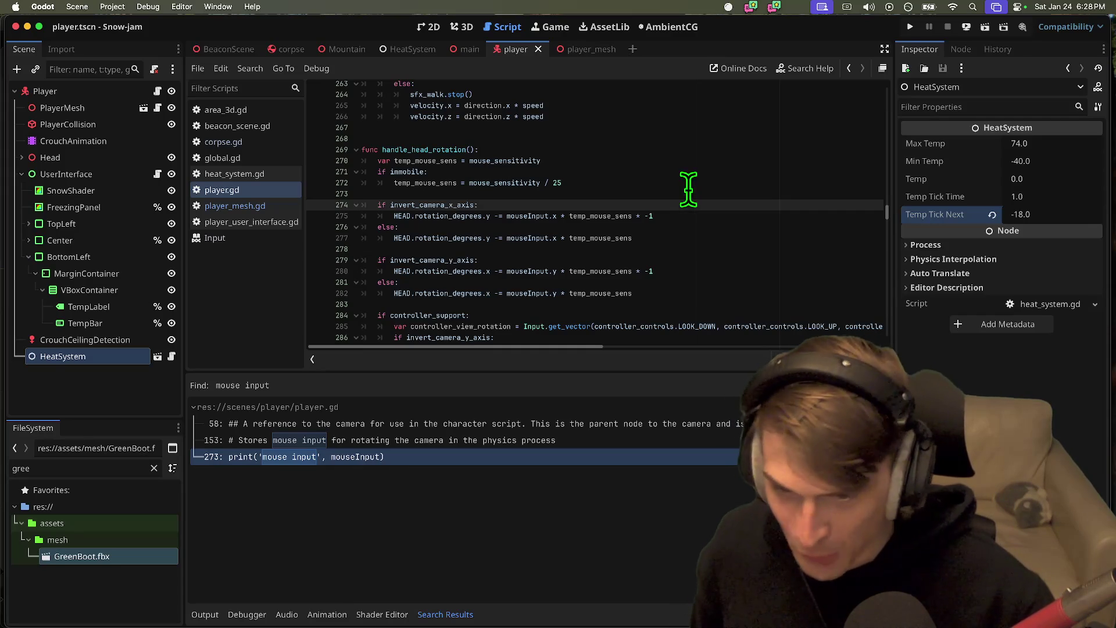
# - Check the Discord chat, then come back to the Godot script editor
pyautogui.click(425, 621)
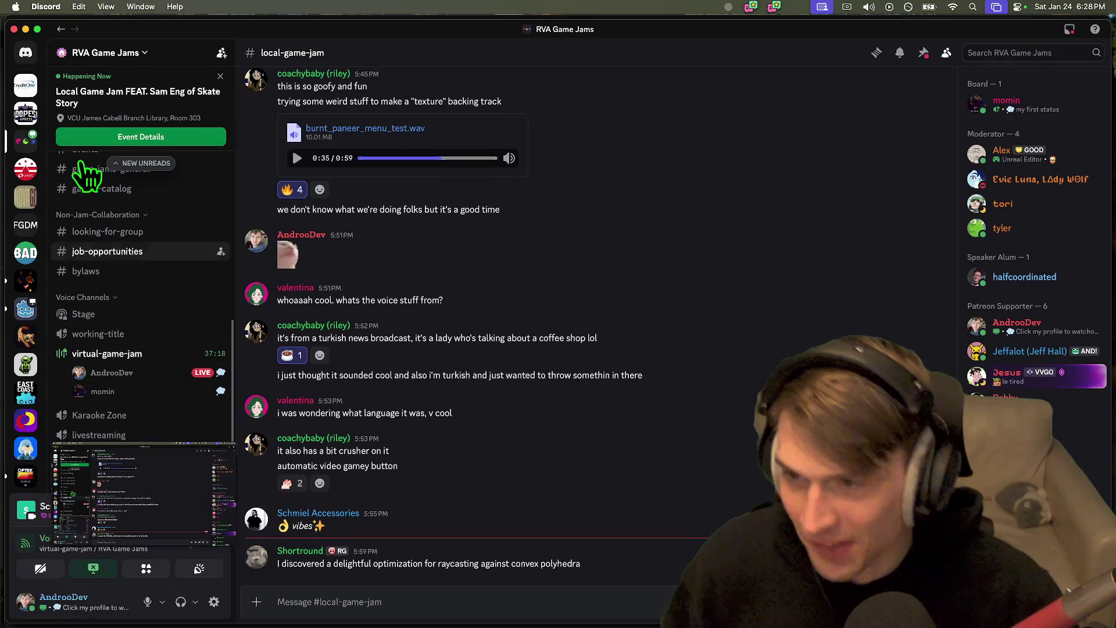
pyautogui.scroll(10, 166, 342)
pyautogui.scroll(-5, 165, 361)
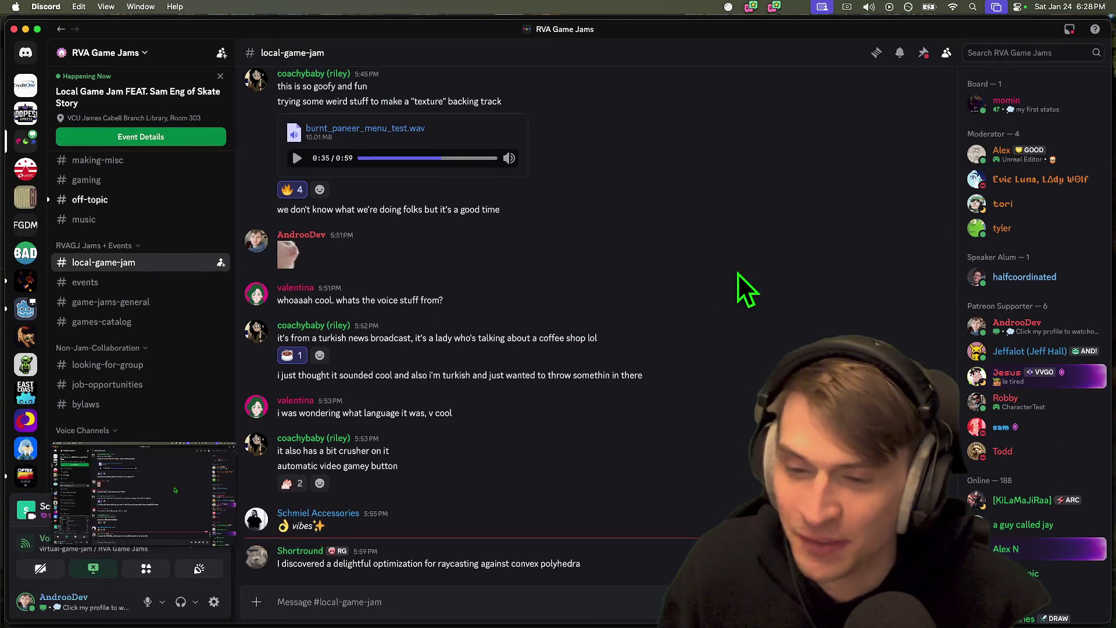
pyautogui.press('super+Tab')
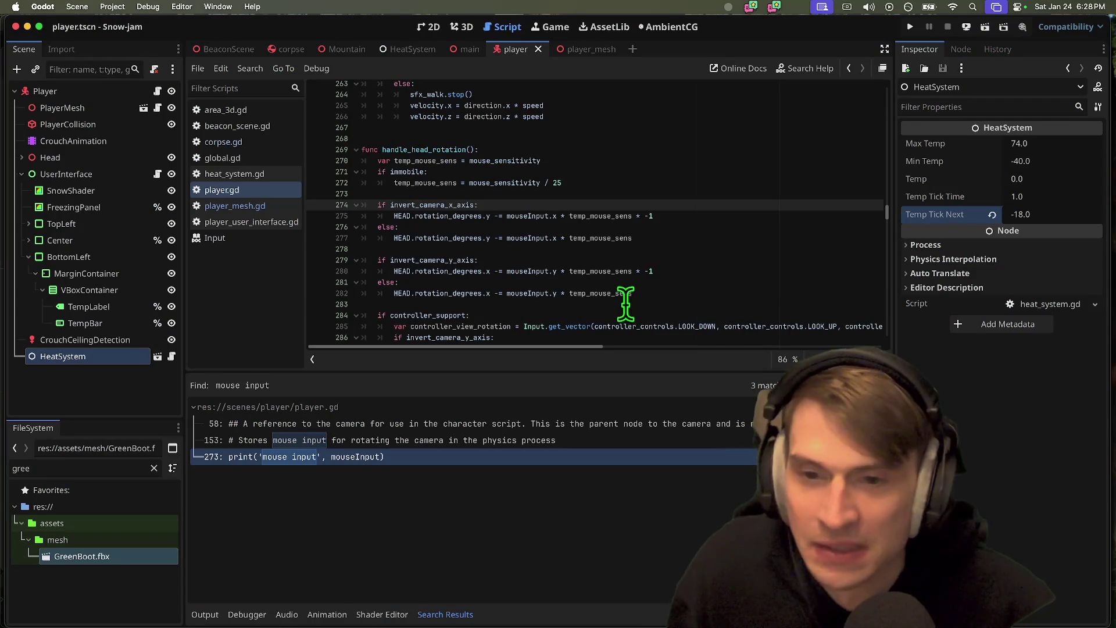
# - Delete the blank line 4 above extends CharacterBody3D in player.gd
pyautogui.click(628, 303)
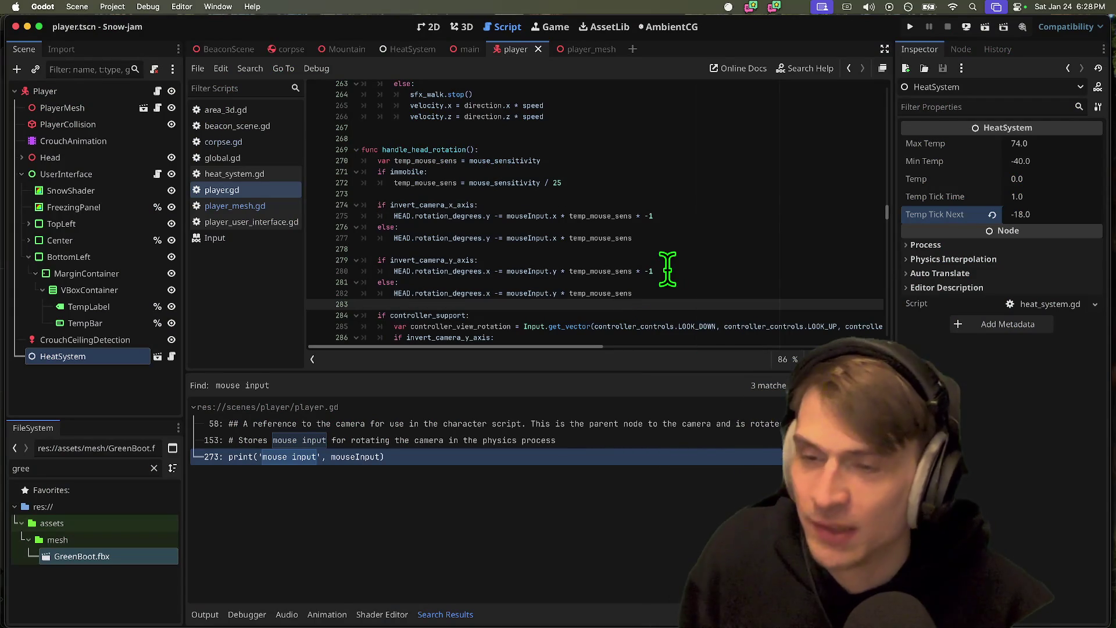
pyautogui.moveTo(625, 374); pyautogui.dragTo(620, 433)
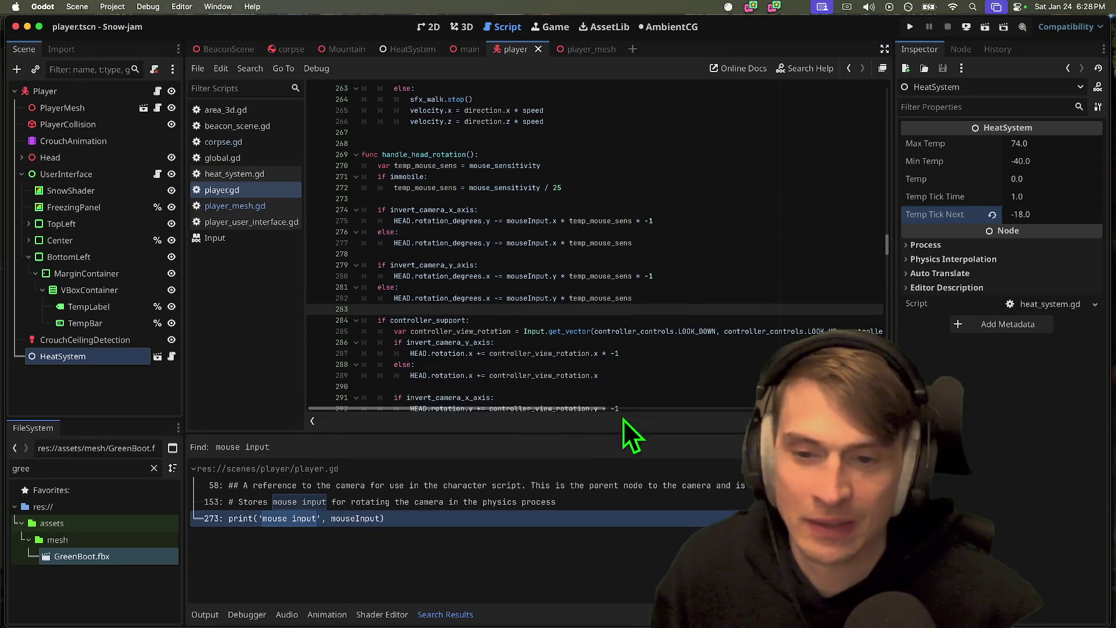
pyautogui.scroll(-15, 652, 361)
pyautogui.moveTo(887, 284); pyautogui.dragTo(877, 26)
pyautogui.click(742, 119)
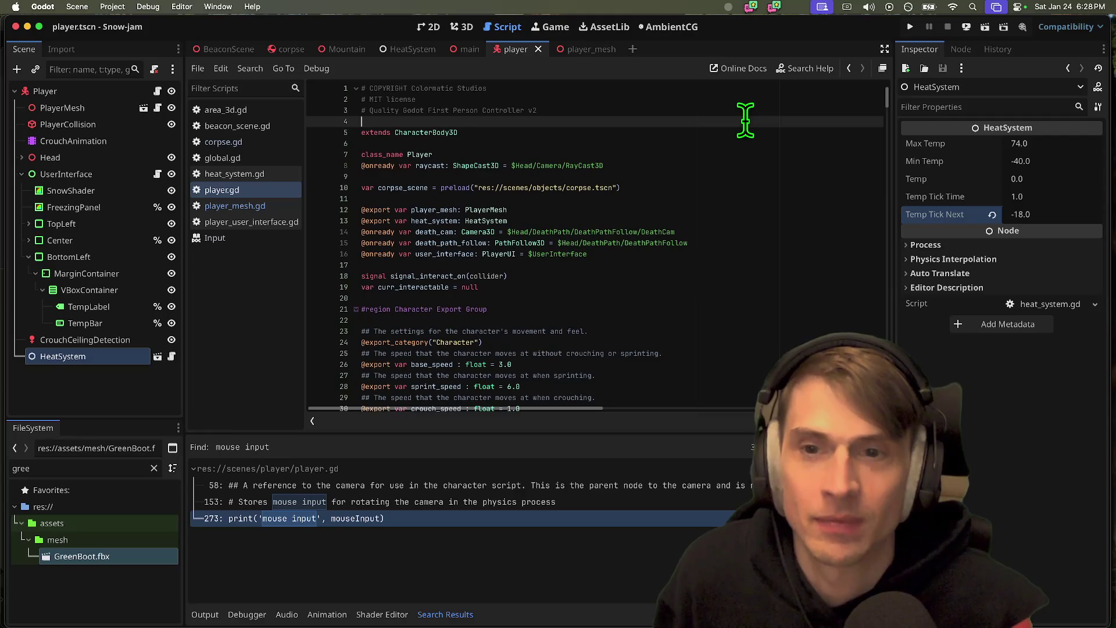
pyautogui.press('Delete')
# - Save player.gd, then run the game as a test and stop it
pyautogui.hotkey('ctrl', 's')
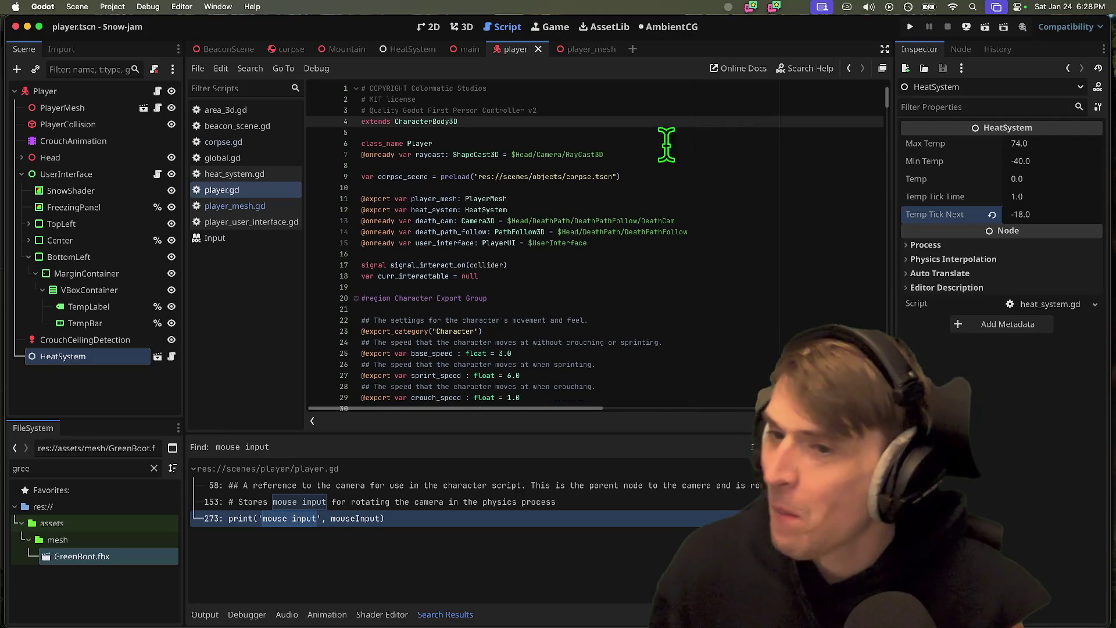
pyautogui.press('super+b')
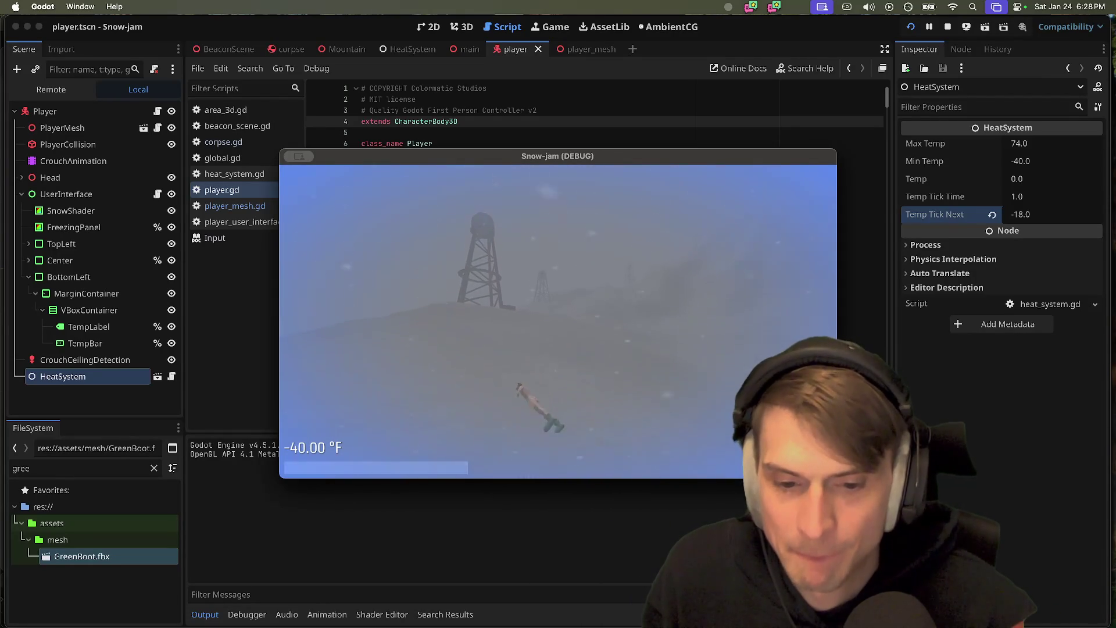
pyautogui.press('super+q')
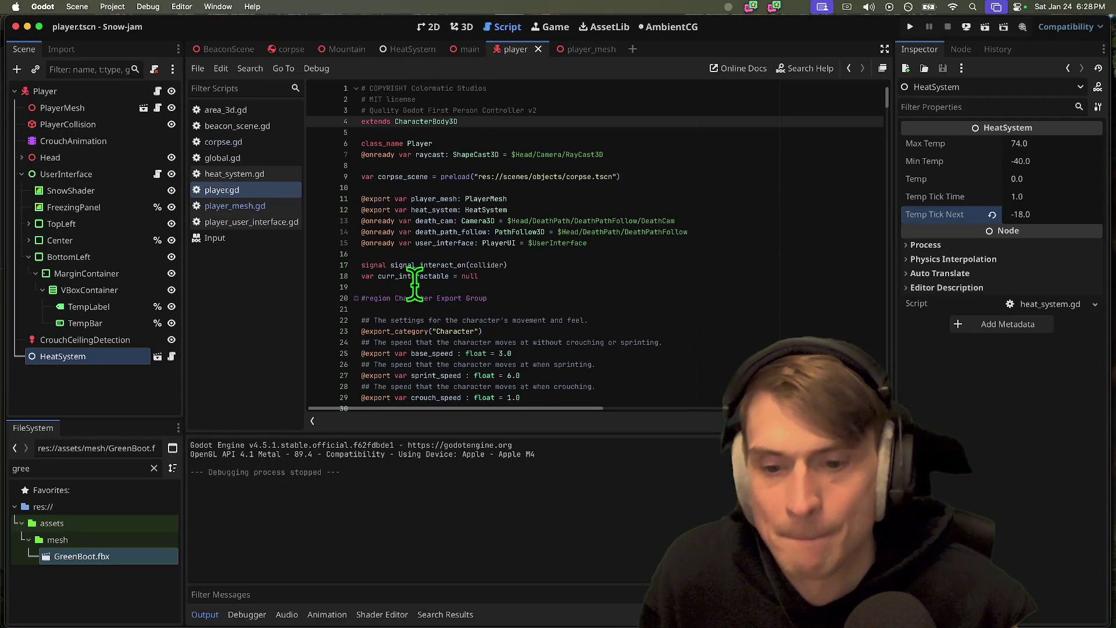
# - Change the create_timer delay on line 534 from 1.0 to 0.4 seconds
pyautogui.scroll(-20, 385, 271)
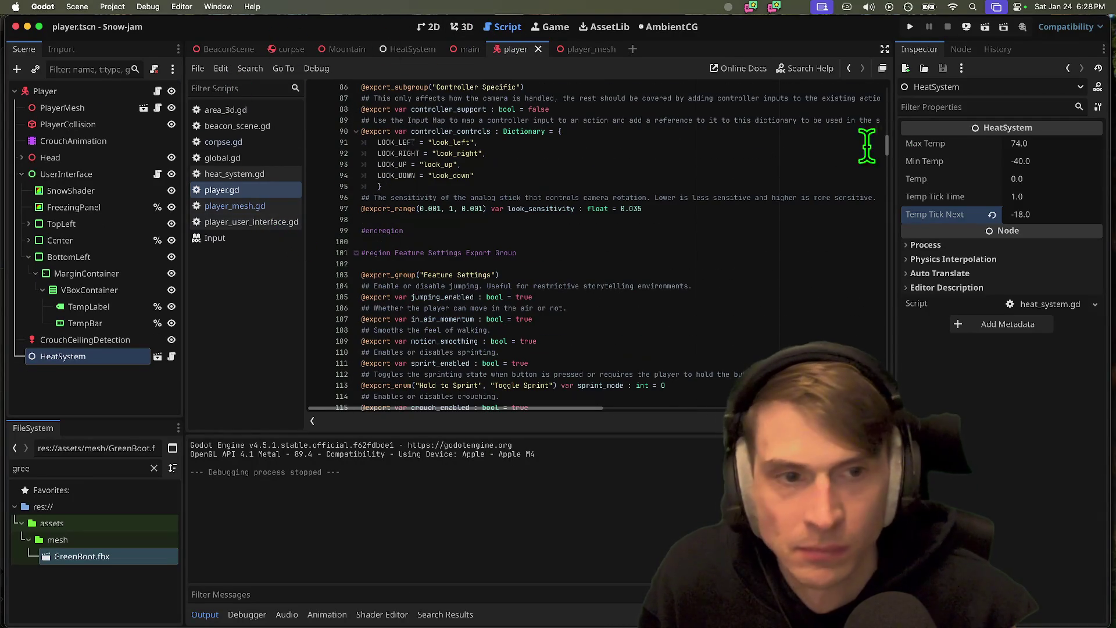
pyautogui.moveTo(892, 151)
pyautogui.mouseDown()
pyautogui.moveTo(890, 249)
pyautogui.moveTo(917, 433)
pyautogui.mouseUp()
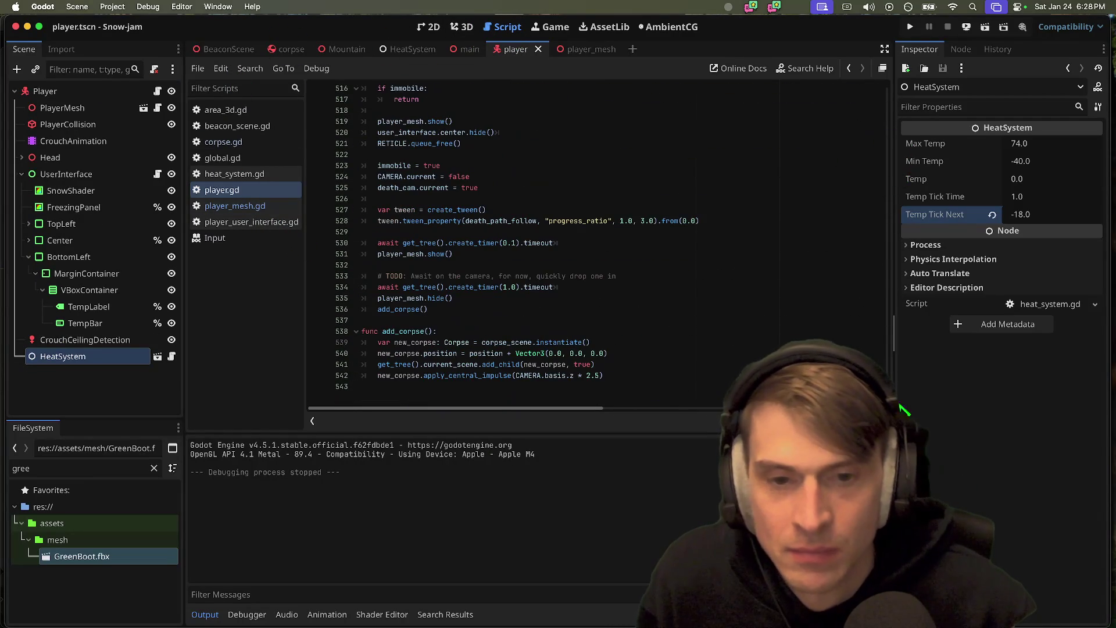
pyautogui.doubleClick(547, 287)
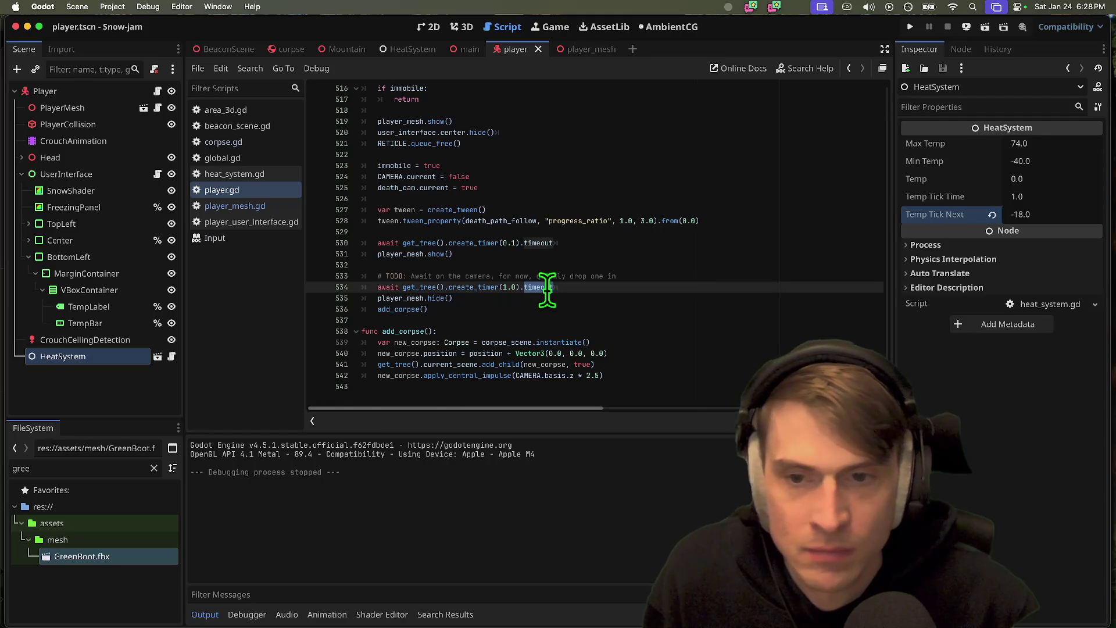
pyautogui.click(713, 248)
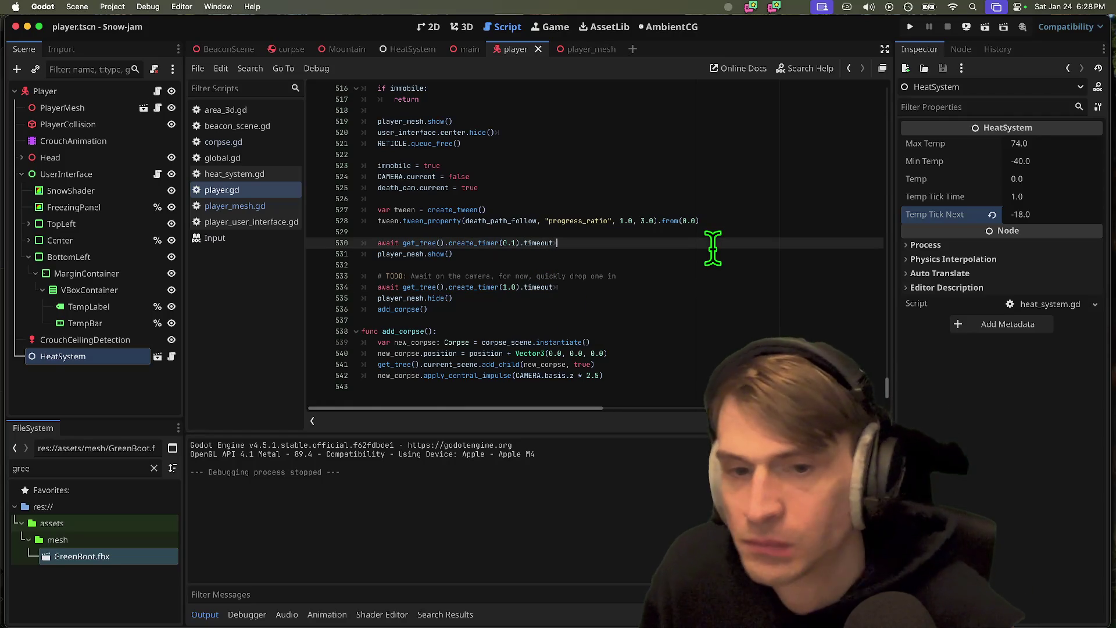
pyautogui.tripleClick(662, 299)
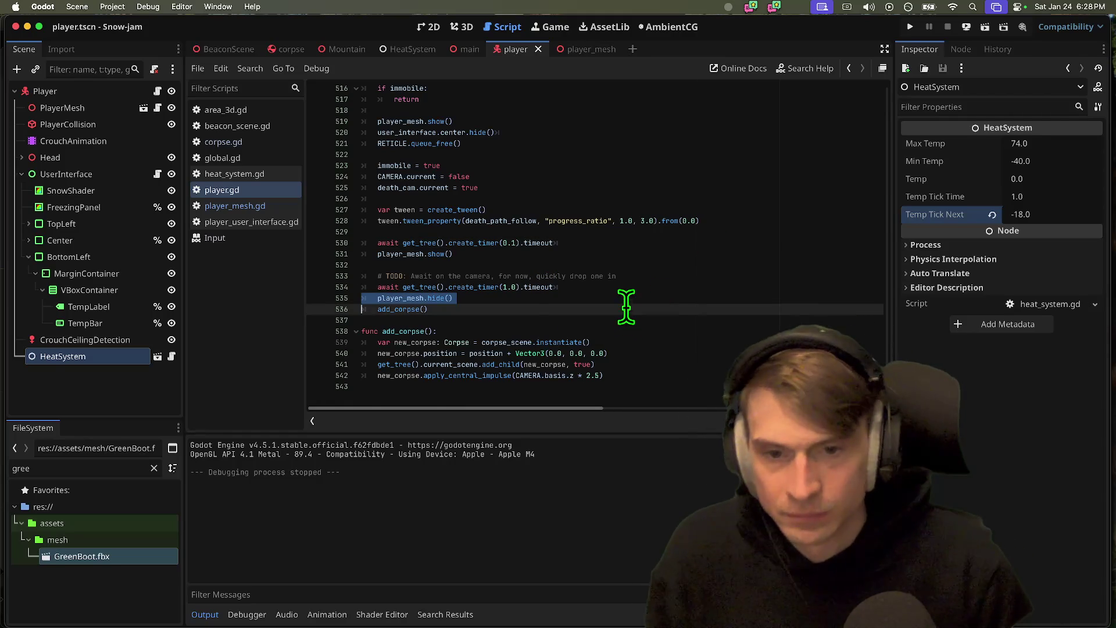
pyautogui.click(515, 287)
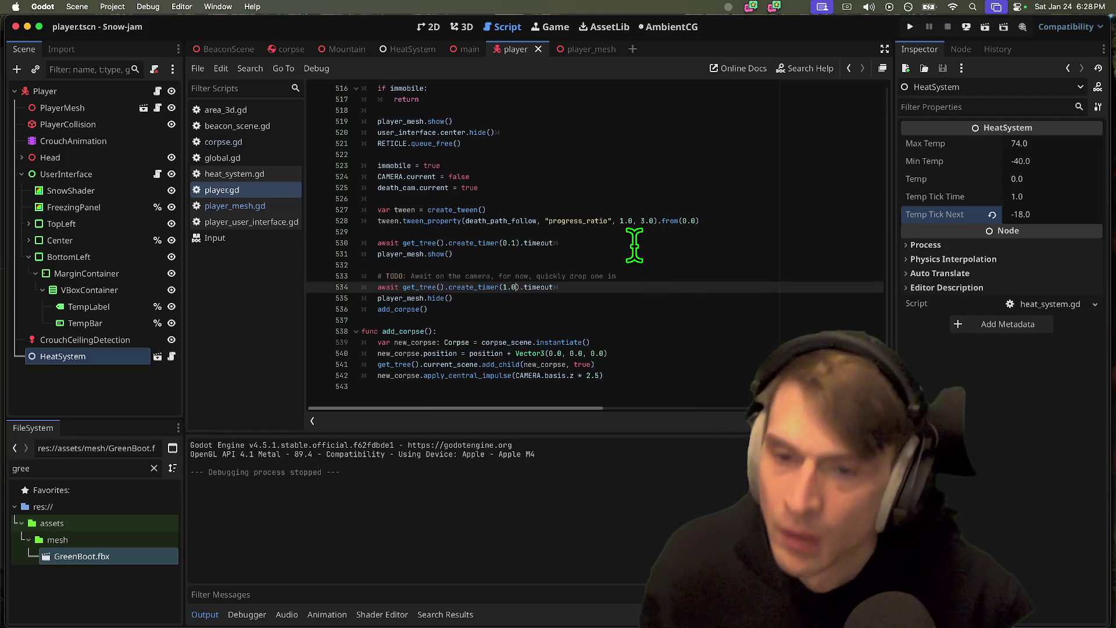
pyautogui.press('BackSpace')
pyautogui.write('0')
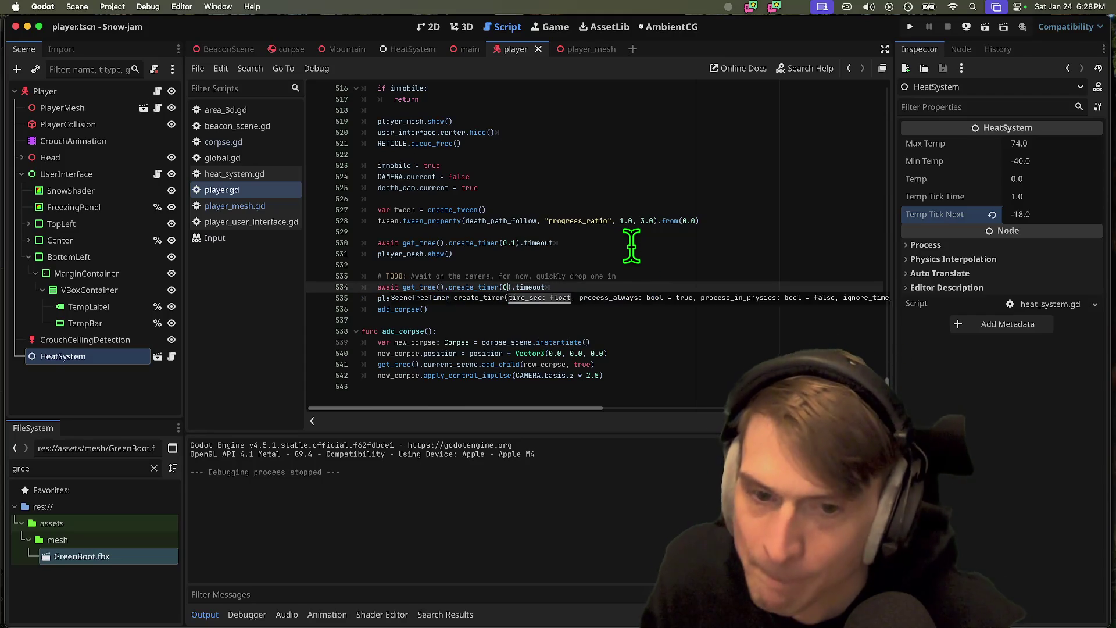
# - Save and test-run the game twice with the shorter corpse delay, then stop it
pyautogui.press('super+b')
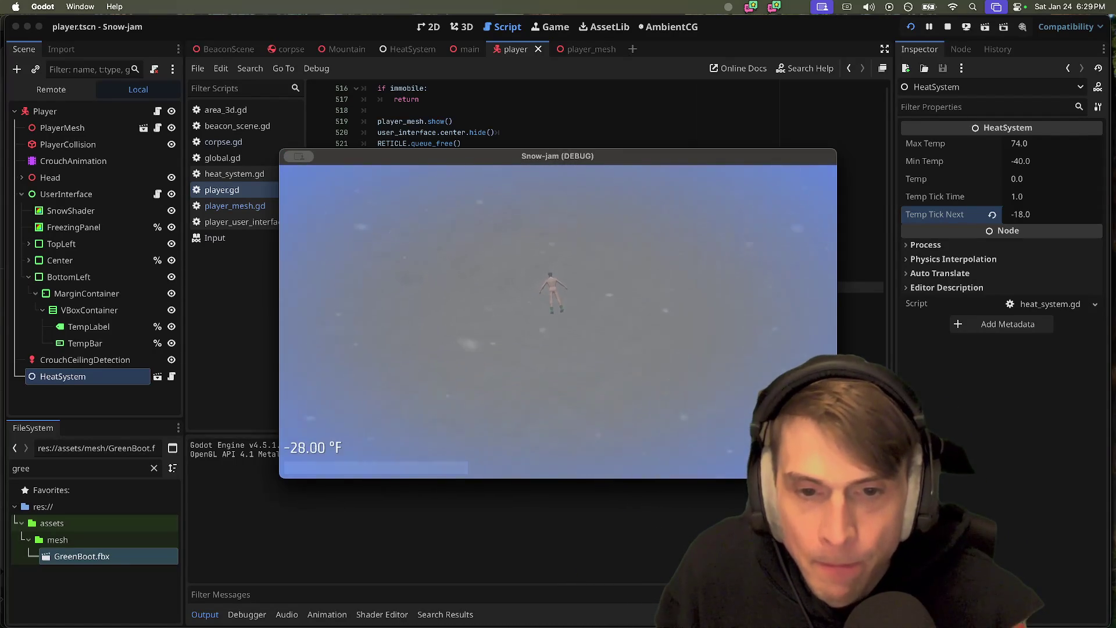
pyautogui.press('super+Tab')
pyautogui.click(559, 324)
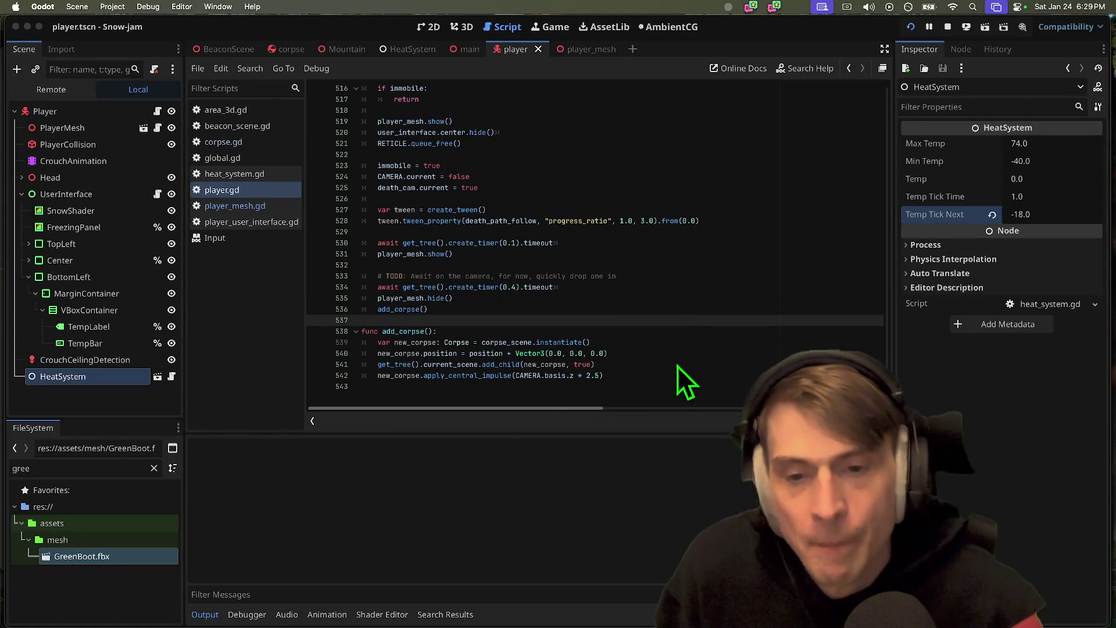
pyautogui.press('super+b')
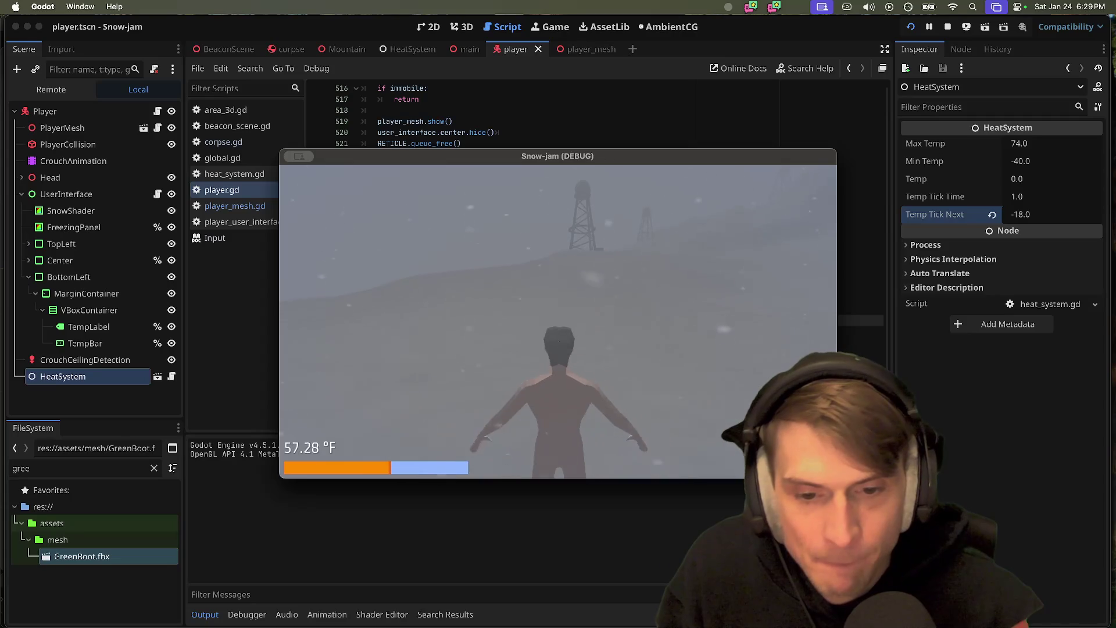
pyautogui.press('super+period')
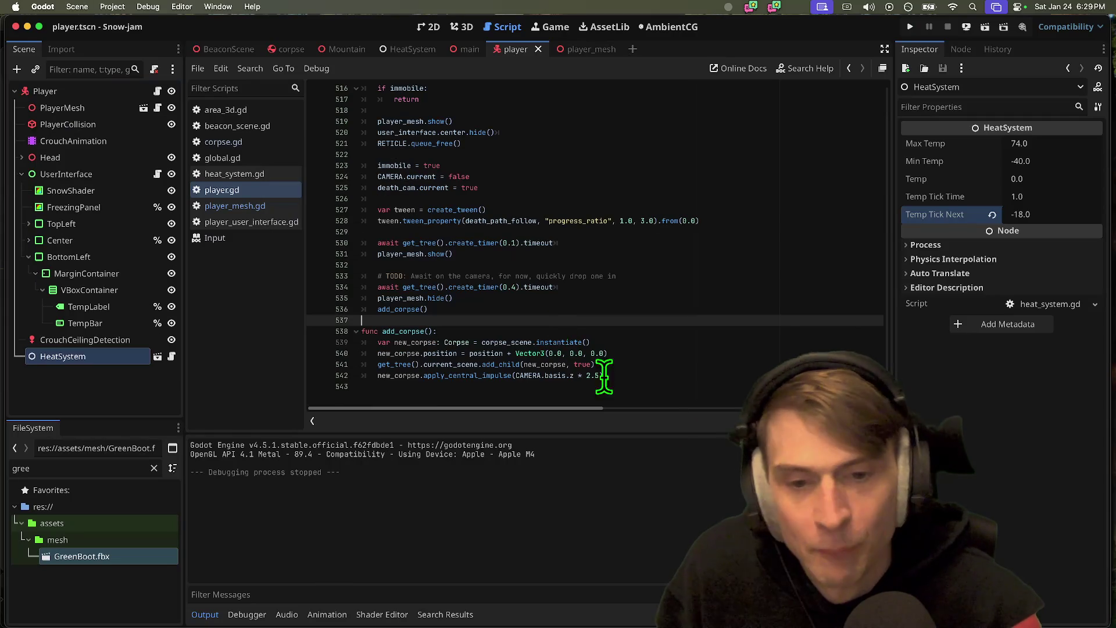
# - Try new create_timer delay values on line 534, testing each with a game run
pyautogui.click(578, 232)
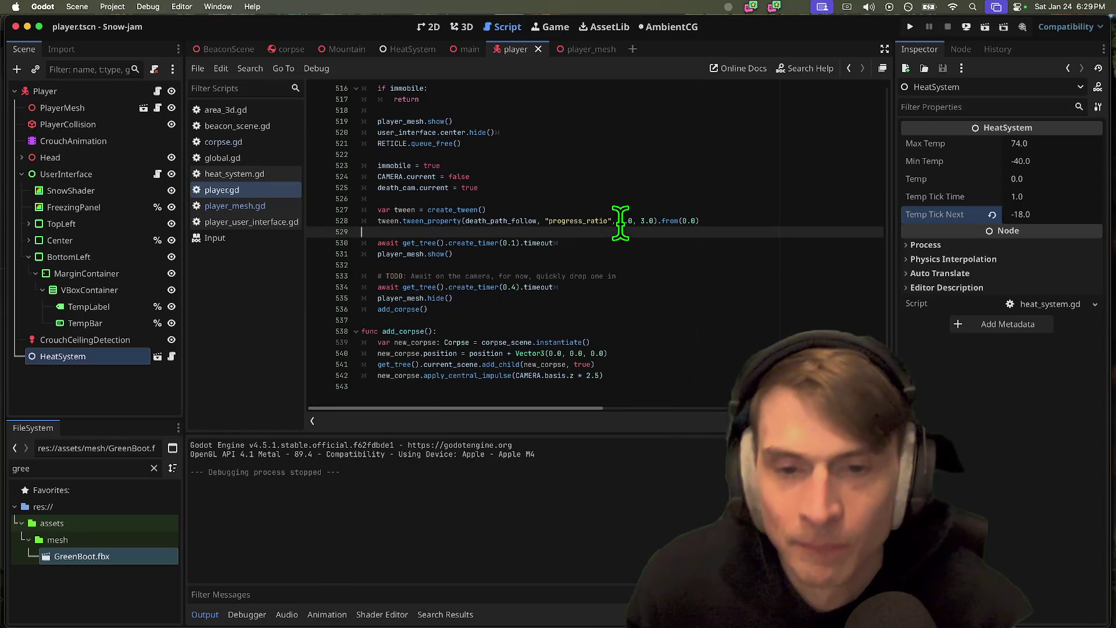
pyautogui.click(511, 287)
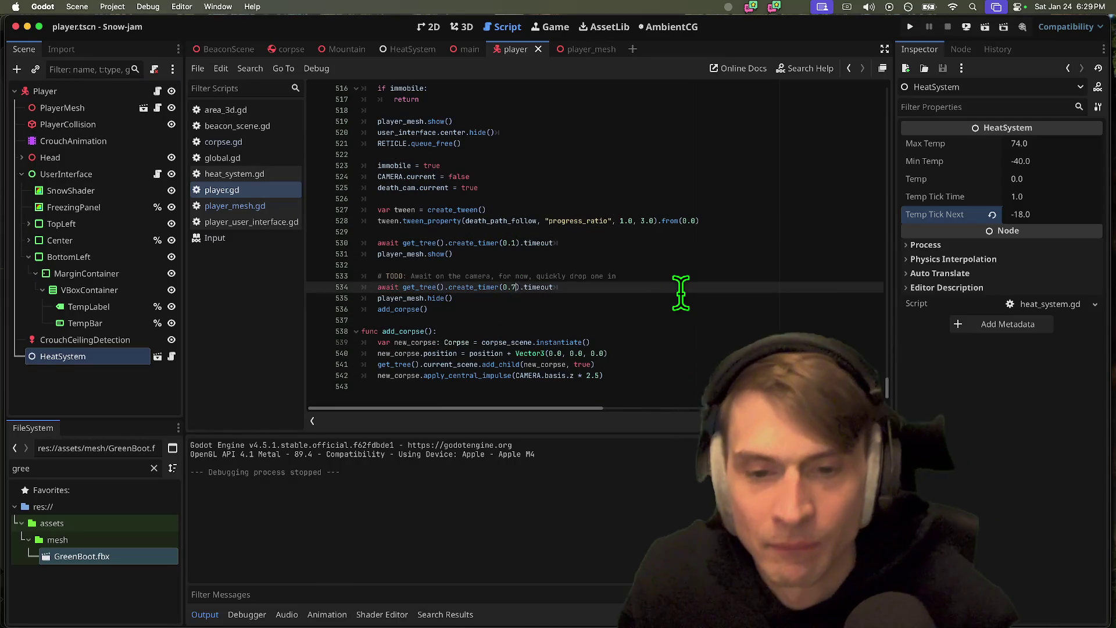
pyautogui.write('2')
pyautogui.press('super+b')
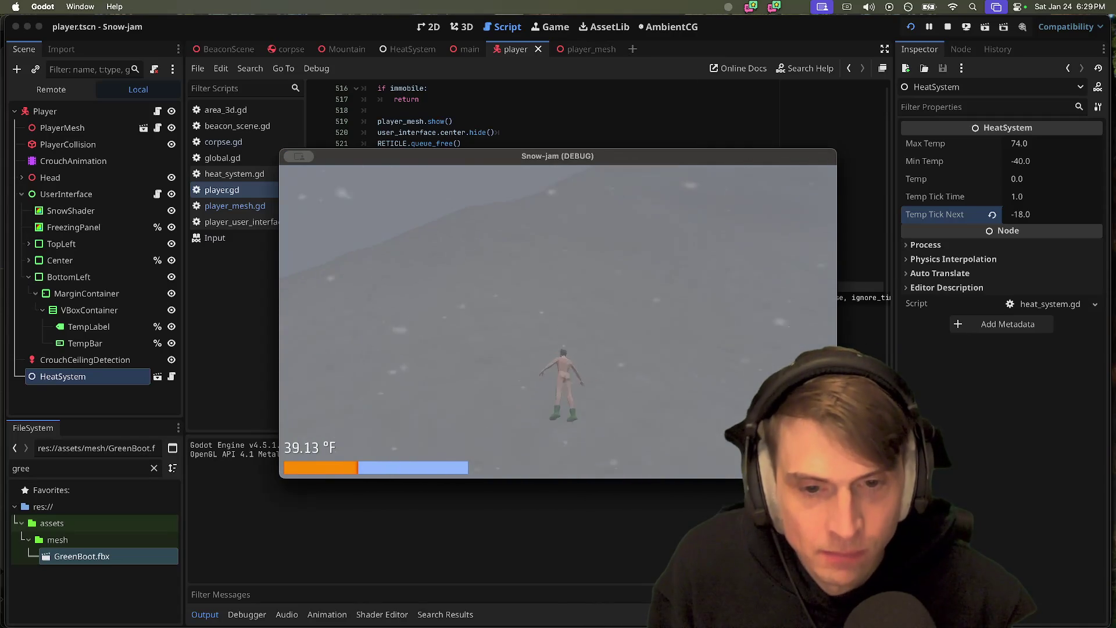
pyautogui.press('super+q')
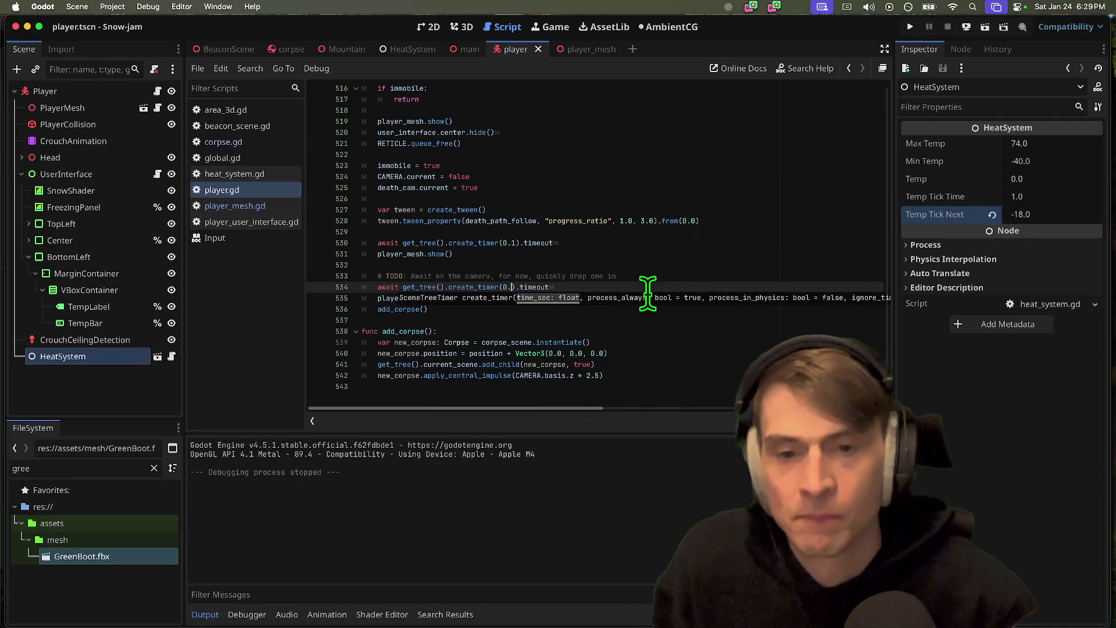
pyautogui.press('super+b')
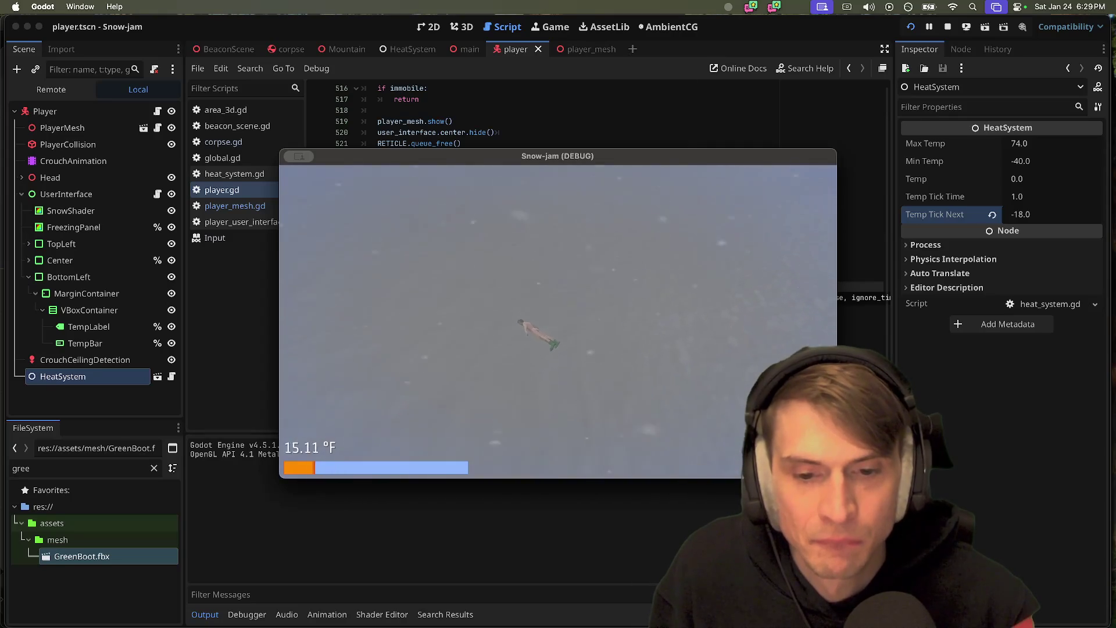
pyautogui.press('super+q')
# - Set the corpse impulse multiplier to 2.0, test it, and switch to Discord
pyautogui.click(604, 374)
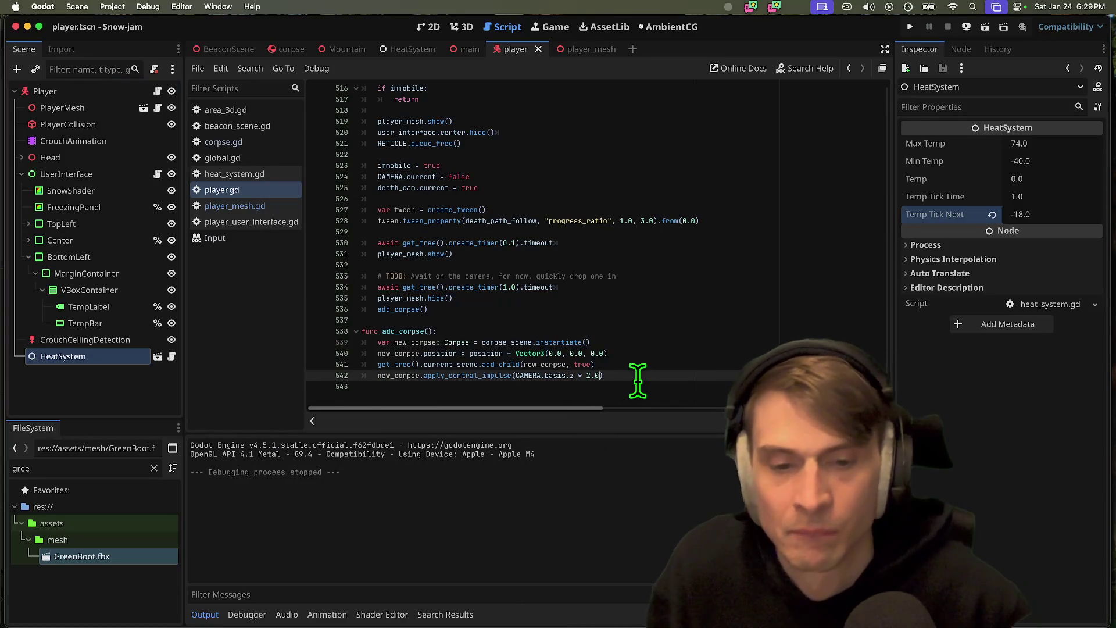
pyautogui.press('super+b')
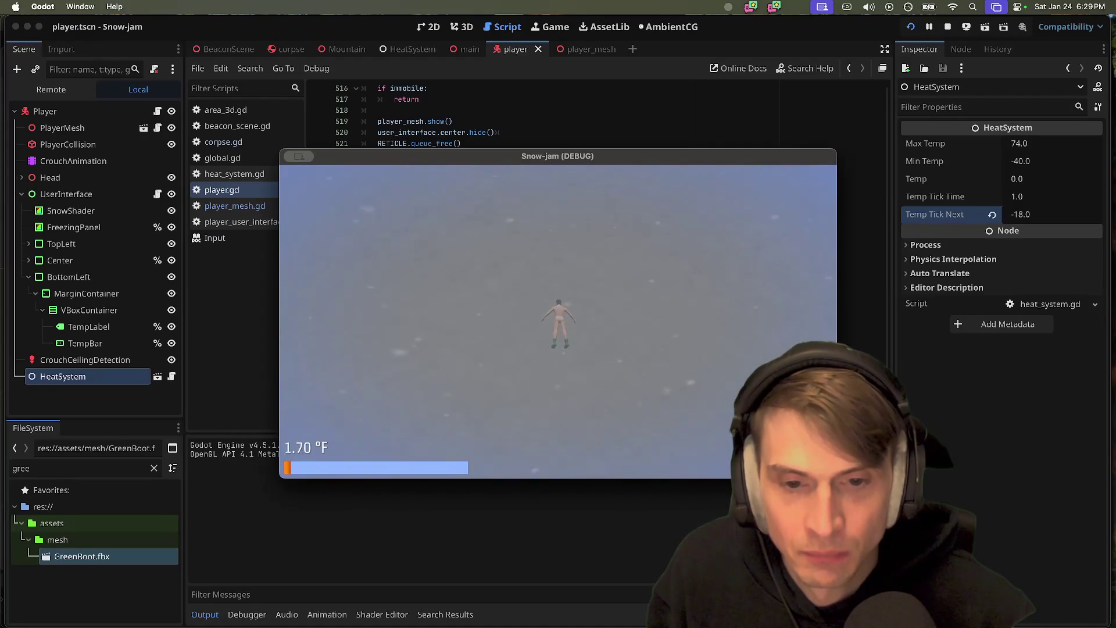
pyautogui.press('super+period')
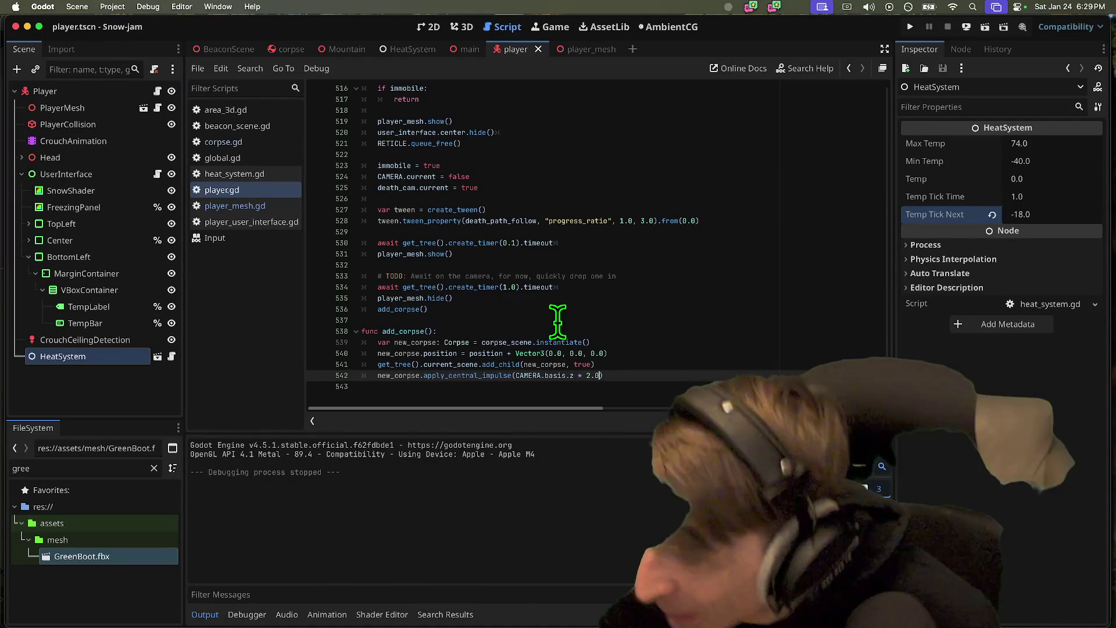
pyautogui.click(525, 279)
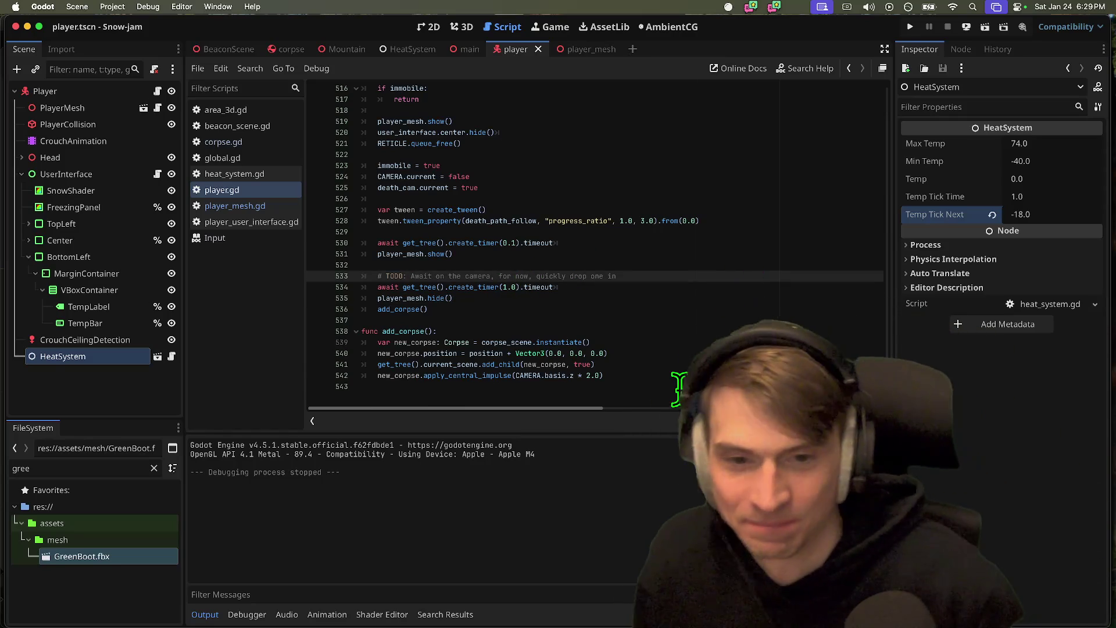
pyautogui.click(679, 392)
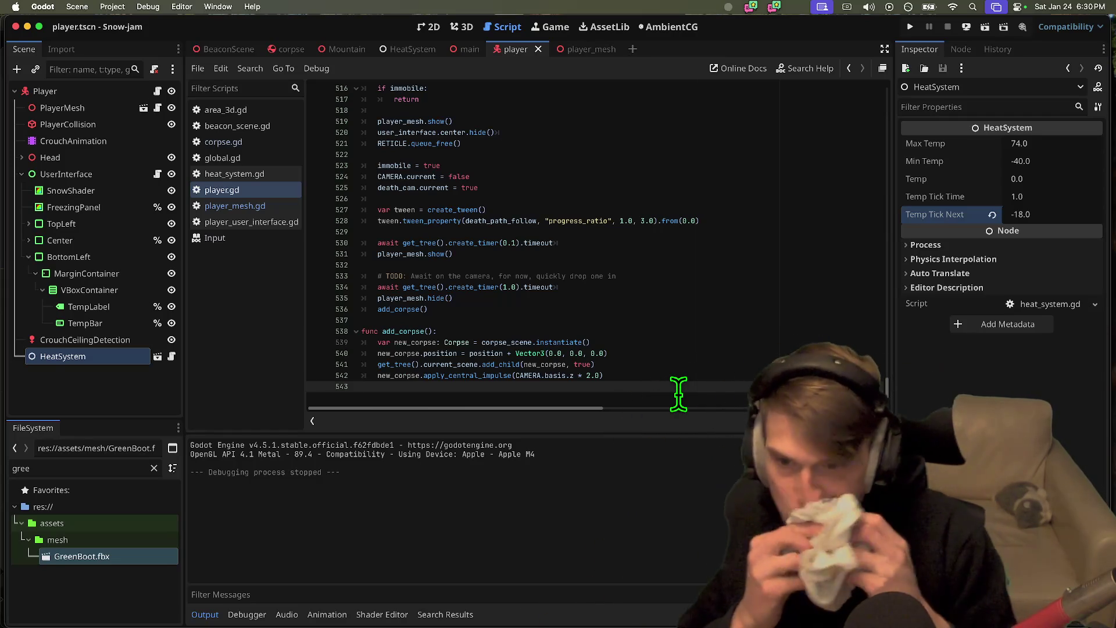
pyautogui.press('super+Tab')
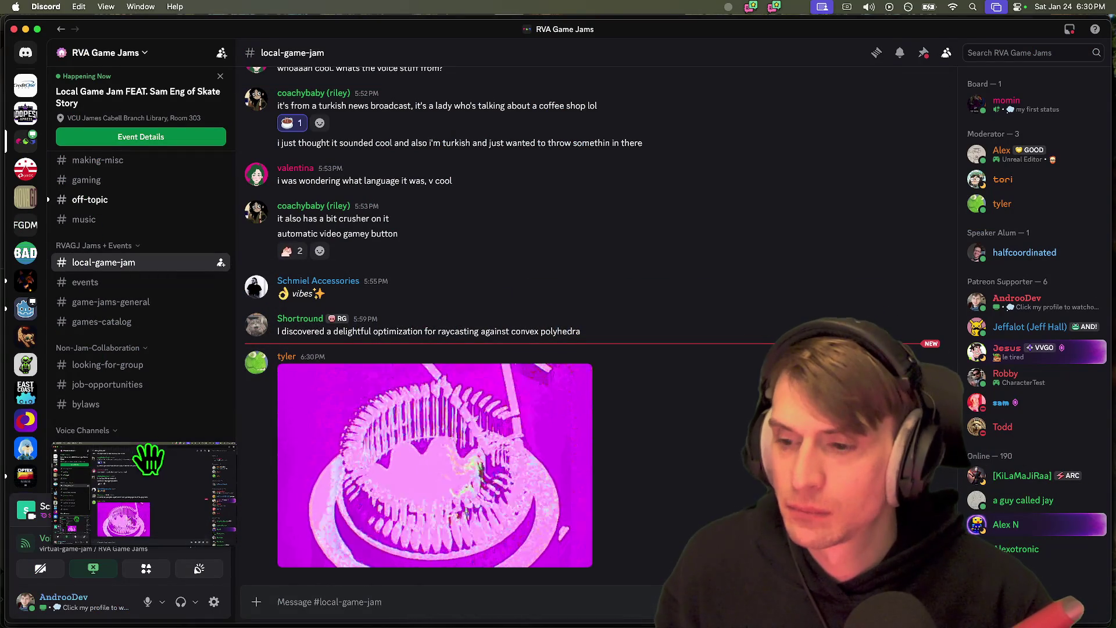
# - Scroll back through older #local-game-jam messages in Discord, then return to Godot
pyautogui.scroll(-5, 133, 424)
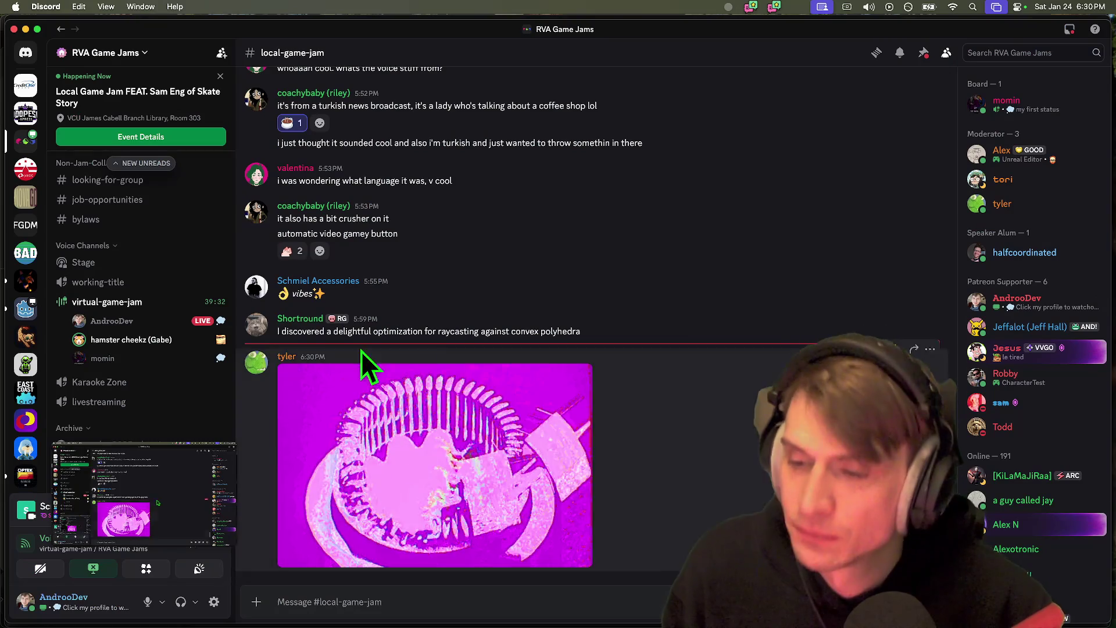
pyautogui.scroll(10, 633, 287)
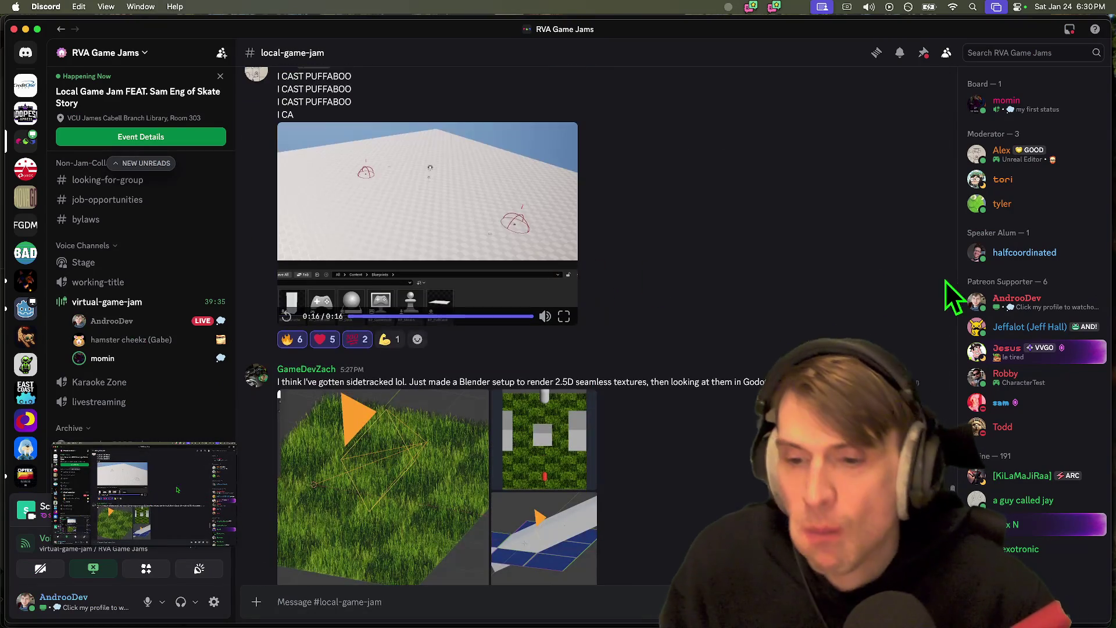
pyautogui.scroll(15, 779, 296)
pyautogui.scroll(15, 779, 294)
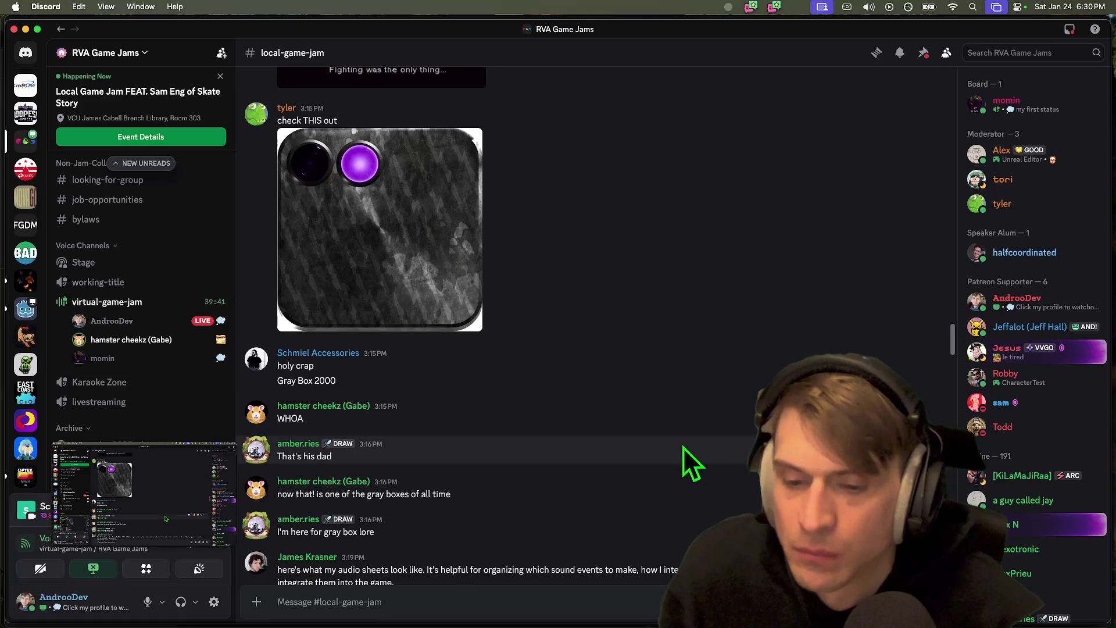
pyautogui.press('super+Tab')
pyautogui.press('super+Tab')
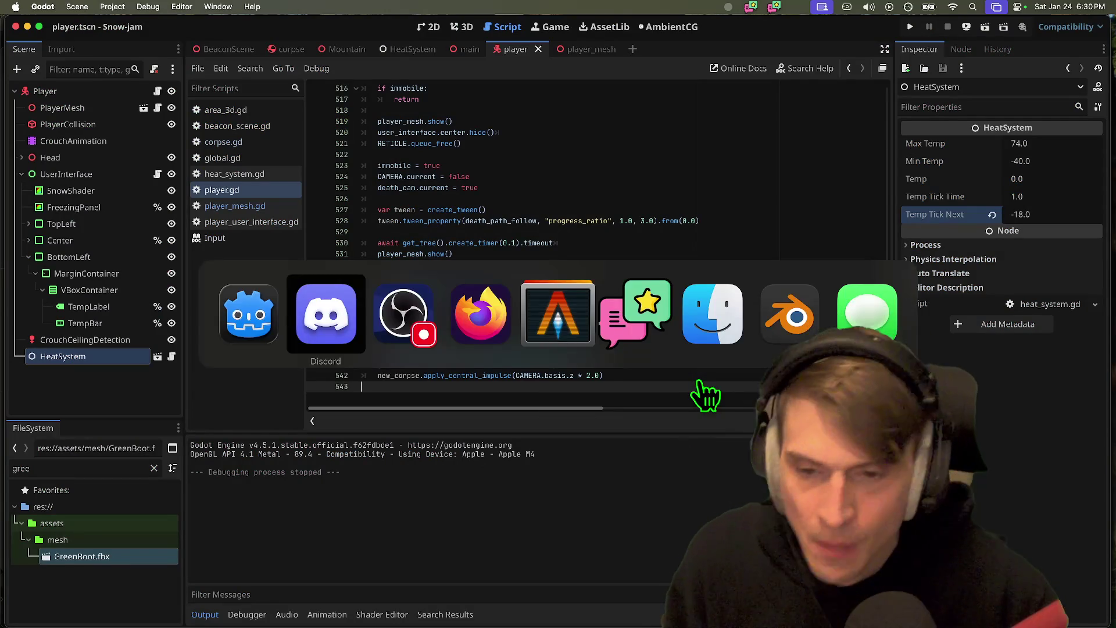
pyautogui.press('super+b')
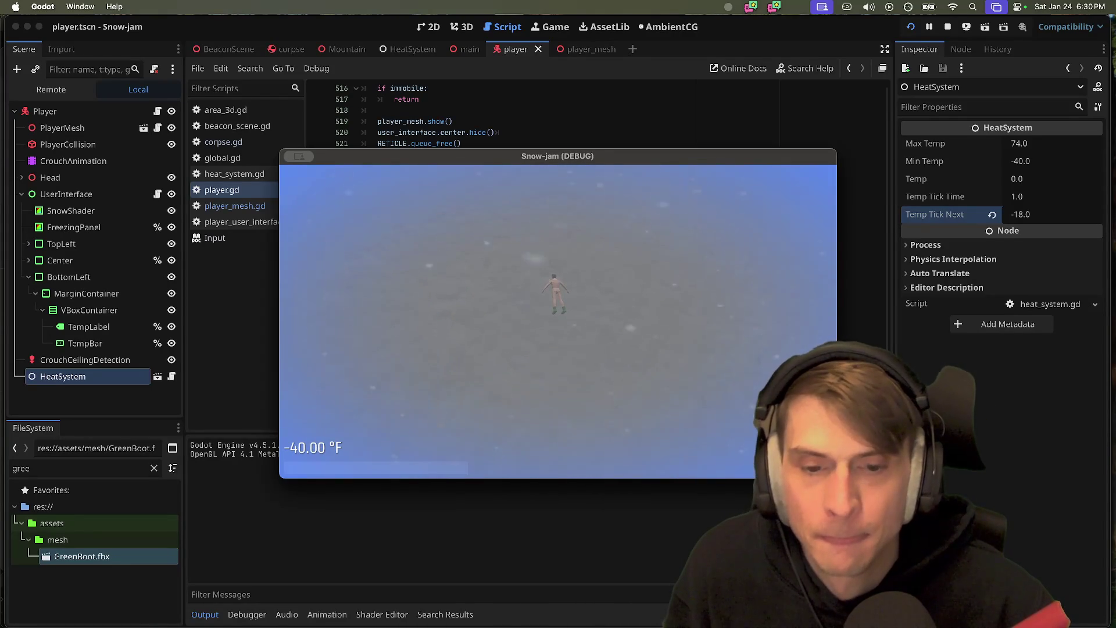
pyautogui.press('super+q')
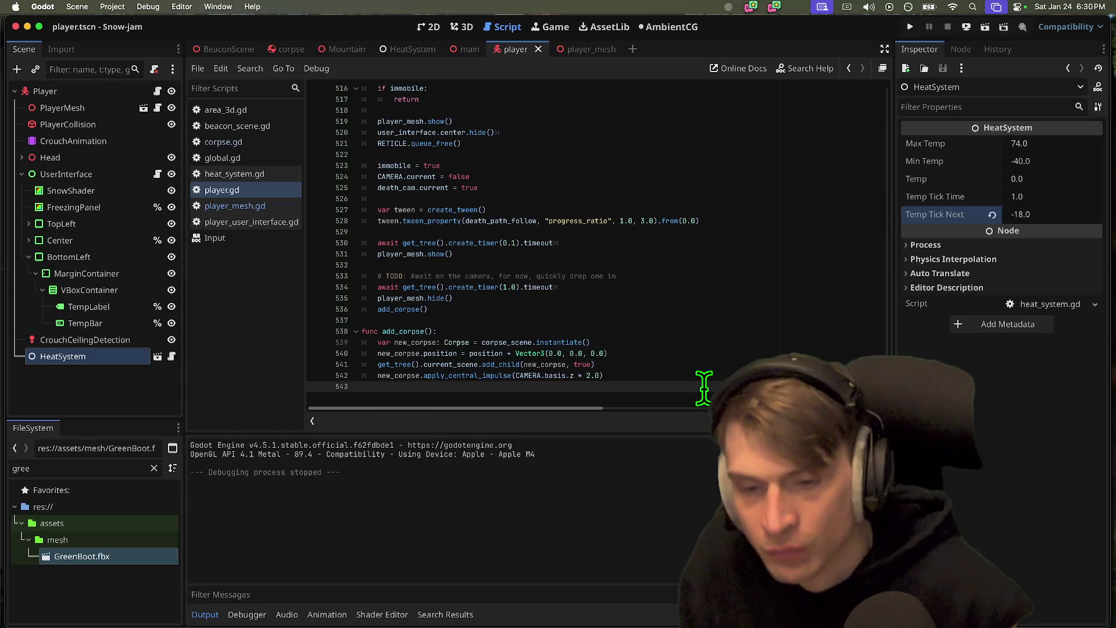
# - Copy the await create_timer line into add_corpse and fix its indentation and spacing
pyautogui.tripleClick(663, 287)
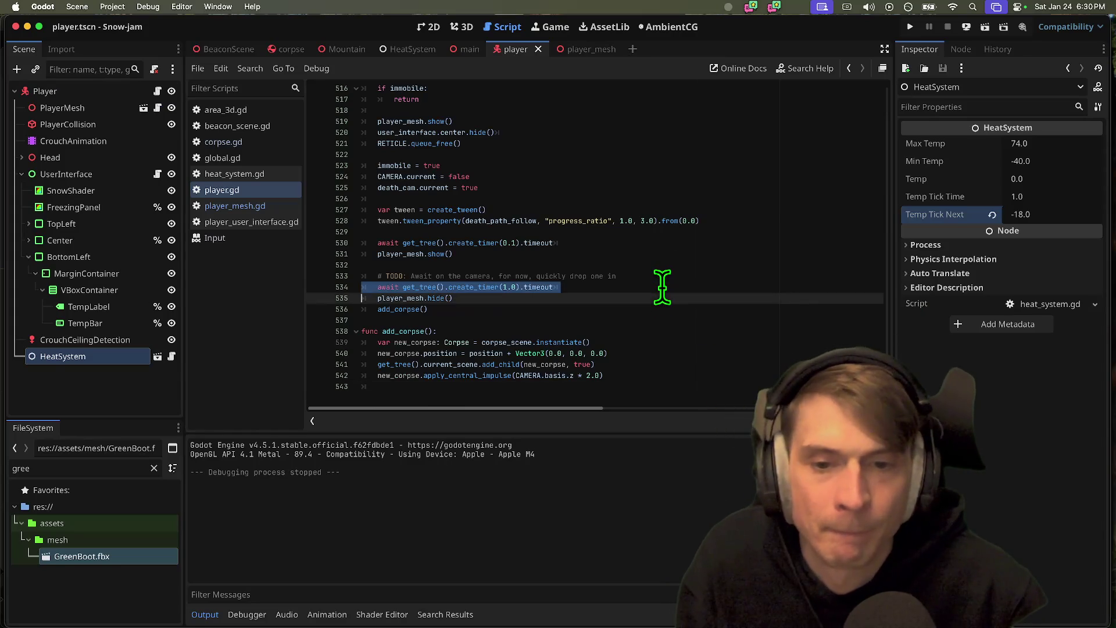
pyautogui.press('super+c')
pyautogui.click(679, 387)
pyautogui.press('super+v')
pyautogui.press('Up')
pyautogui.hotkey('shift', 'Tab')
pyautogui.press('Return')
pyautogui.press('Return')
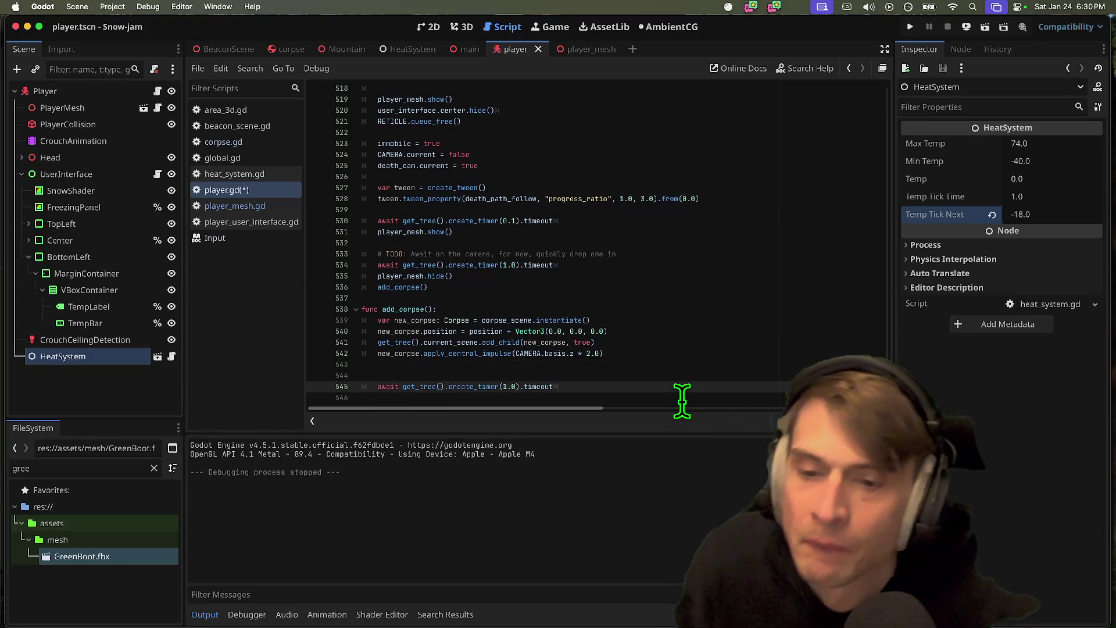
pyautogui.click(622, 384)
pyautogui.write('queue_free()')
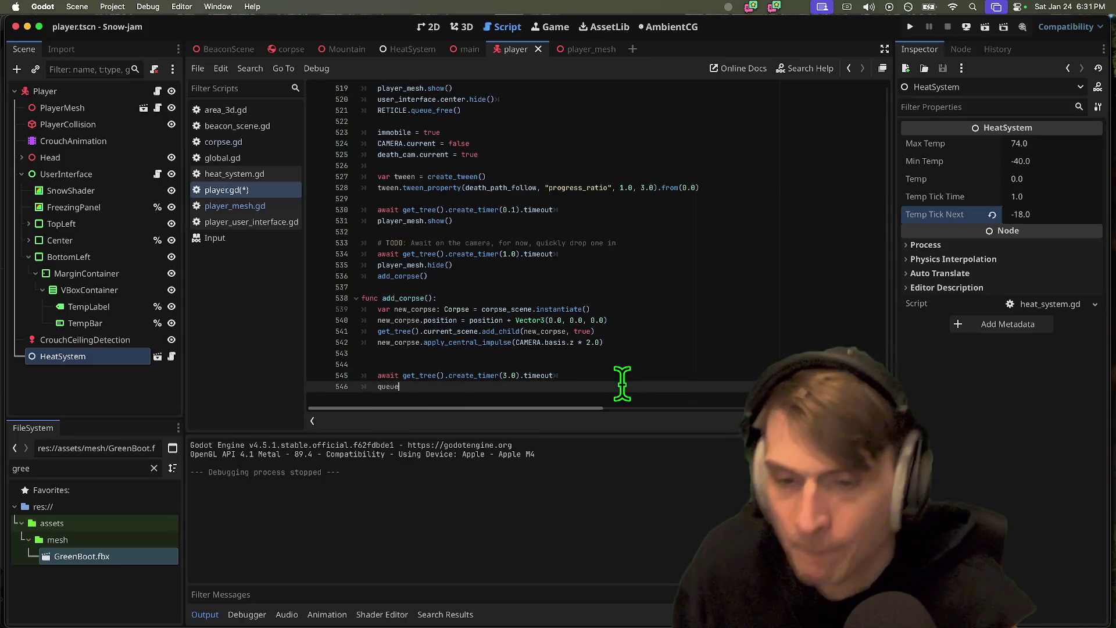
pyautogui.press('Up')
pyautogui.press('Up')
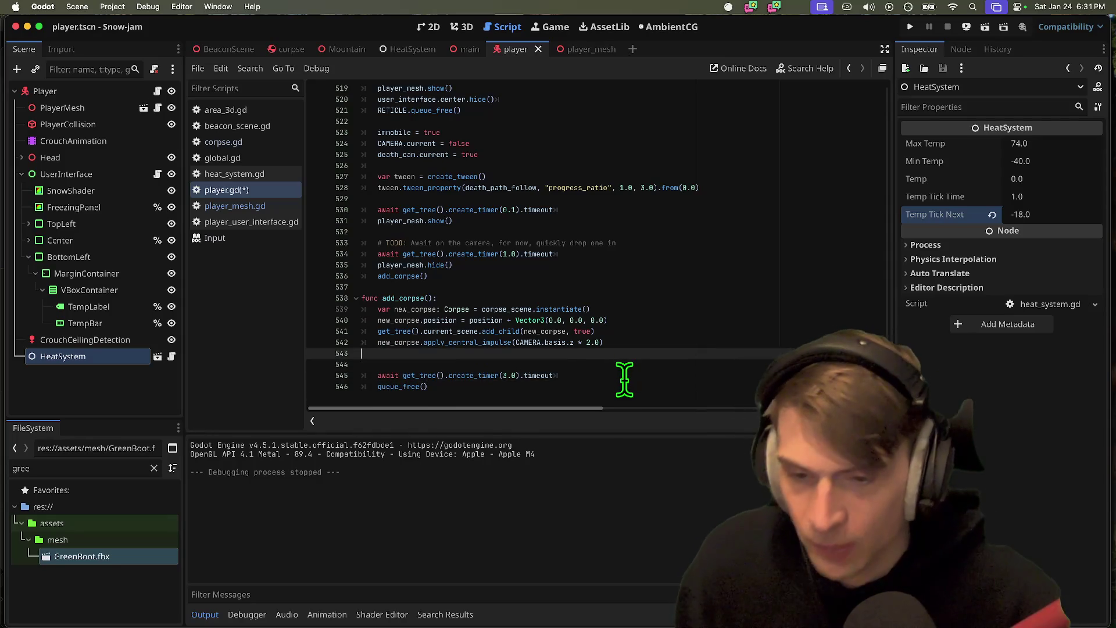
pyautogui.press('BackSpace')
# - Save player.gd, review the add_corpse code, and open global.gd
pyautogui.click(601, 393)
pyautogui.press('super+s')
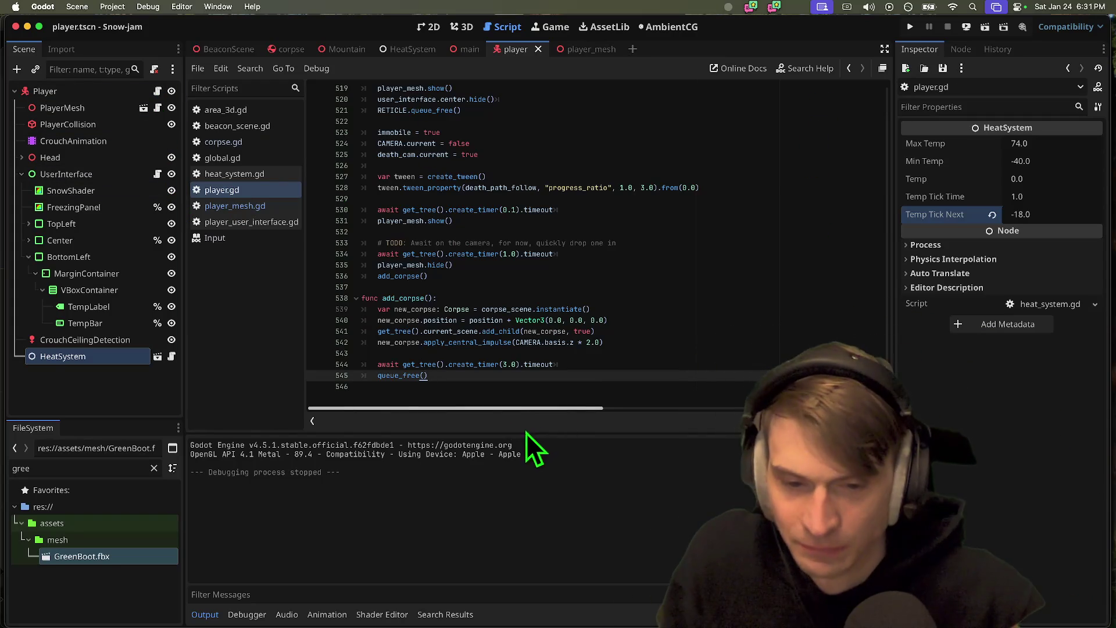
pyautogui.moveTo(527, 432); pyautogui.dragTo(518, 478)
pyautogui.doubleClick(406, 419)
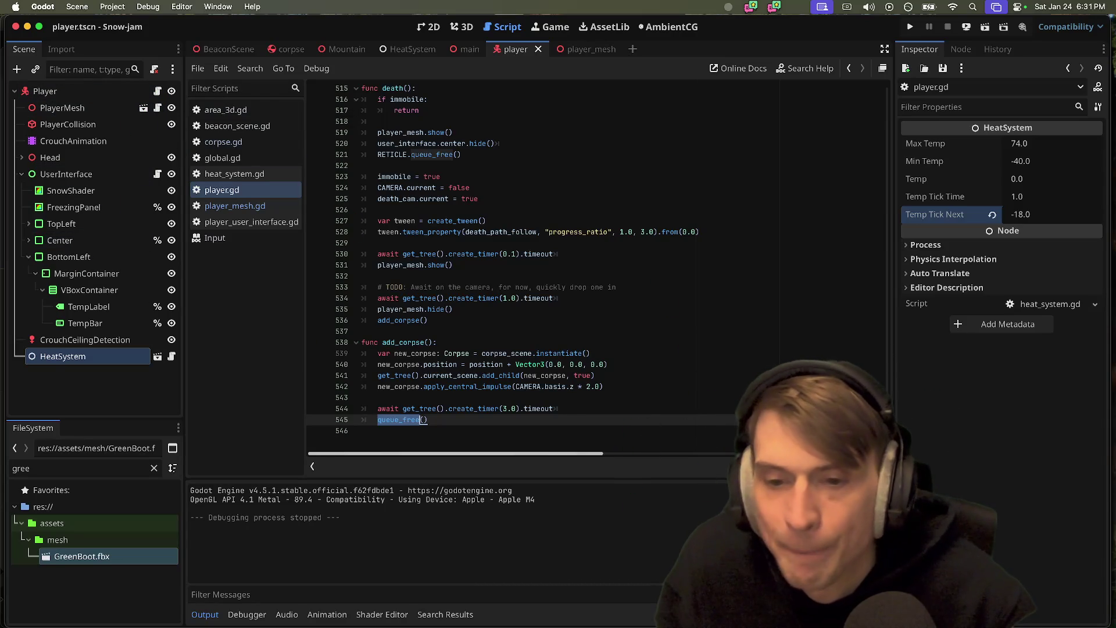
pyautogui.click(494, 434)
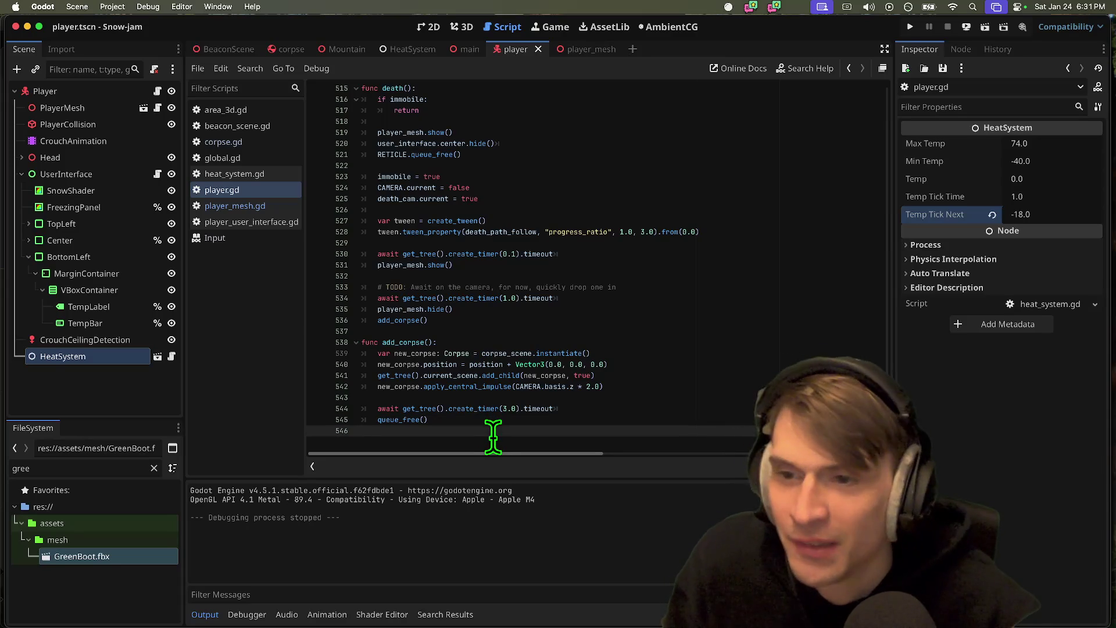
pyautogui.click(271, 162)
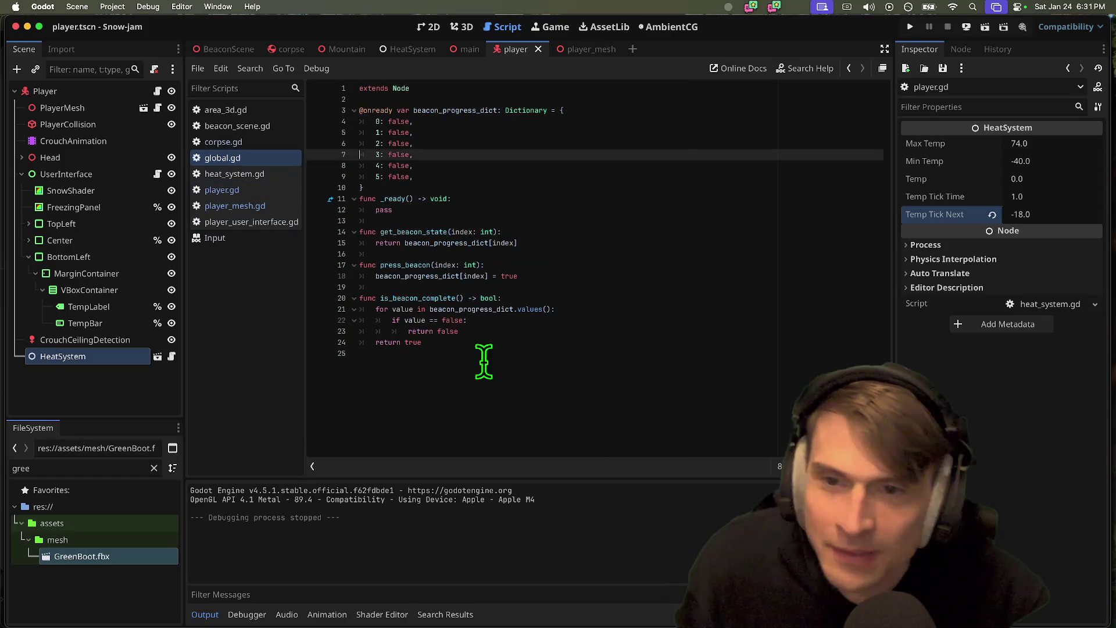
# - Declare 'signal signal_respawn' below extends Node and copy the signal name
pyautogui.click(616, 97)
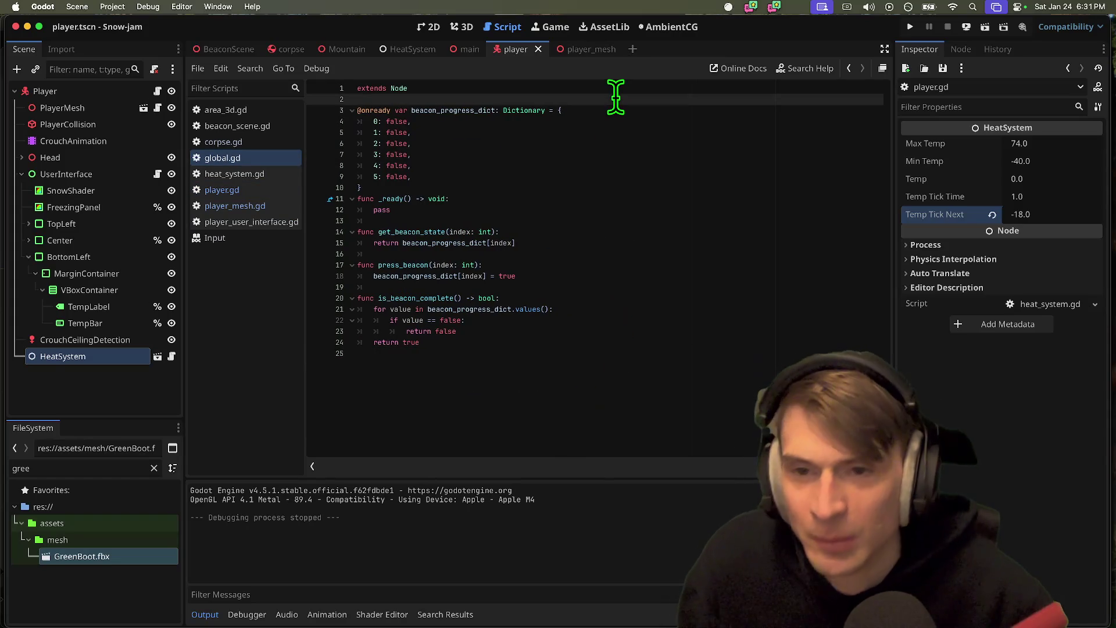
pyautogui.press('Return')
pyautogui.press('Return')
pyautogui.press('Return')
pyautogui.press('Up')
pyautogui.press('Up')
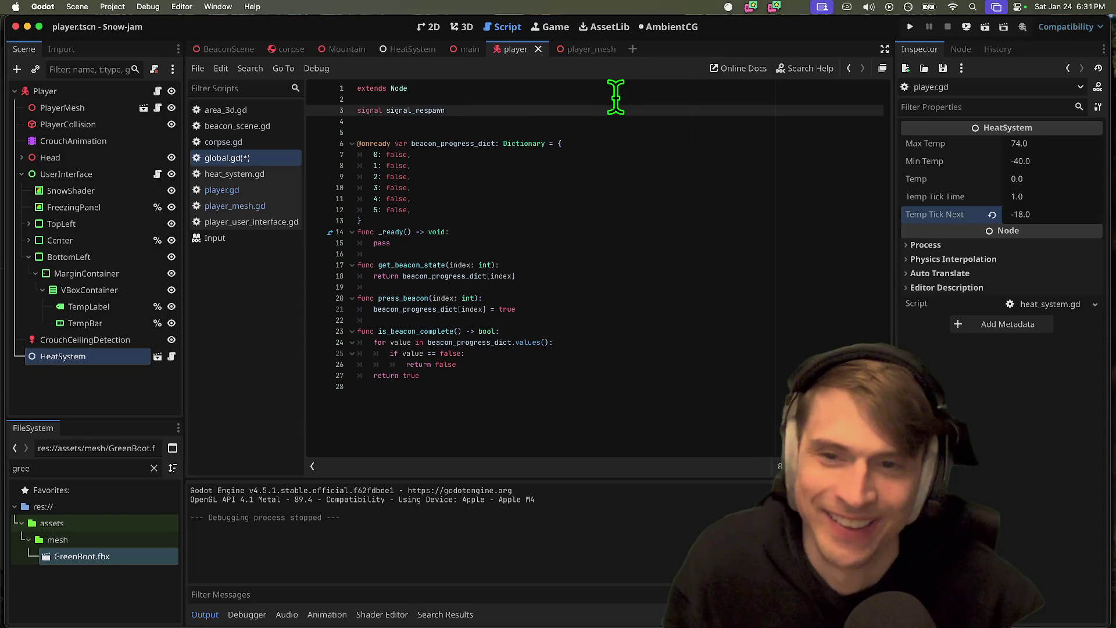
pyautogui.press('Delete')
pyautogui.doubleClick(429, 110)
# - Paste signal_respawn into the _ready() function above pass
pyautogui.click(502, 420)
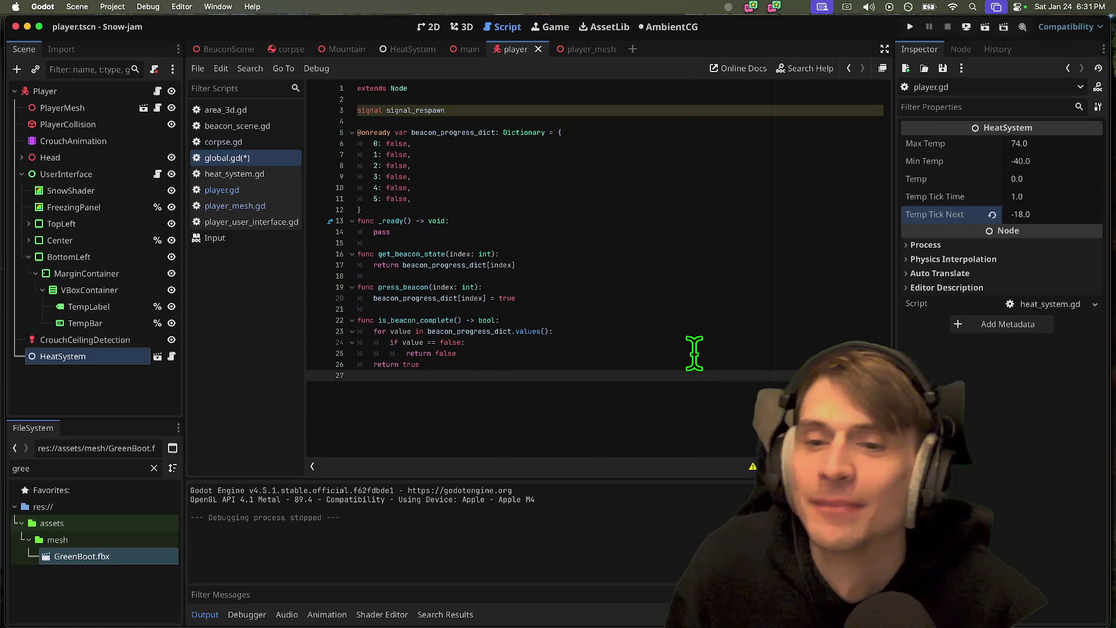
pyautogui.press('Return')
pyautogui.press('Return')
pyautogui.click(625, 222)
pyautogui.press('Return')
pyautogui.press('Return')
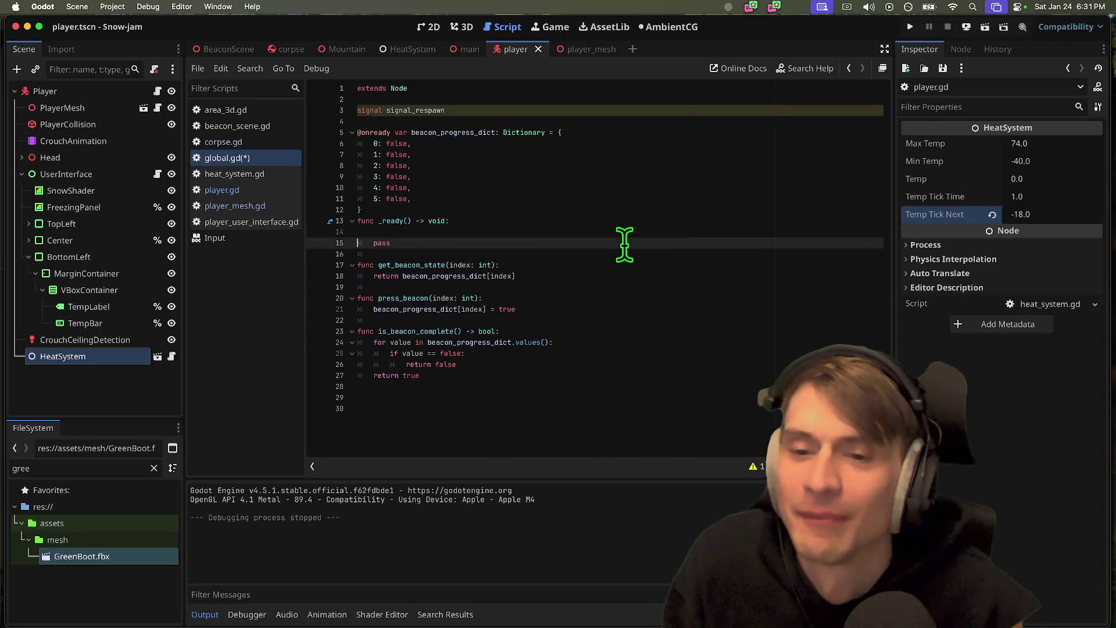
pyautogui.press('Up')
pyautogui.press('cmd+v')
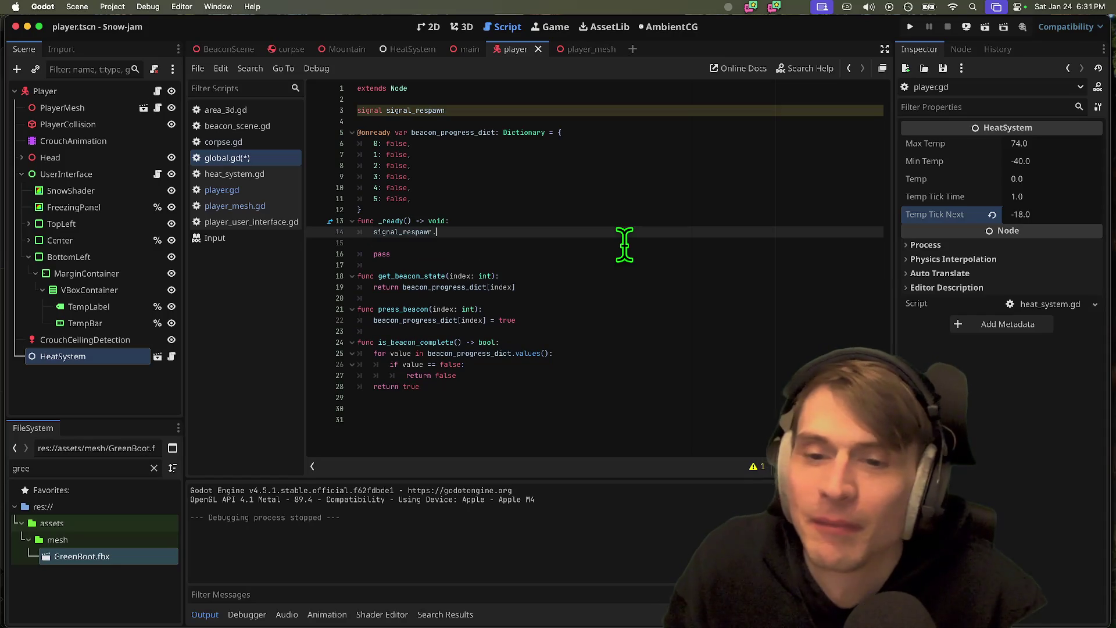
pyautogui.press('BackSpace')
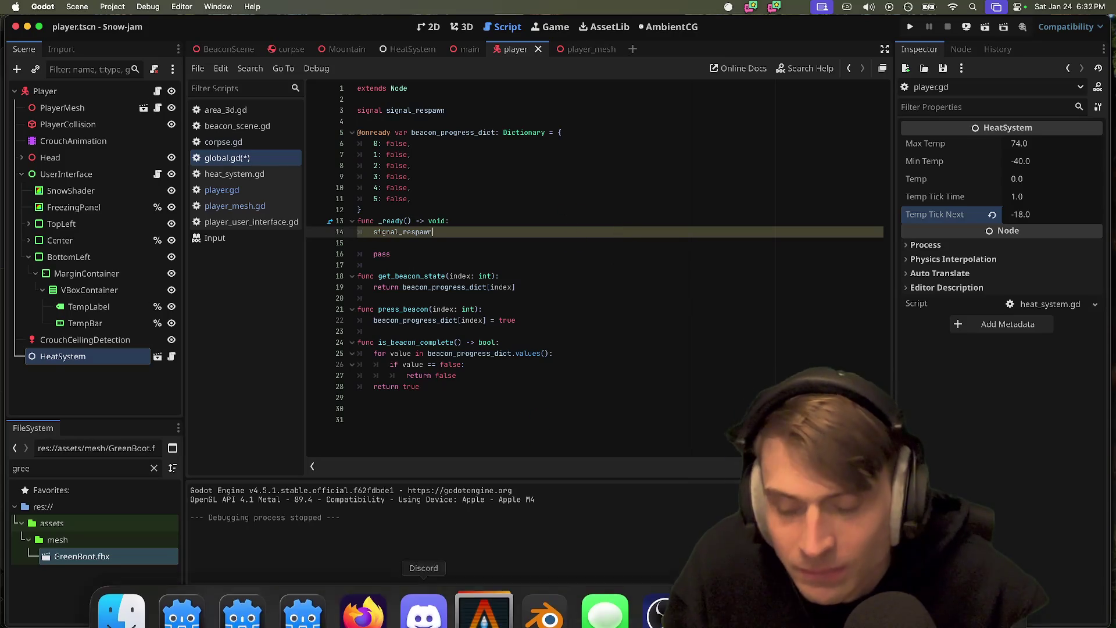
# - Load reddit.com in Firefox, then bring Discord's #local-game-jam channel to the front
pyautogui.click(368, 607)
pyautogui.write('red')
pyautogui.press('Return')
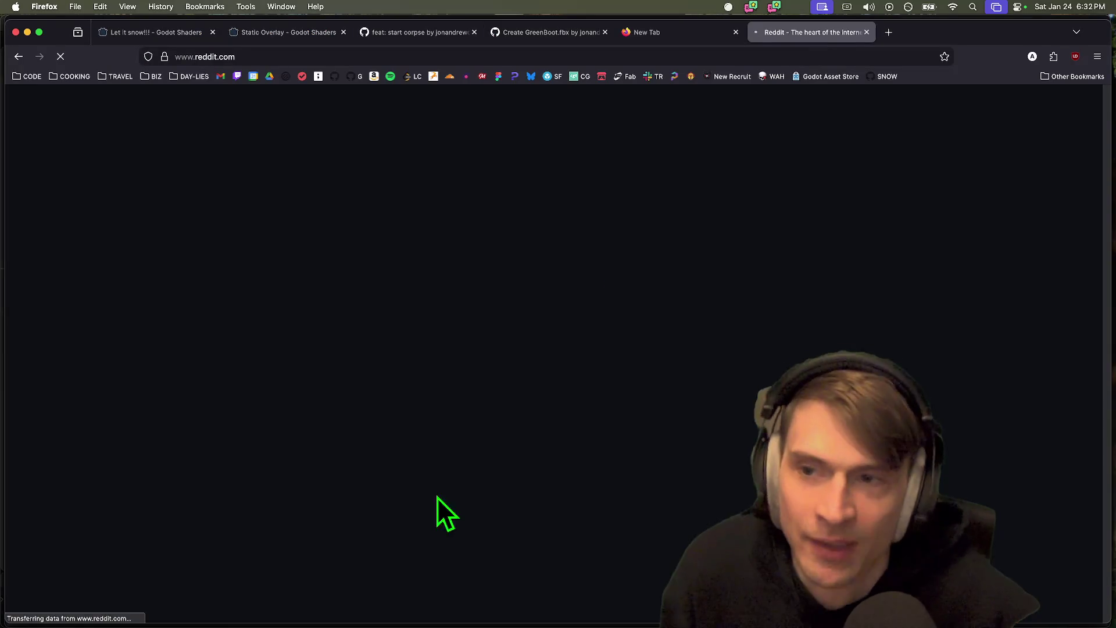
pyautogui.click(1056, 102)
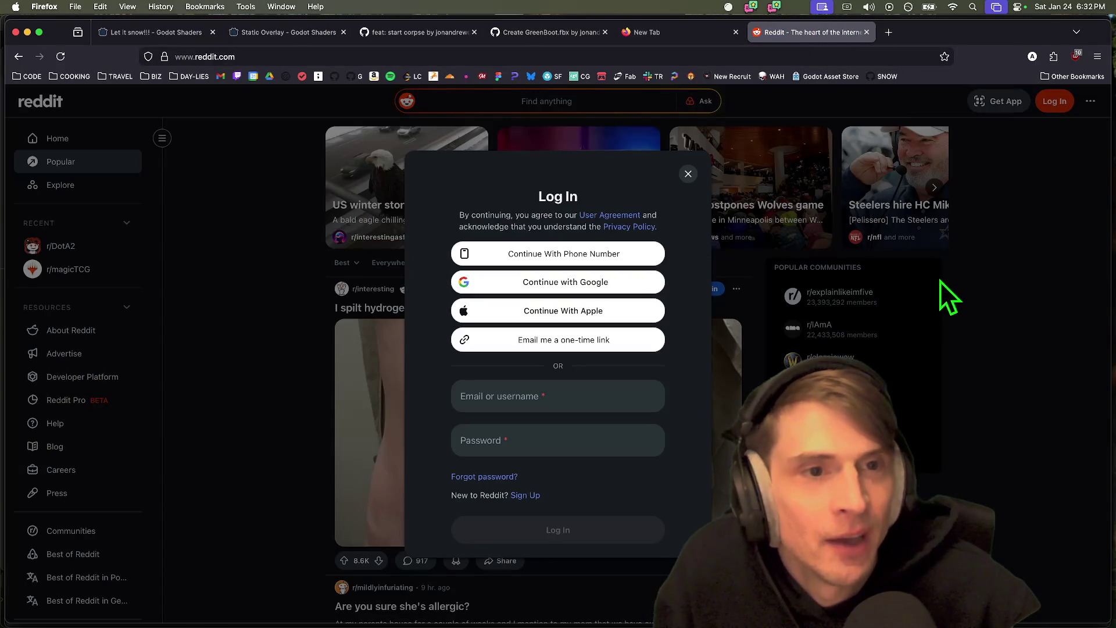
pyautogui.press('super+Tab')
pyautogui.click(423, 608)
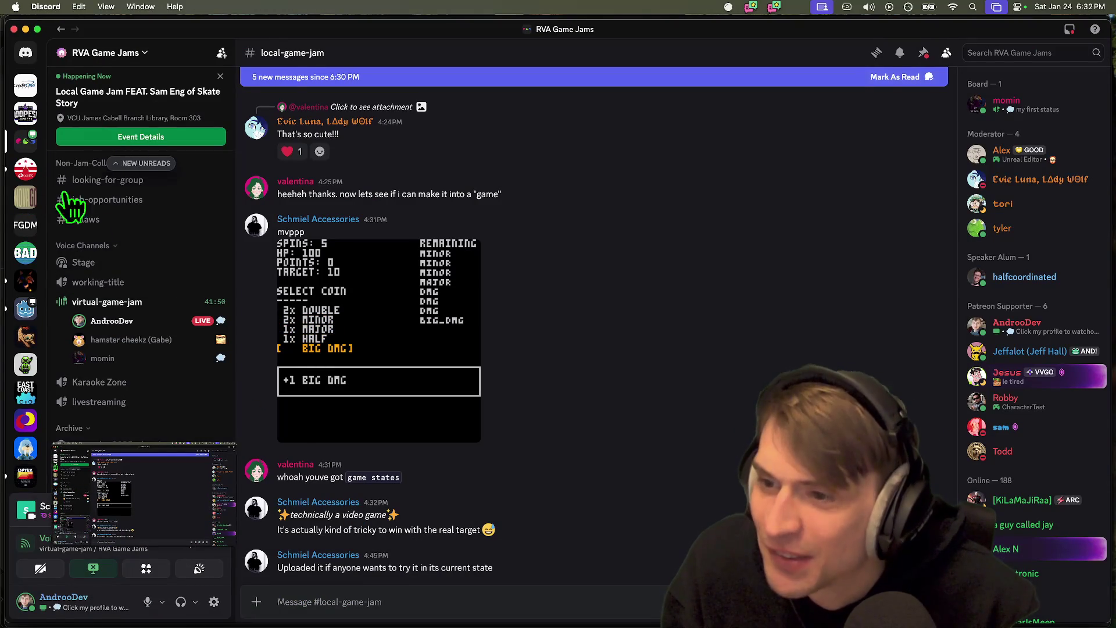
# - Search Discord's #off-topic channel for 'signal'
pyautogui.scroll(5, 157, 256)
pyautogui.click(145, 286)
pyautogui.press('super+f')
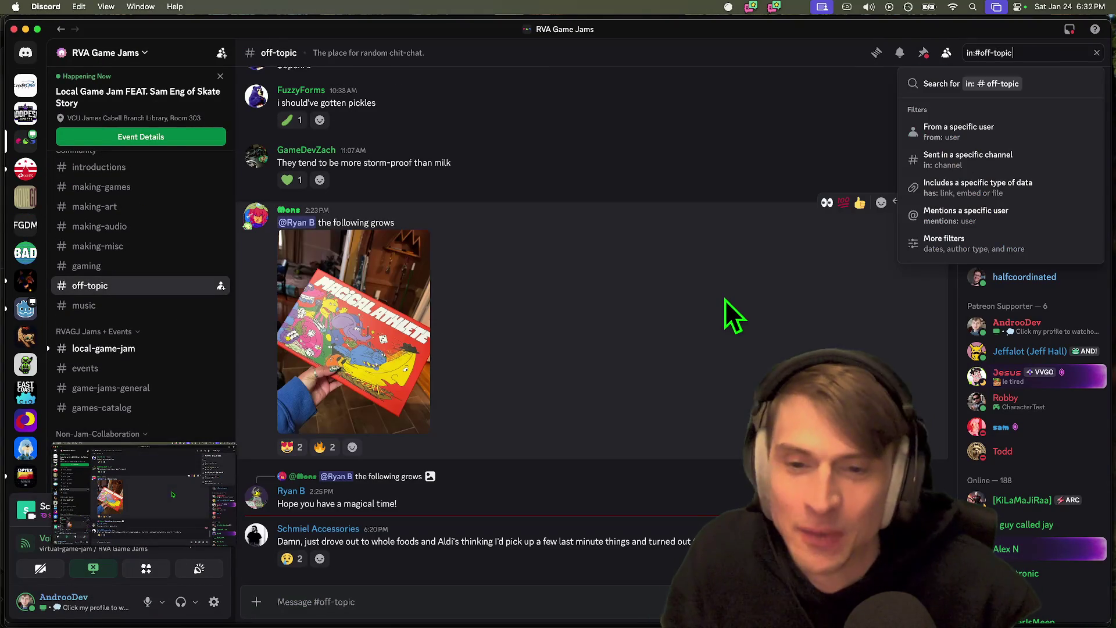
pyautogui.write('signal')
pyautogui.press('Return')
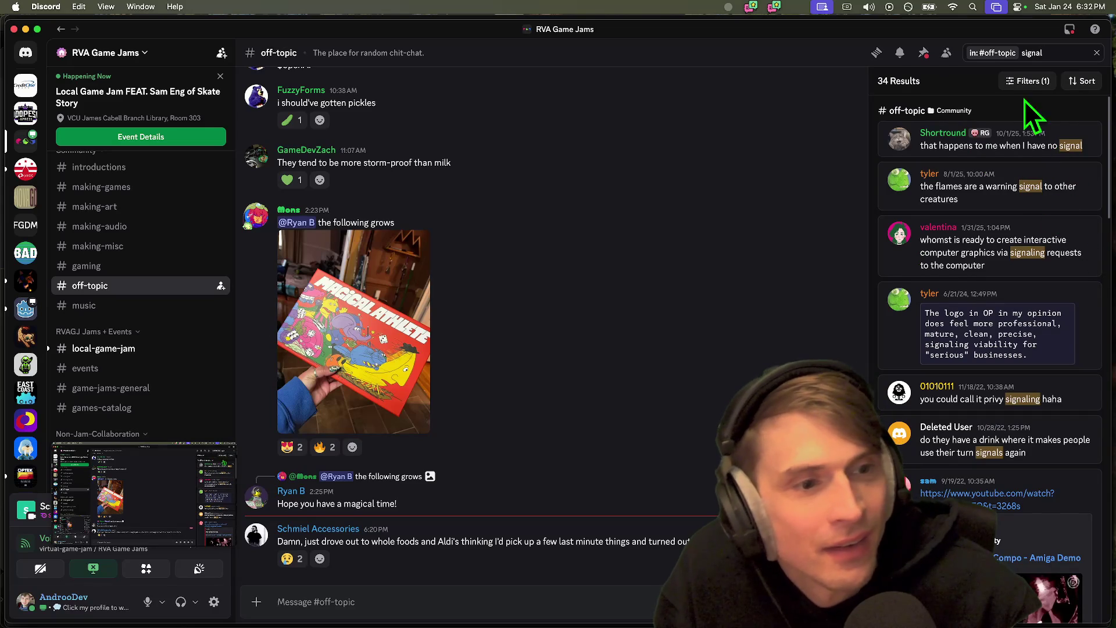
# - Clear the search, scroll back through older off-topic chat, and return to Godot
pyautogui.press('super+a')
pyautogui.press('BackSpace')
pyautogui.scroll(10, 582, 360)
pyautogui.scroll(15, 560, 377)
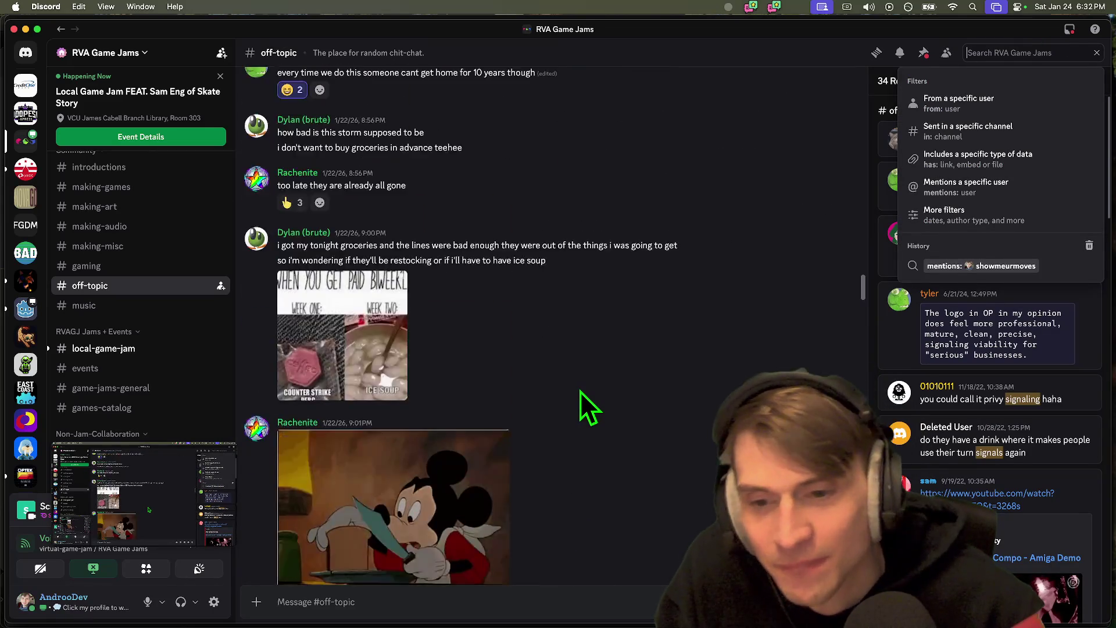
pyautogui.scroll(20, 588, 395)
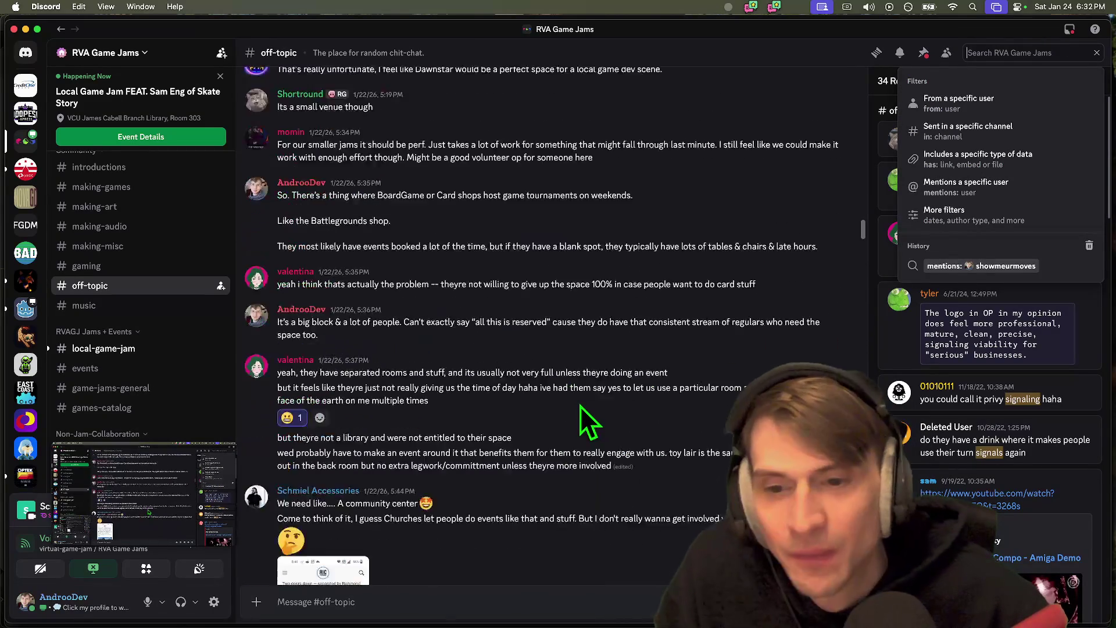
pyautogui.scroll(20, 580, 406)
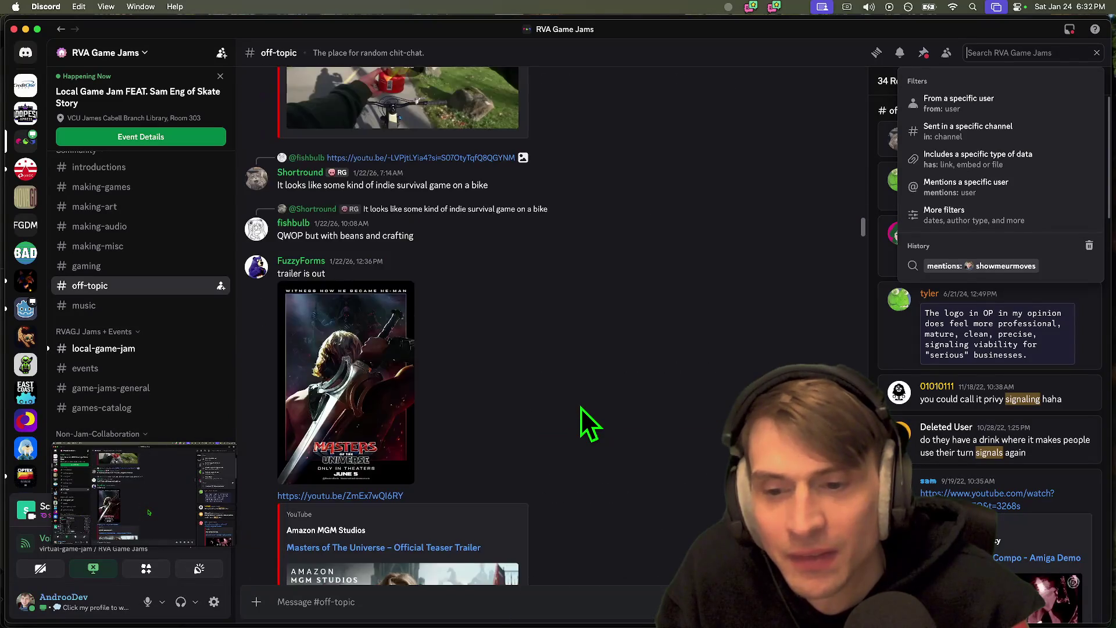
pyautogui.scroll(20, 581, 407)
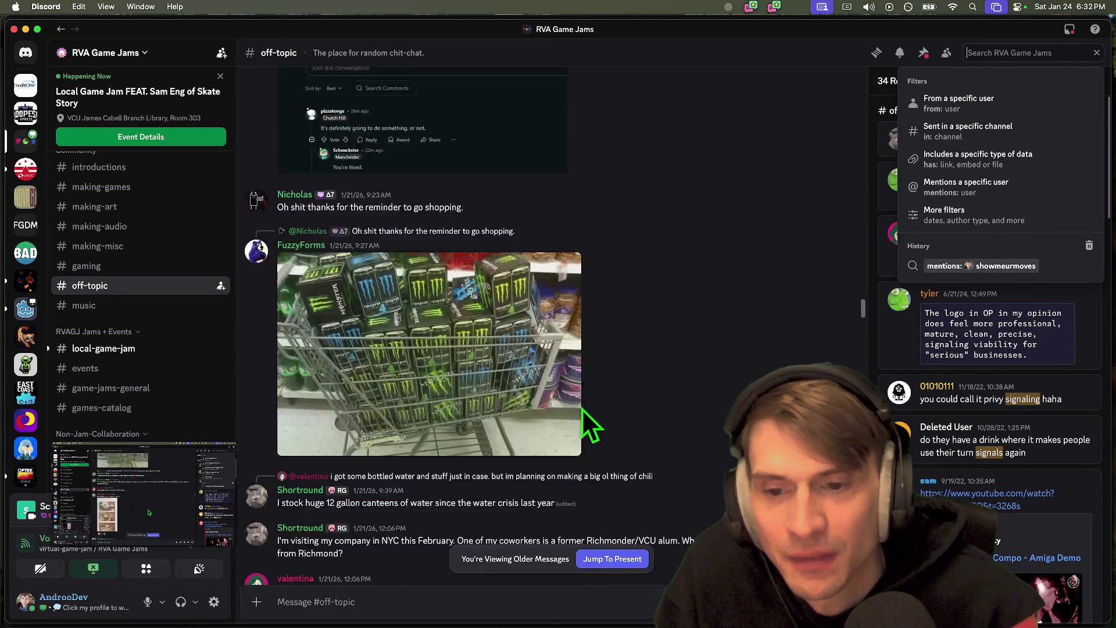
pyautogui.scroll(20, 668, 406)
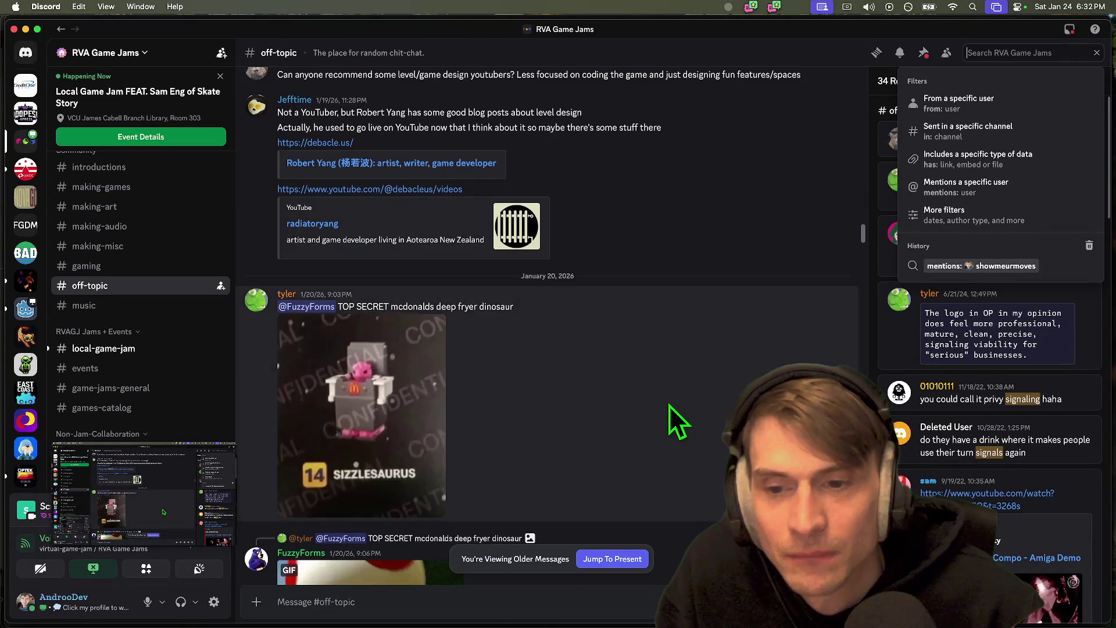
pyautogui.scroll(20, 668, 406)
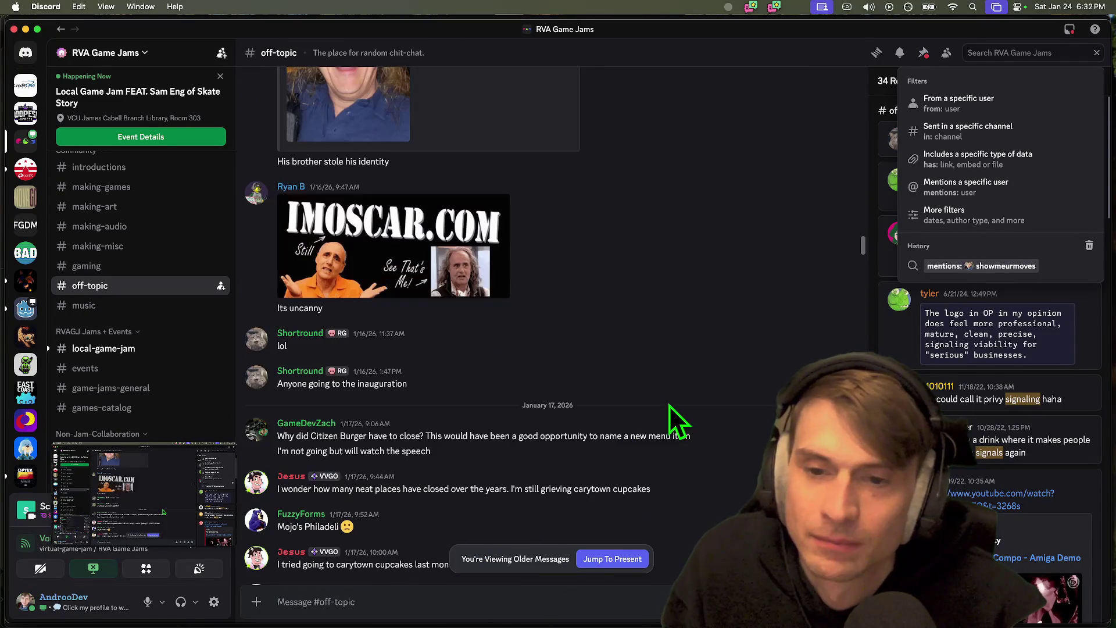
pyautogui.scroll(10, 684, 370)
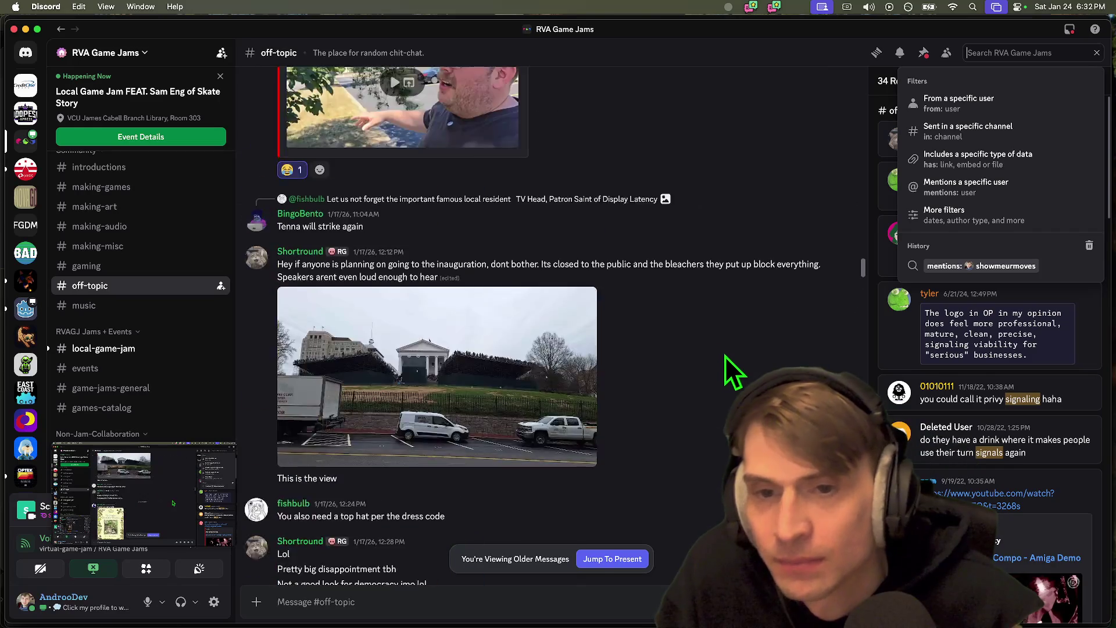
pyautogui.scroll(20, 726, 366)
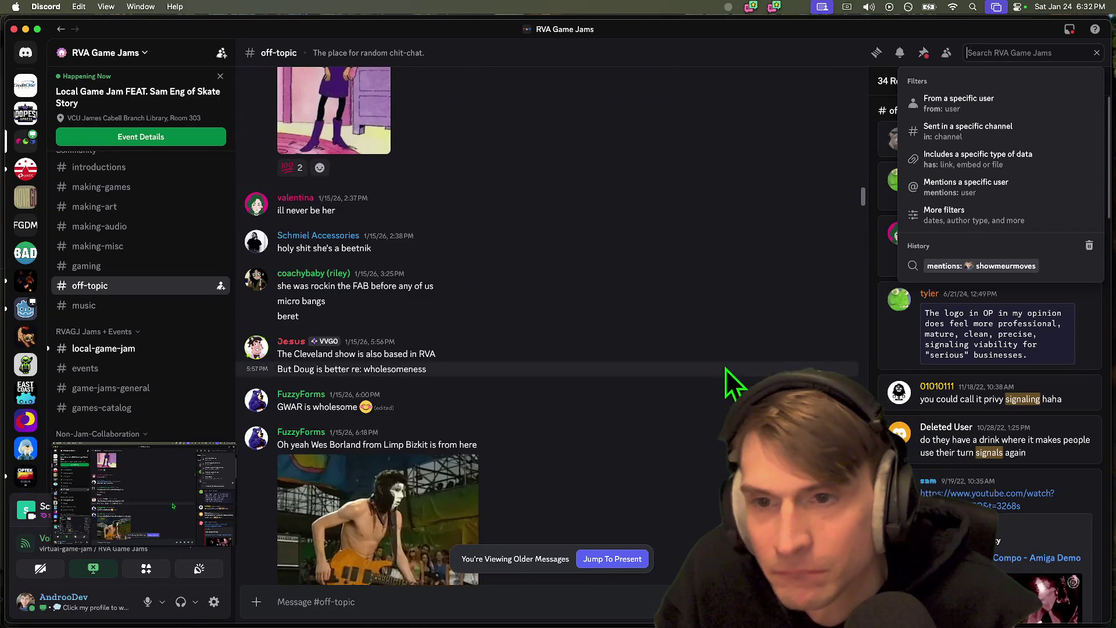
pyautogui.scroll(20, 726, 369)
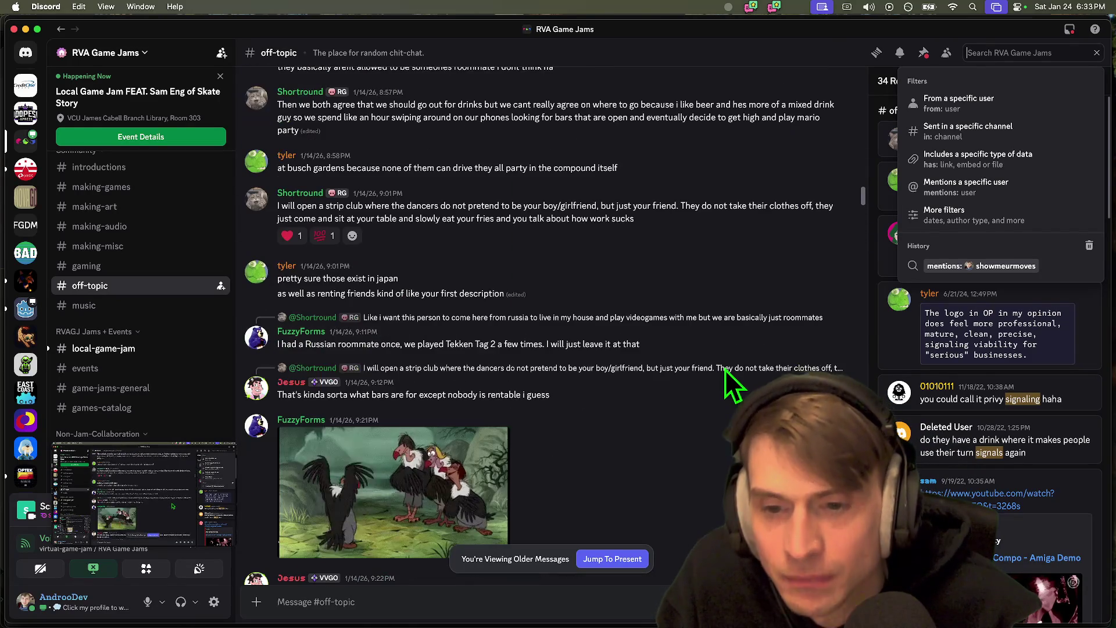
pyautogui.scroll(20, 727, 372)
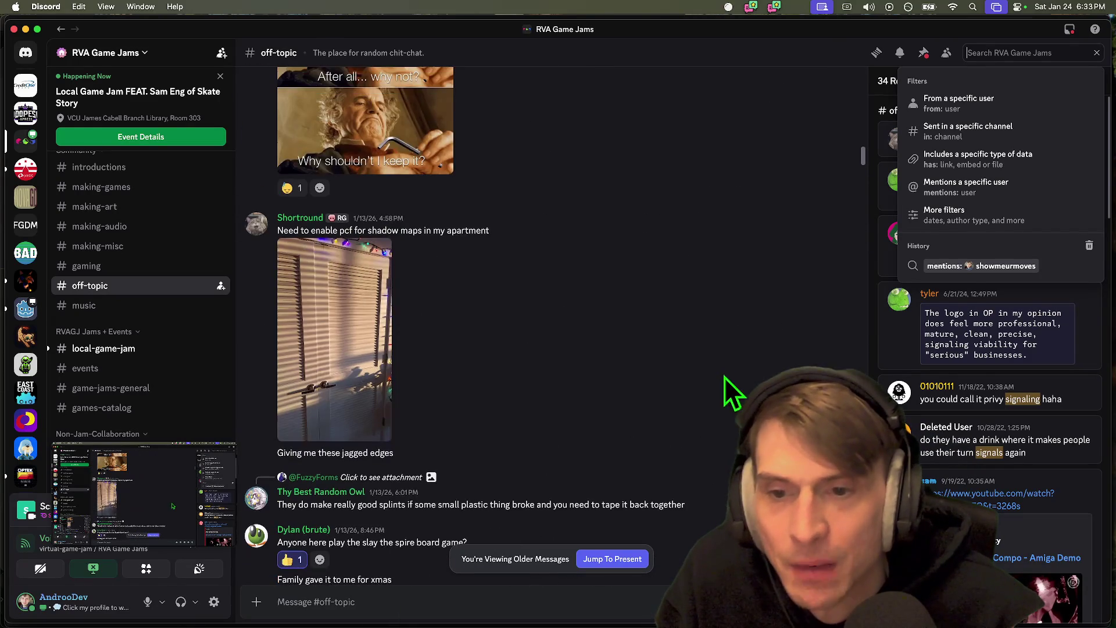
pyautogui.scroll(15, 670, 473)
pyautogui.press('super+Tab')
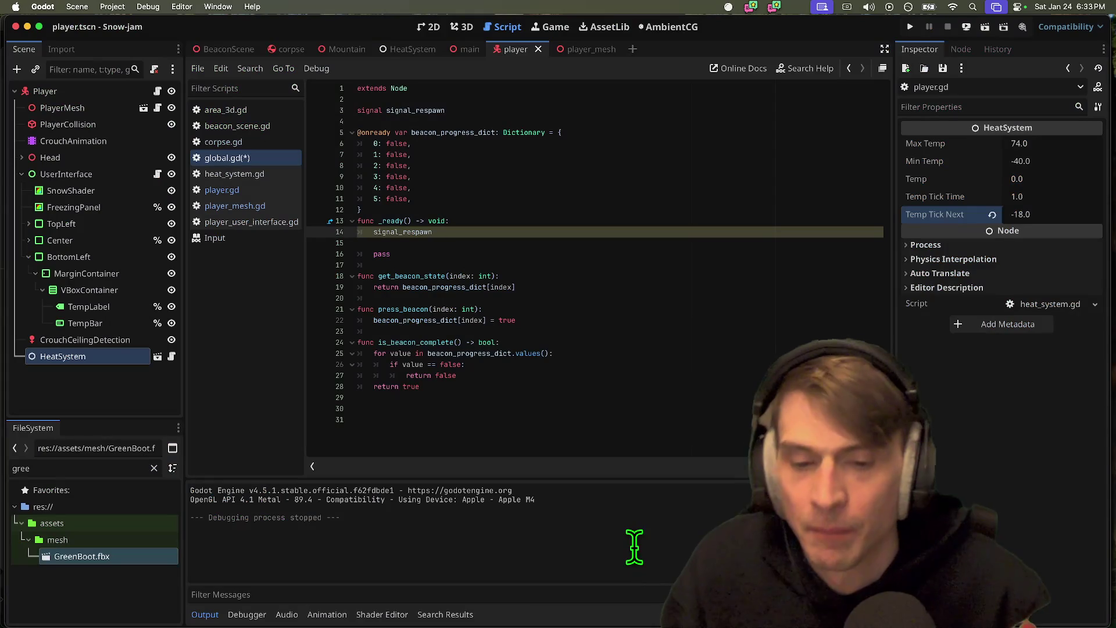
# - Search Firefox for 'godot signal red' and read the r/godot emit_signal() post
pyautogui.press('super+Tab')
pyautogui.press('super+Tab')
pyautogui.write('goco')
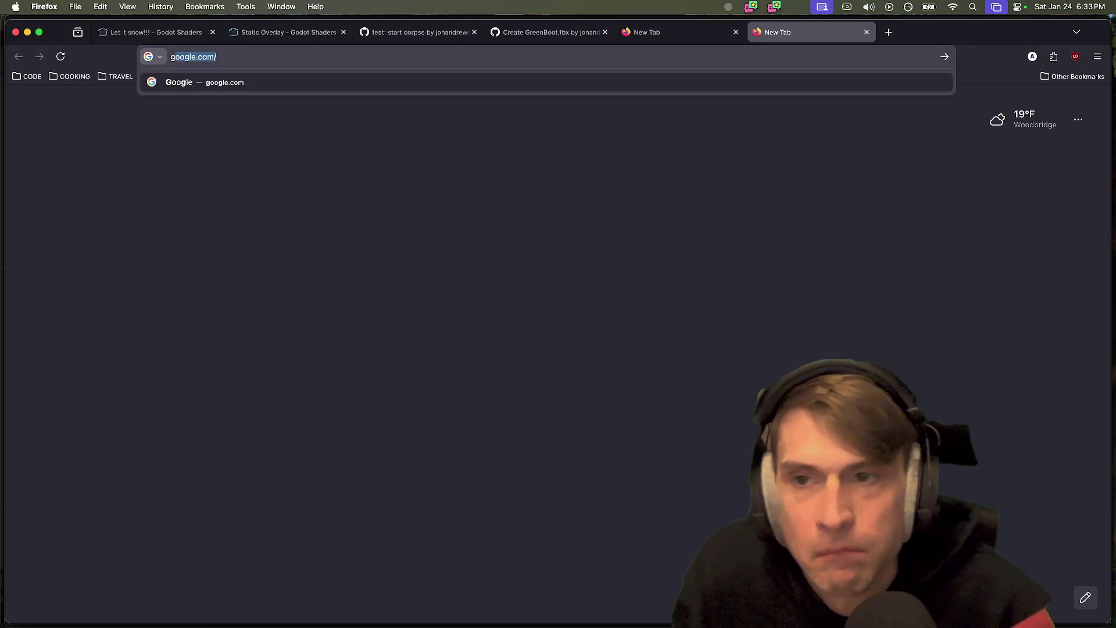
pyautogui.press('BackSpace')
pyautogui.press('BackSpace')
pyautogui.write('dot signal ')
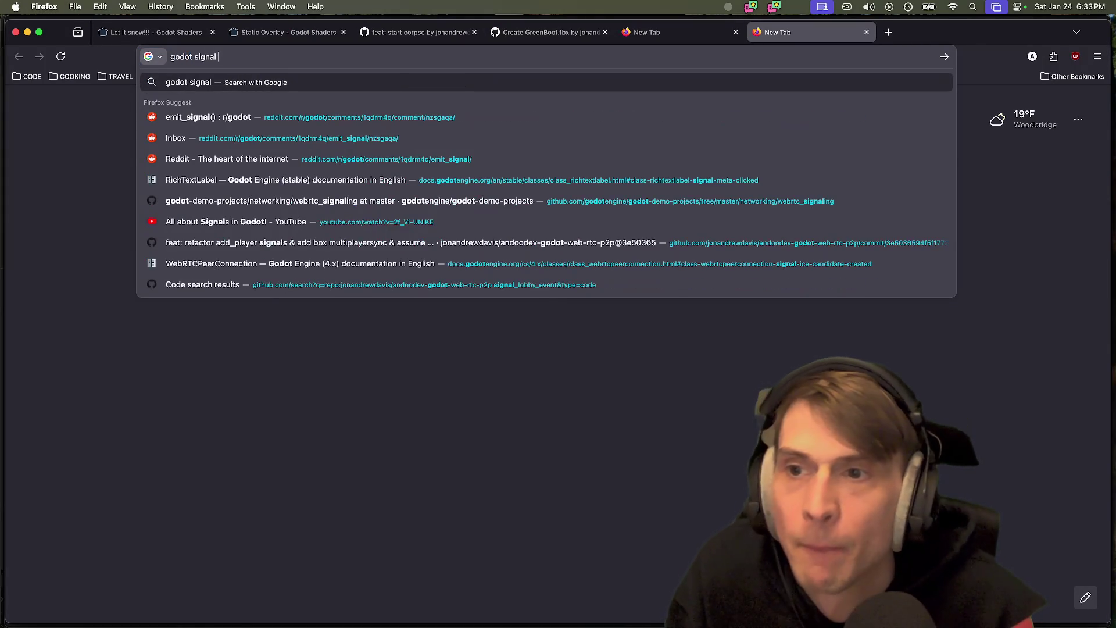
pyautogui.write('red')
pyautogui.press('Down')
pyautogui.press('Return')
pyautogui.scroll(-10, 942, 314)
pyautogui.scroll(8, 826, 338)
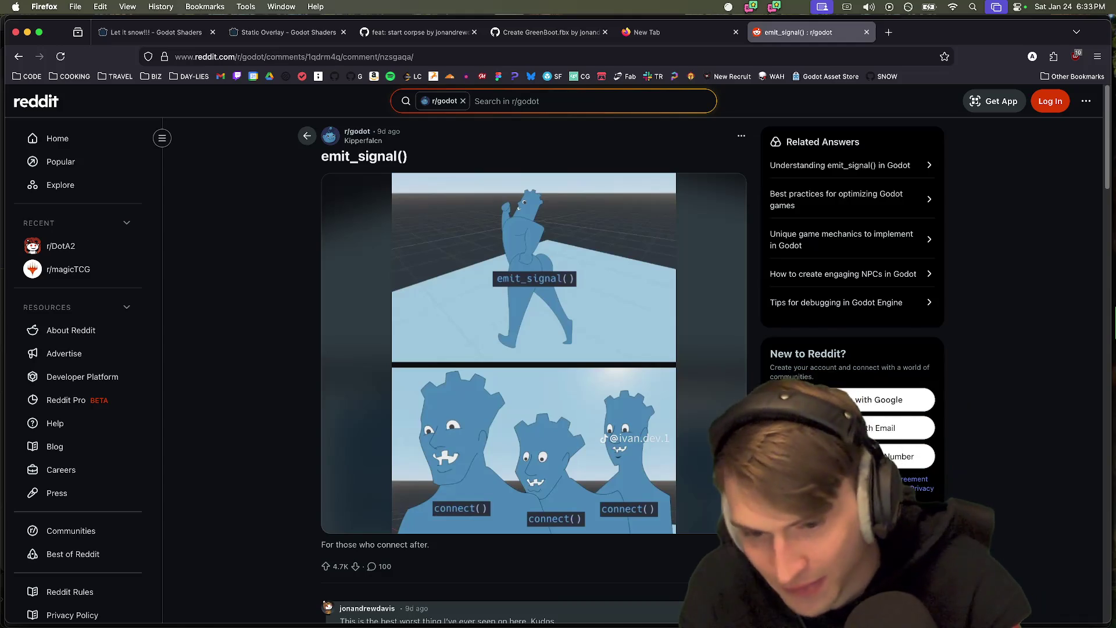
pyautogui.press('super+Tab')
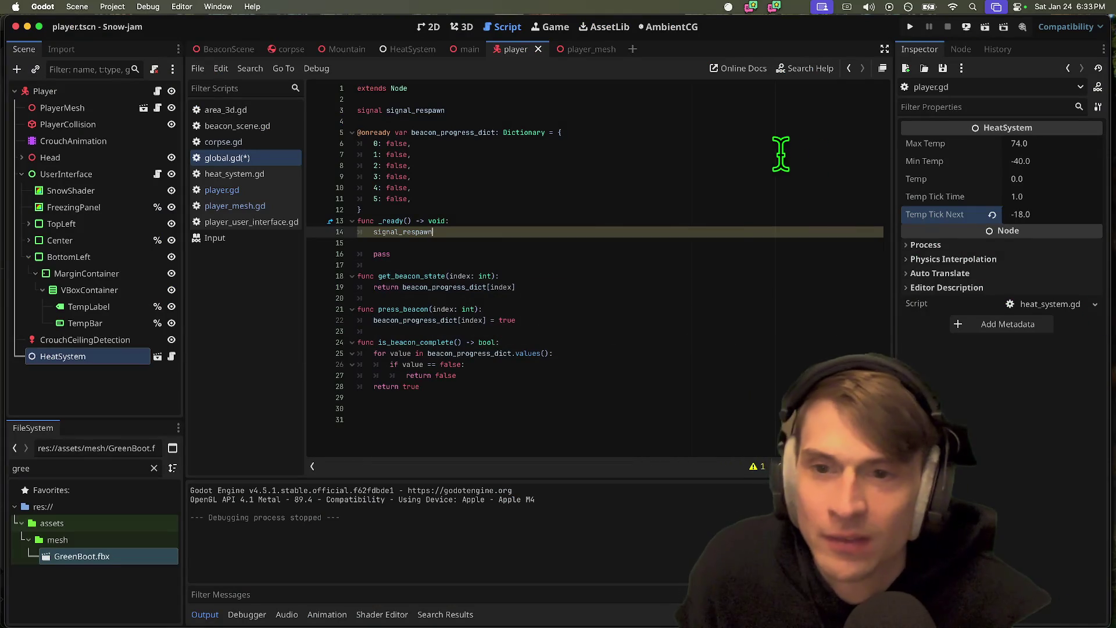
# - In global.gd's _ready, connect signal_respawn to add_new_player with signal_respawn.connect(add_new_player)
pyautogui.click(601, 111)
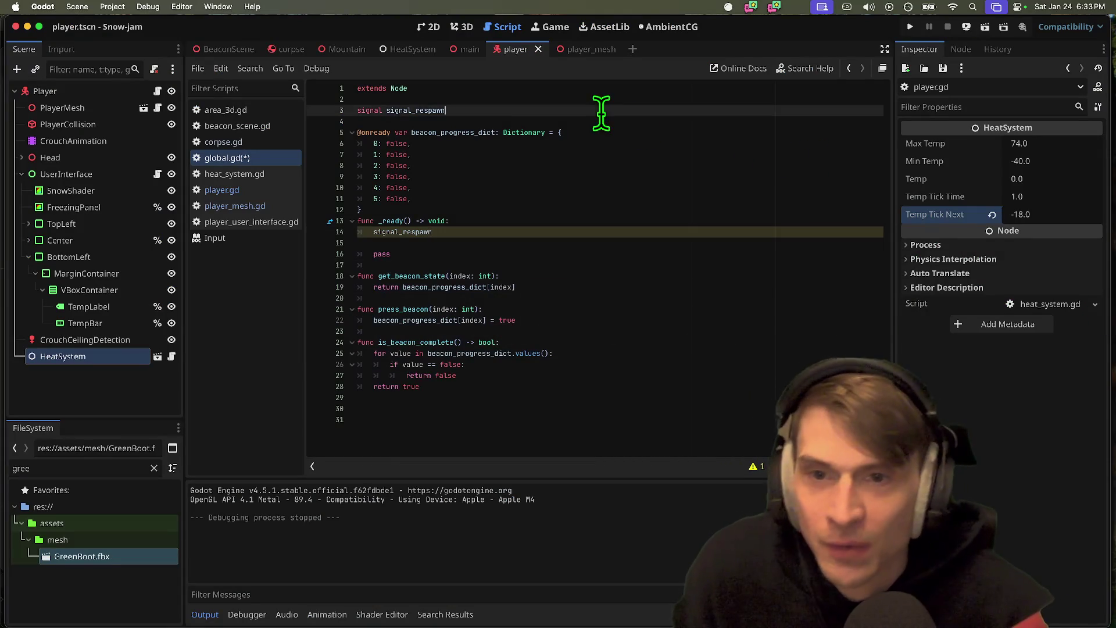
pyautogui.doubleClick(417, 110)
pyautogui.click(565, 232)
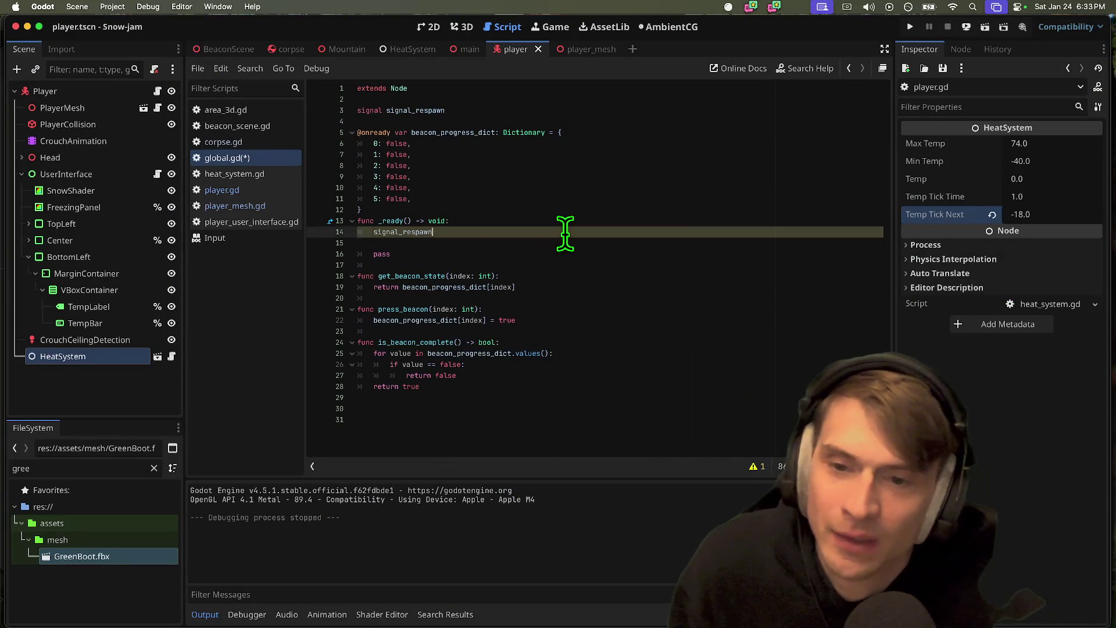
pyautogui.write('.')
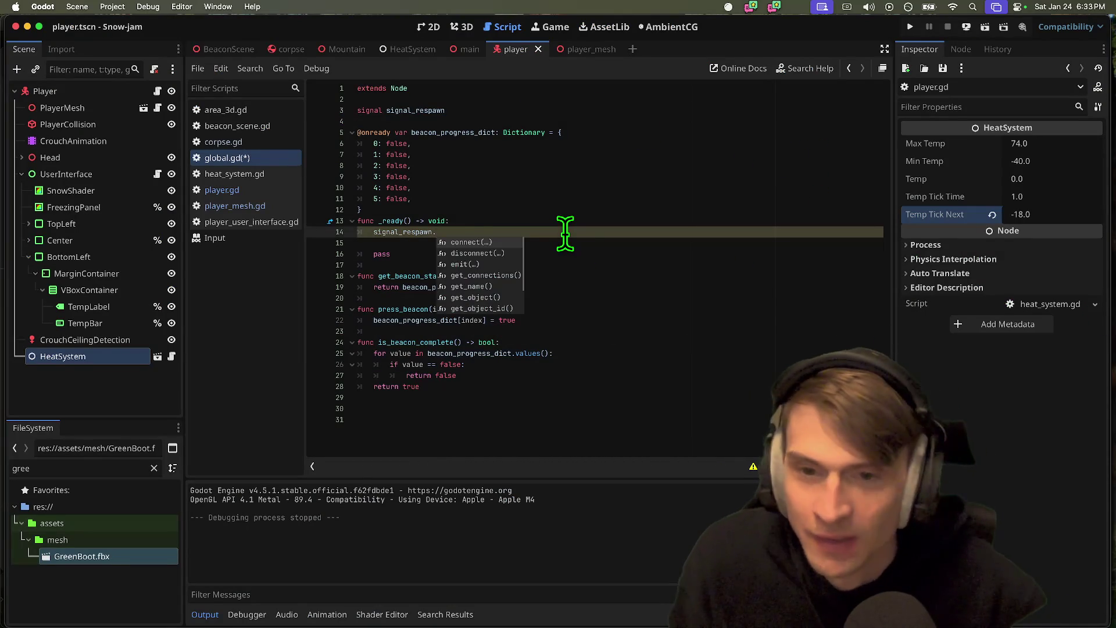
pyautogui.press('Return')
pyautogui.press('super+Tab')
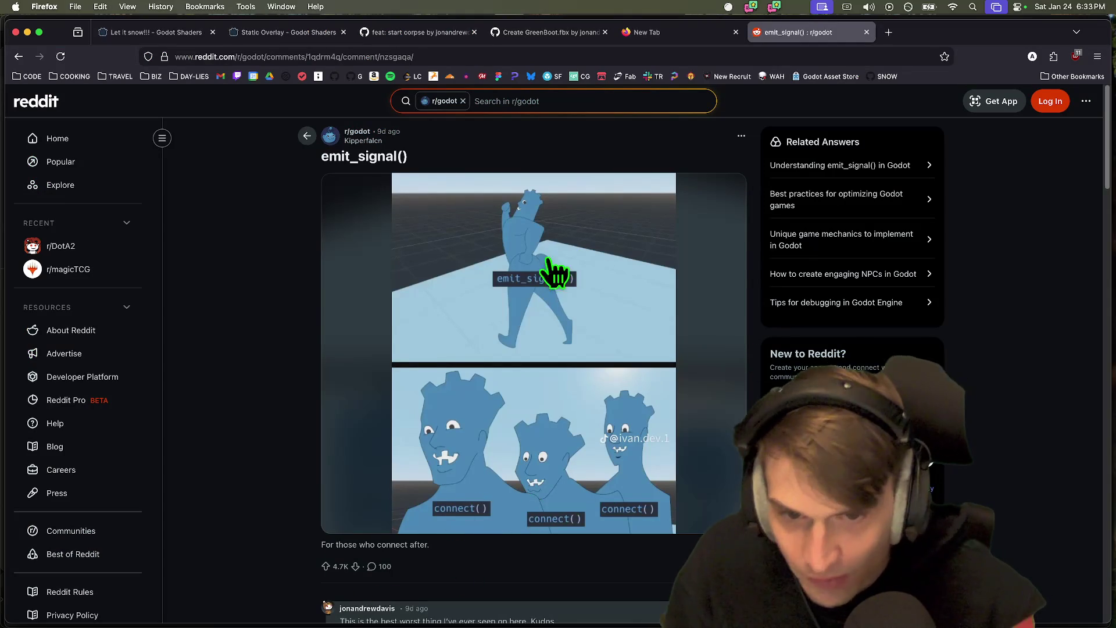
pyautogui.press('super+Tab')
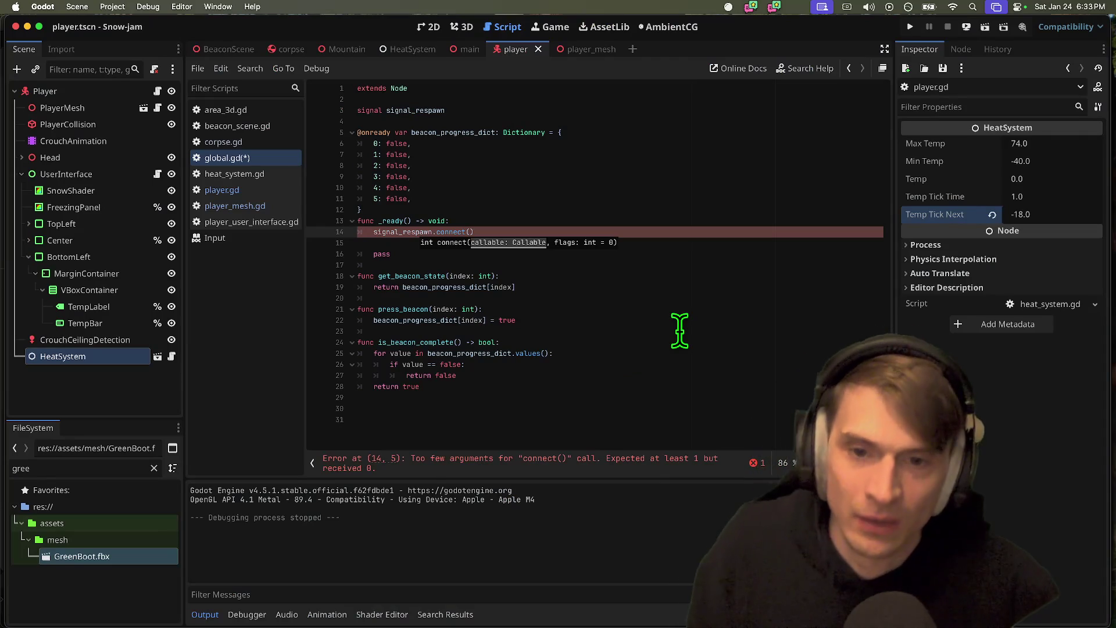
pyautogui.write('add_new_')
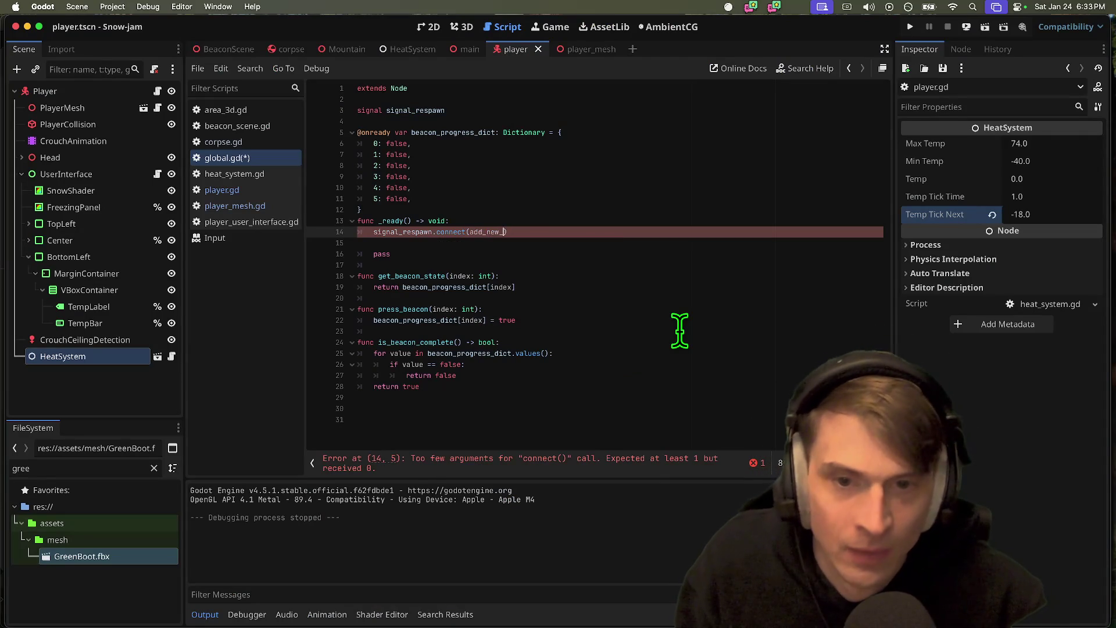
pyautogui.write('player')
pyautogui.doubleClick(499, 232)
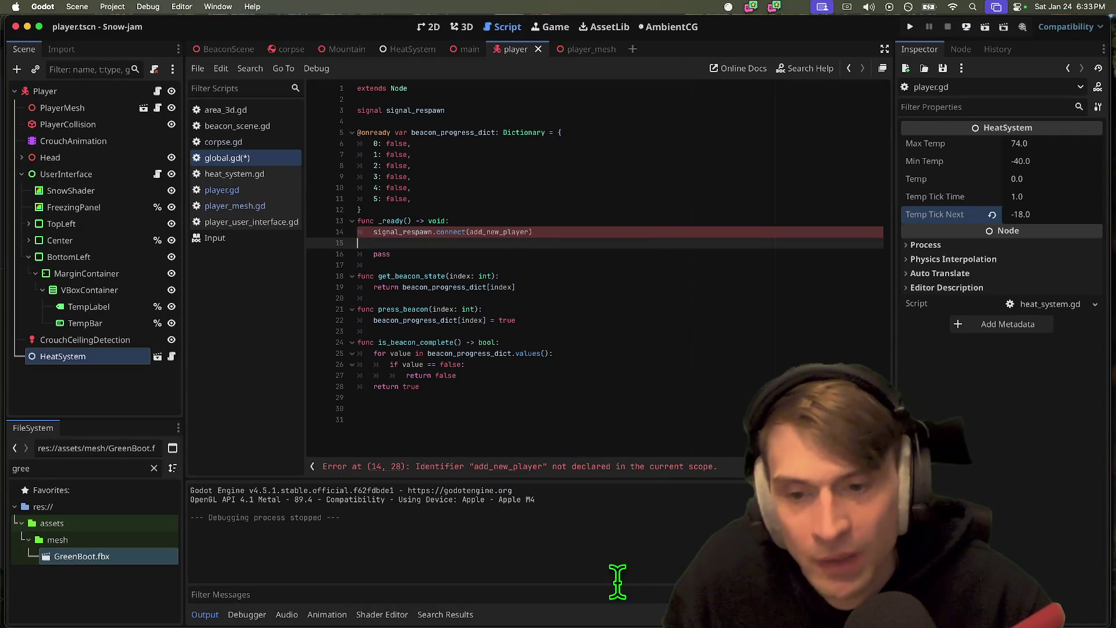
# - Add func add_new_player() calling get_tree().current_scene.add_child(), with a var line above it
pyautogui.click(662, 417)
pyautogui.write('unc ')
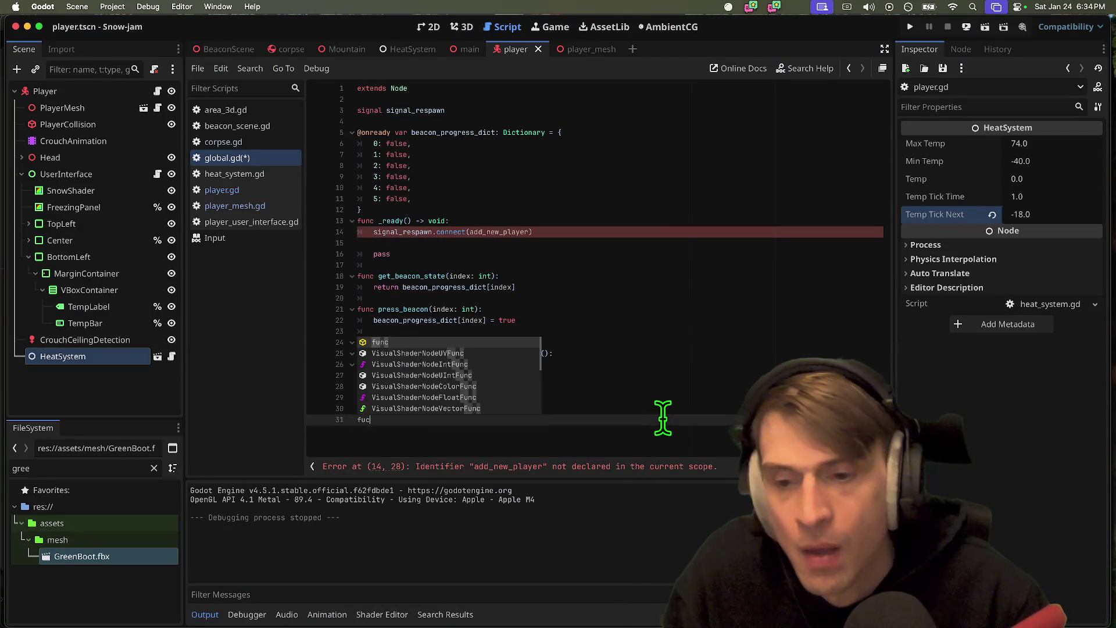
pyautogui.write('):')
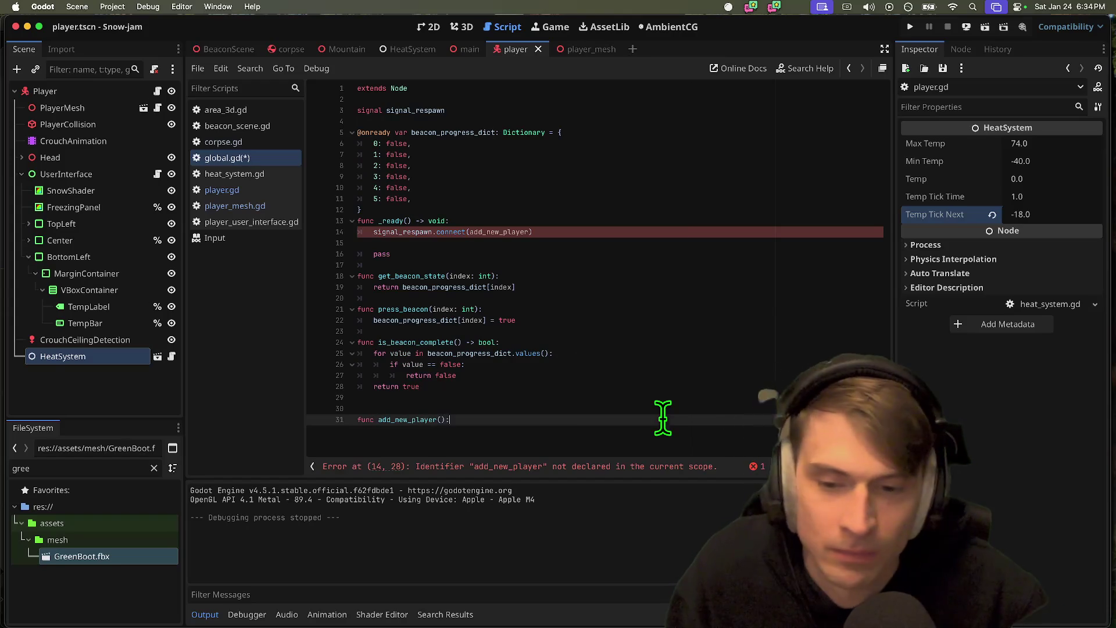
pyautogui.press('Return')
pyautogui.write('get_tre')
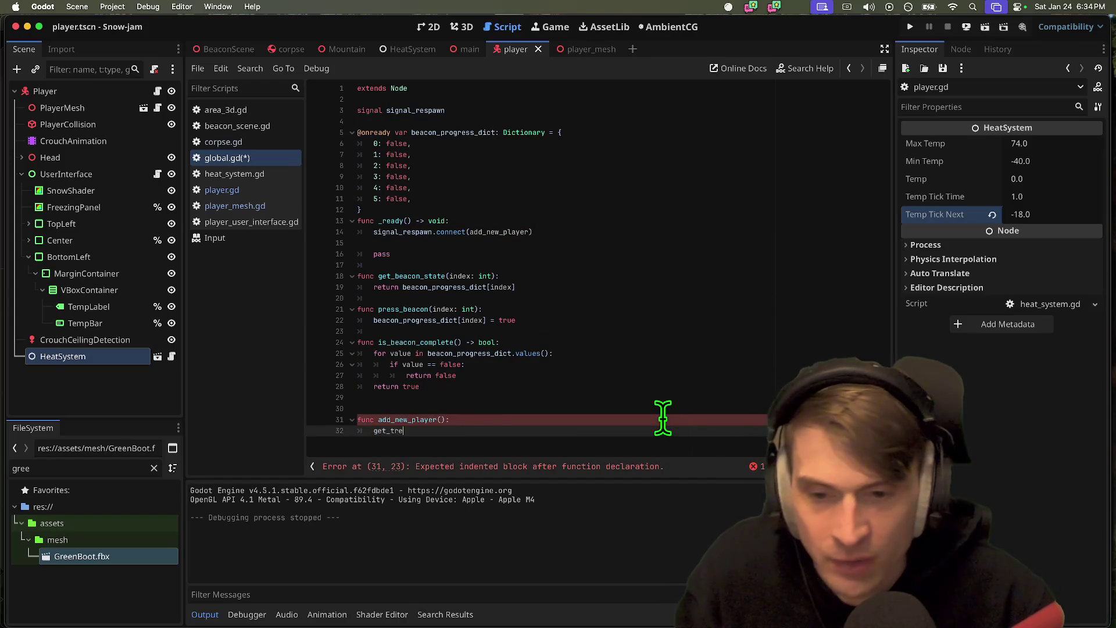
pyautogui.press('Return')
pyautogui.write('.curr')
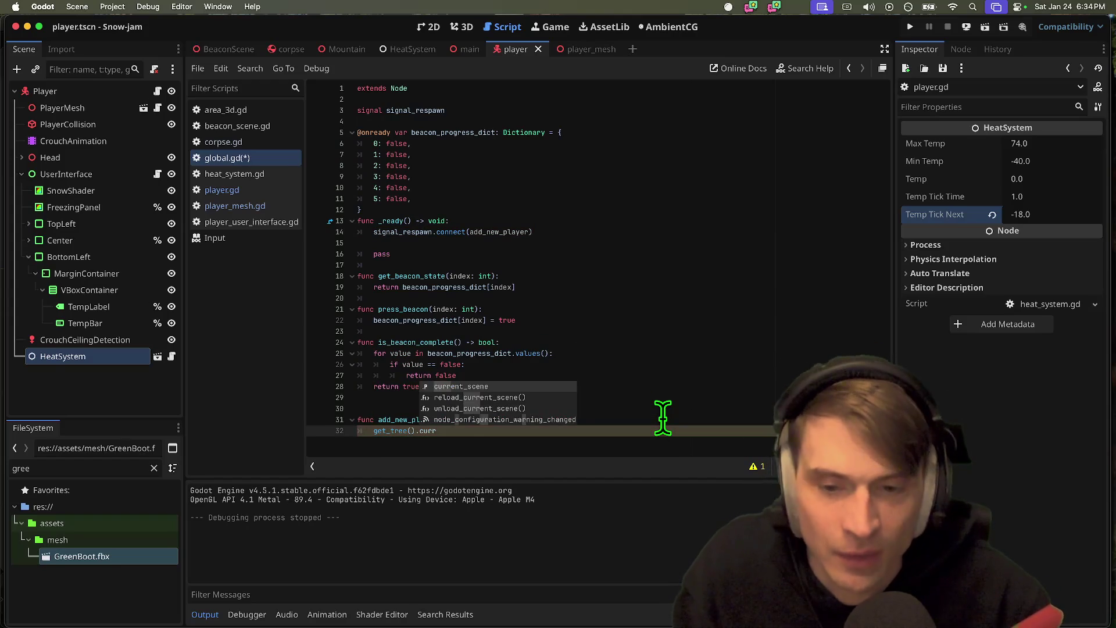
pyautogui.press('Return')
pyautogui.write('.')
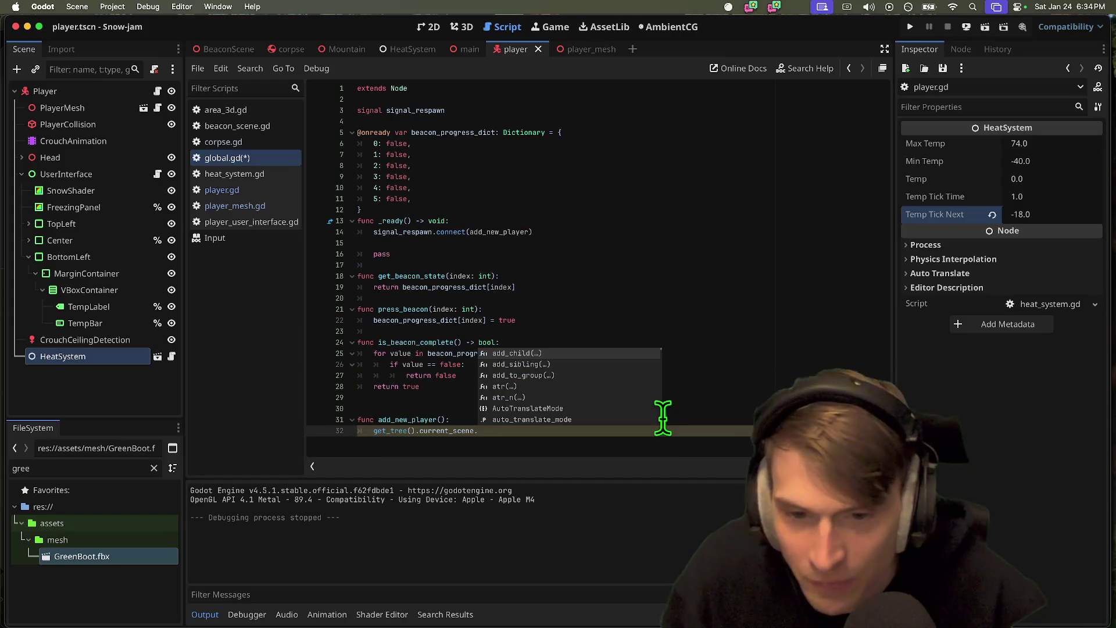
pyautogui.write('add')
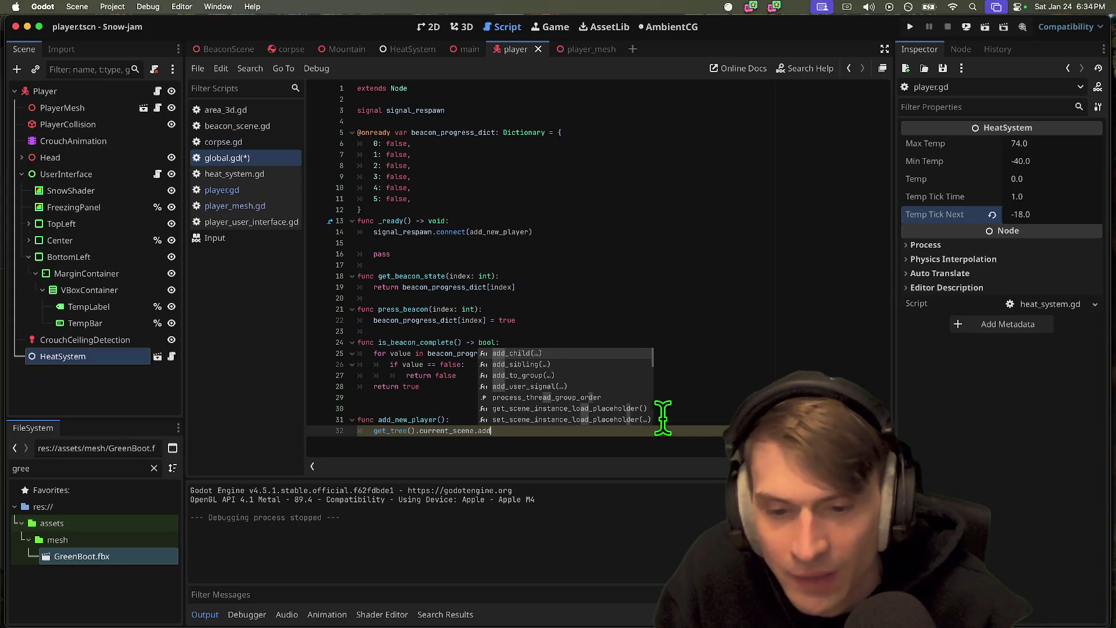
pyautogui.press('Return')
pyautogui.press('super+shift+Return')
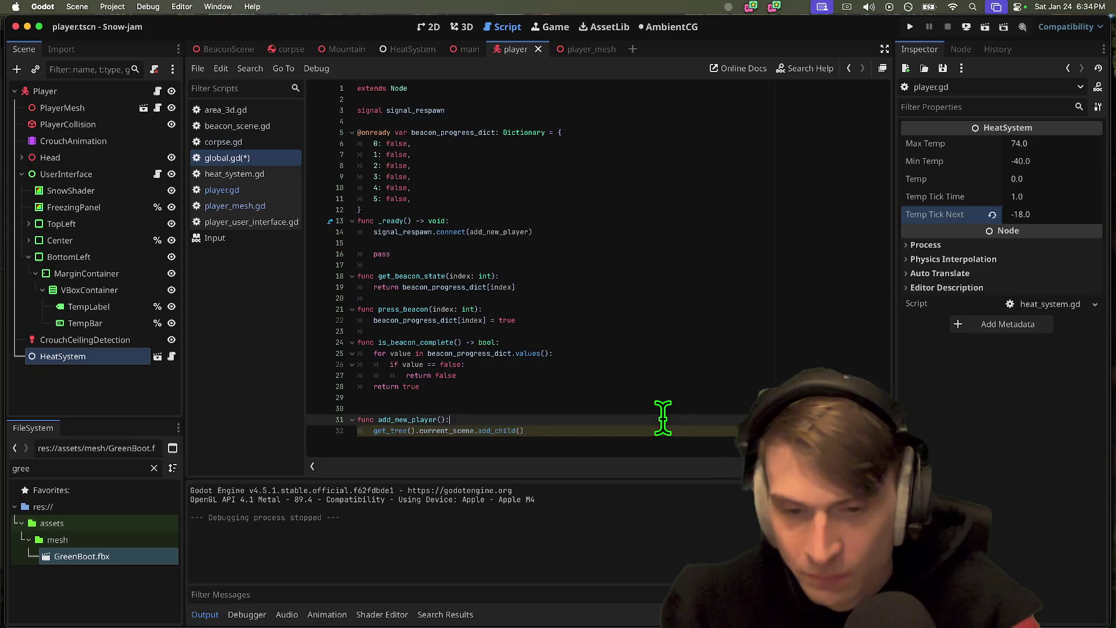
pyautogui.write('var new_player =')
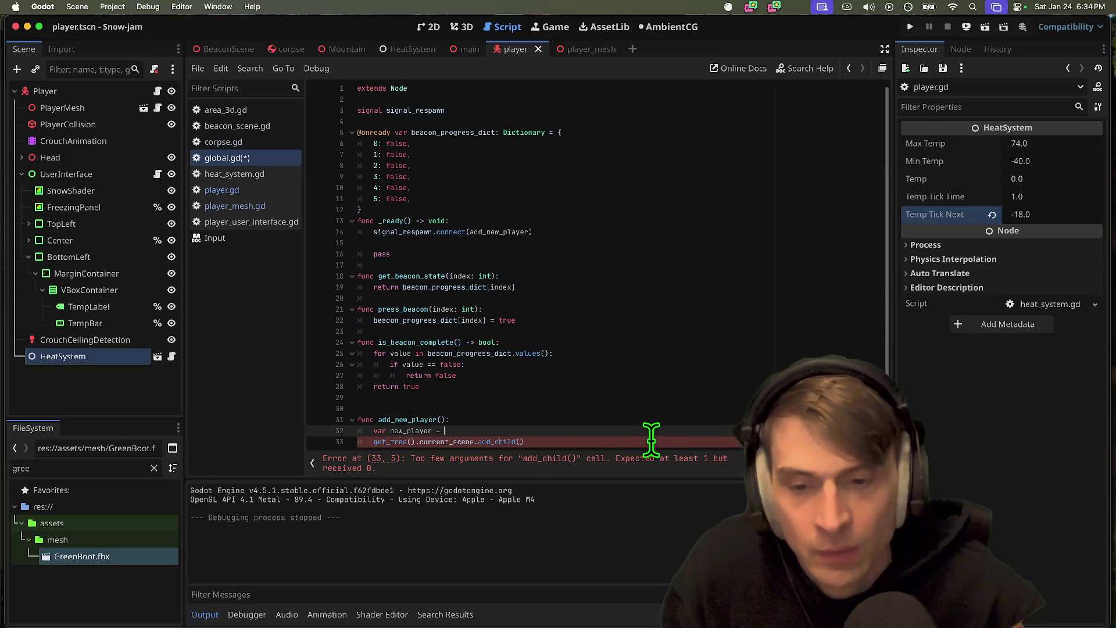
# - Insert blank lines below the signal declaration for a new variable
pyautogui.click(594, 125)
pyautogui.press('Return')
pyautogui.press('Return')
pyautogui.press('Up')
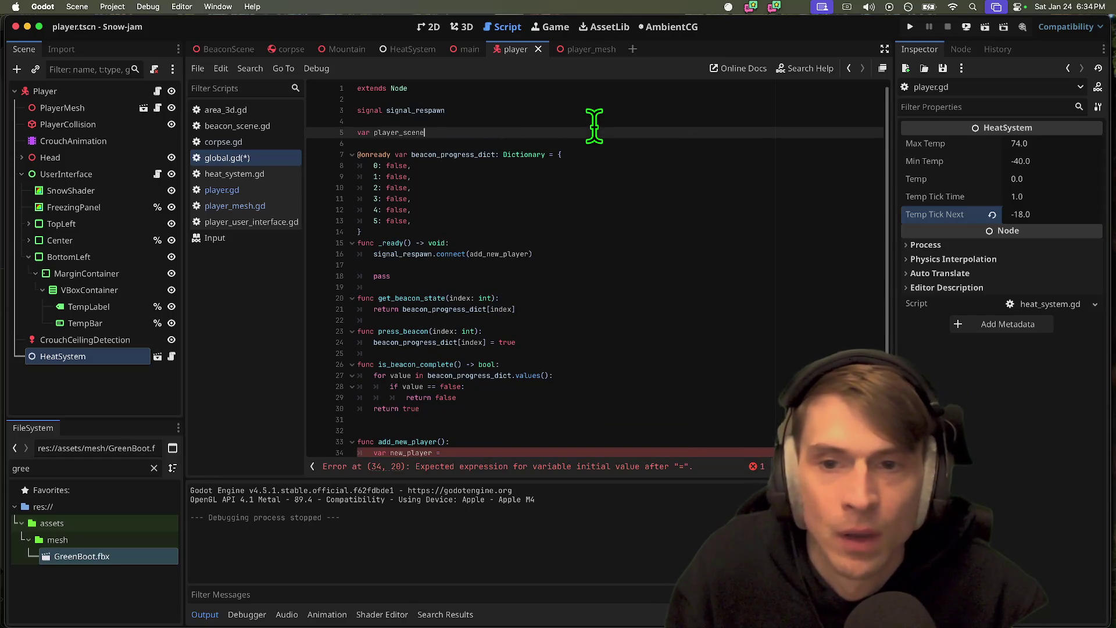
# - Preload player.tscn into player_scene and set new_player to player_scene.instantiate(), starting a new_player line
pyautogui.write(' = preload(playe')
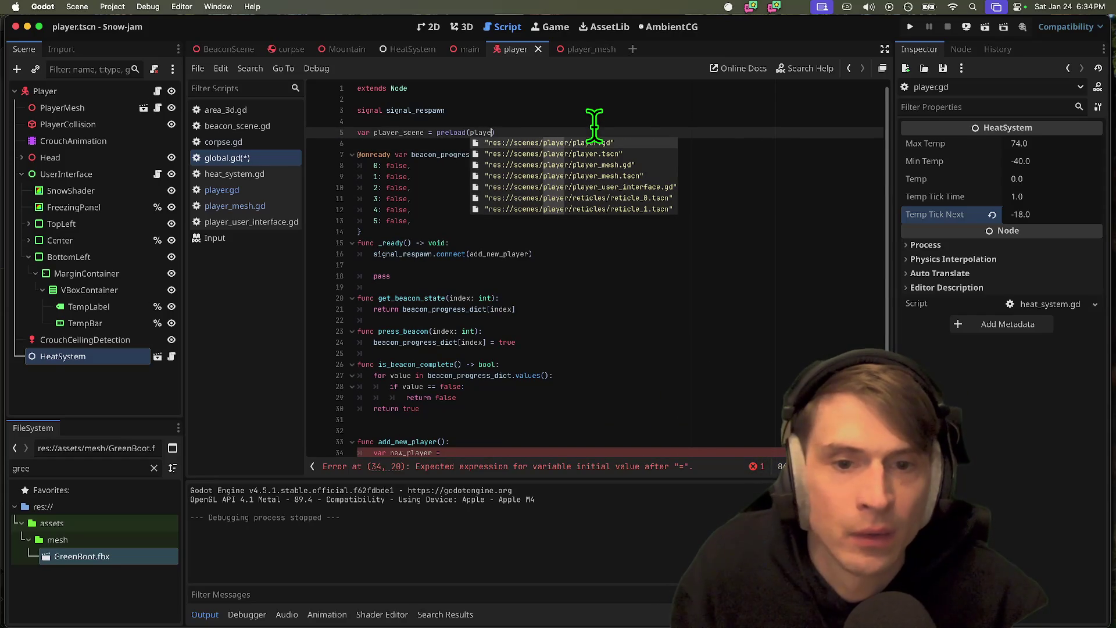
pyautogui.press('Down')
pyautogui.press('Return')
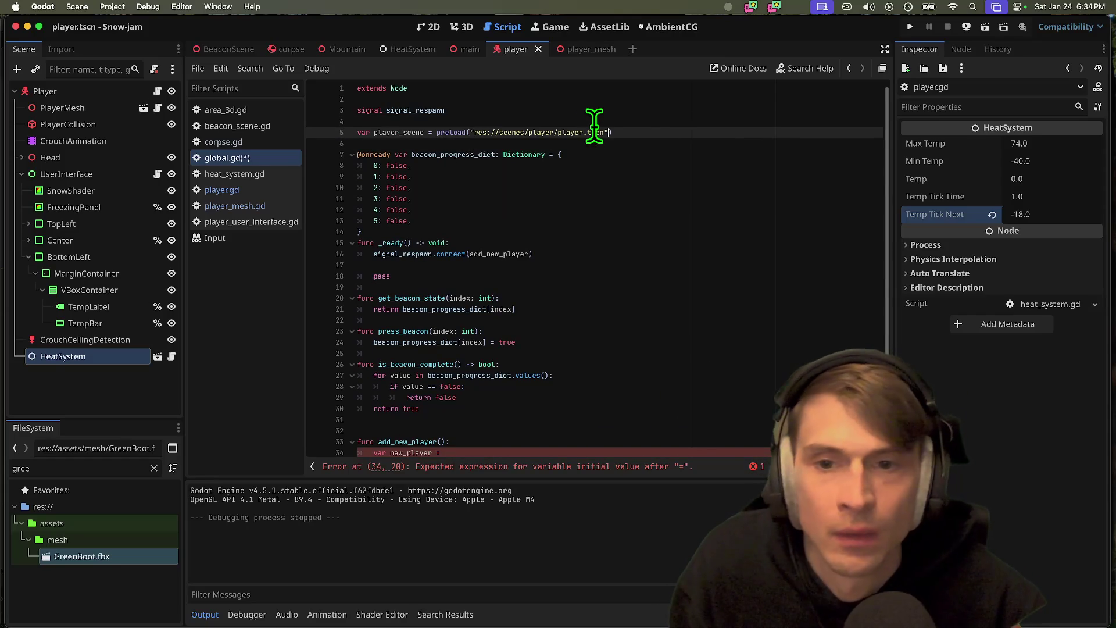
pyautogui.doubleClick(407, 132)
pyautogui.press('Down')
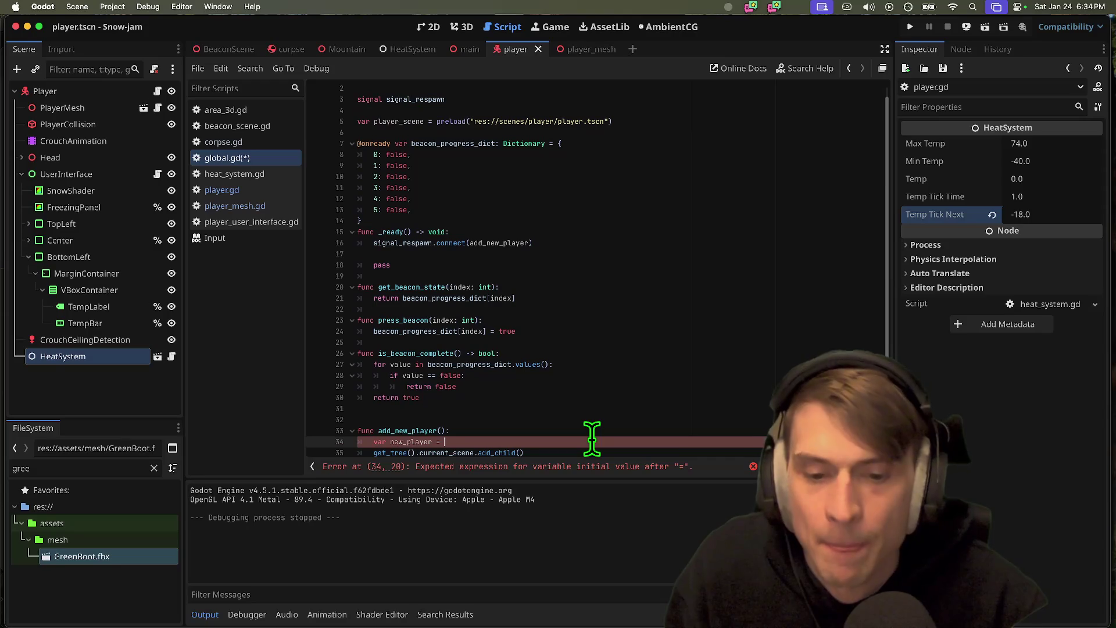
pyautogui.write('.inst')
pyautogui.press('Return')
pyautogui.doubleClick(410, 442)
pyautogui.scroll(-1, 582, 431)
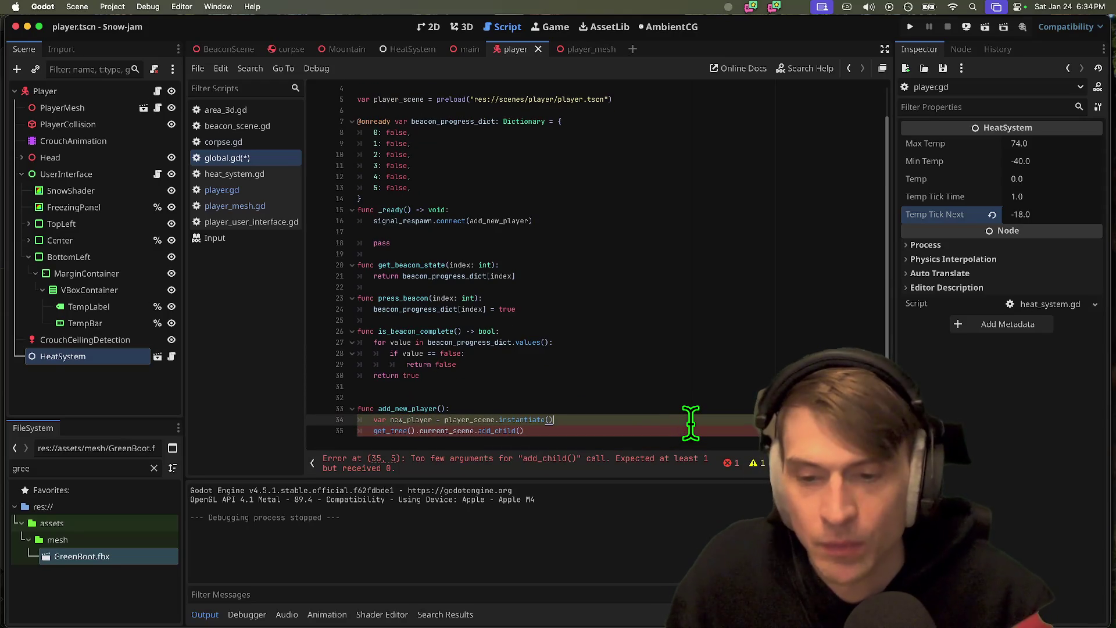
pyautogui.press('Return')
pyautogui.write('new_player.position =')
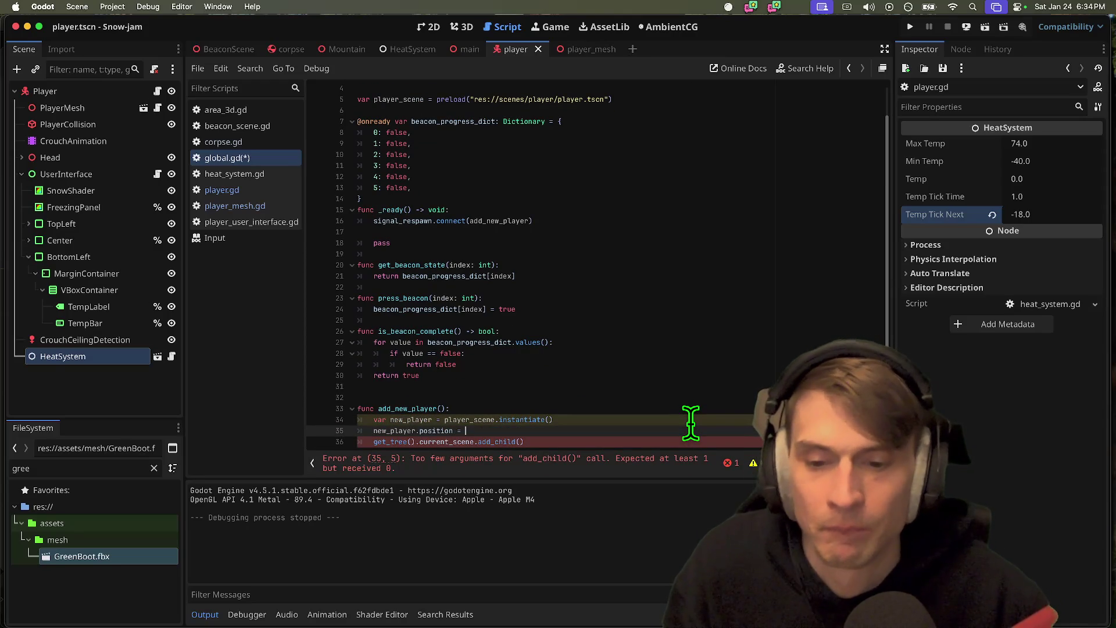
pyautogui.scroll(2, 688, 200)
# - Declare a spawn_point: Vector3 variable below player_scene, then return to the new_player.position line
pyautogui.click(637, 89)
pyautogui.press('Down')
pyautogui.press('Down')
pyautogui.press('Down')
pyautogui.press('End')
pyautogui.press('Return')
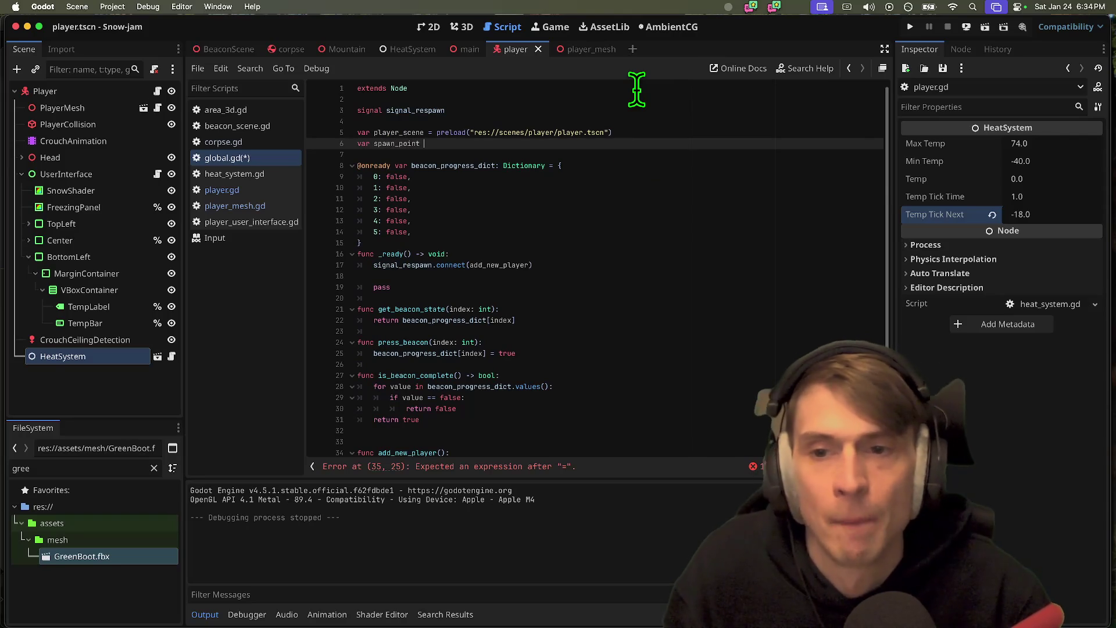
pyautogui.scroll(-2, 709, 244)
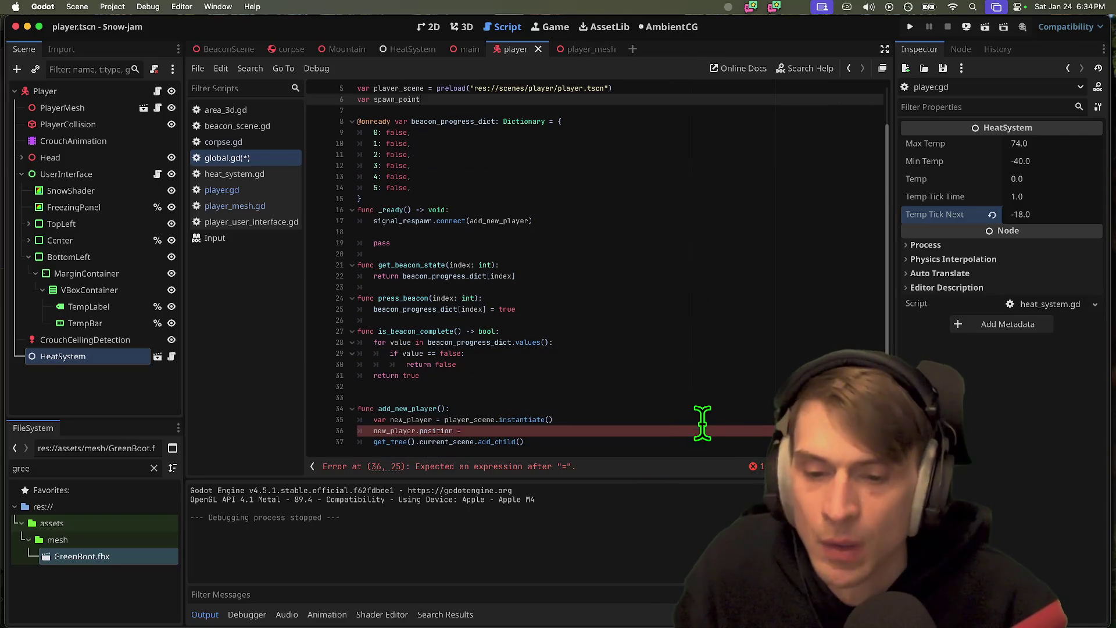
pyautogui.scroll(2, 711, 386)
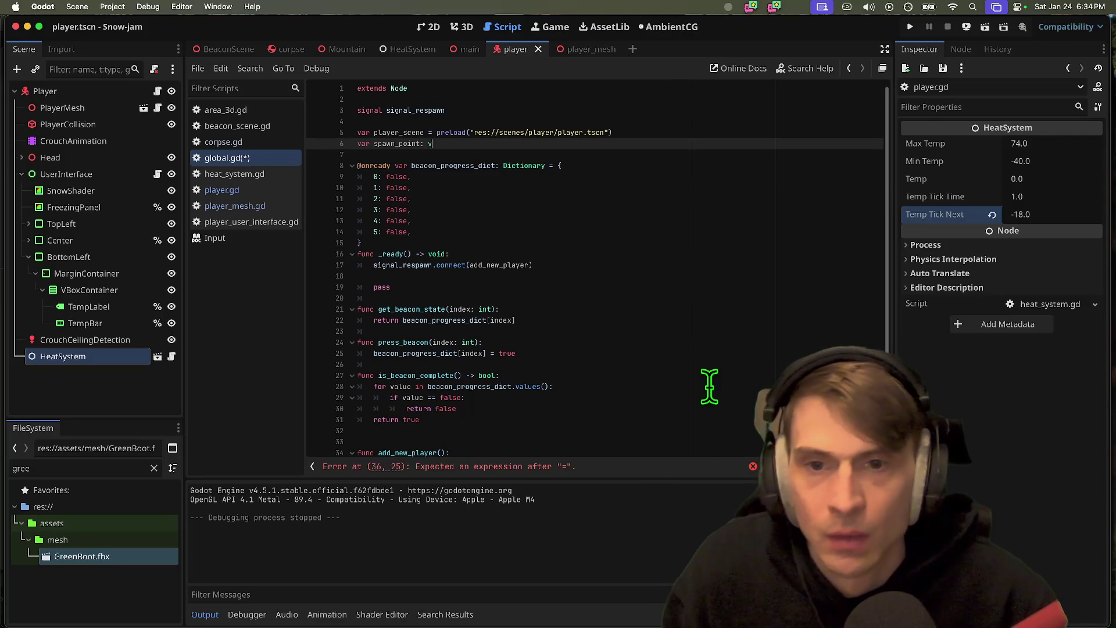
pyautogui.write('e')
pyautogui.press('Down')
pyautogui.press('Down')
pyautogui.press('Return')
pyautogui.write('.')
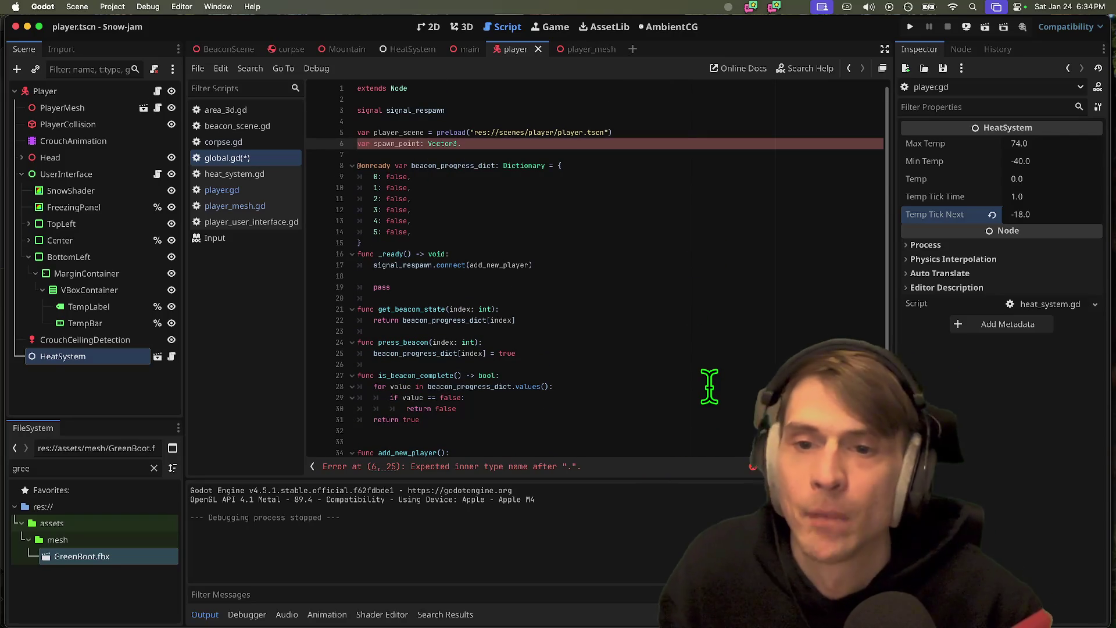
pyautogui.press('BackSpace')
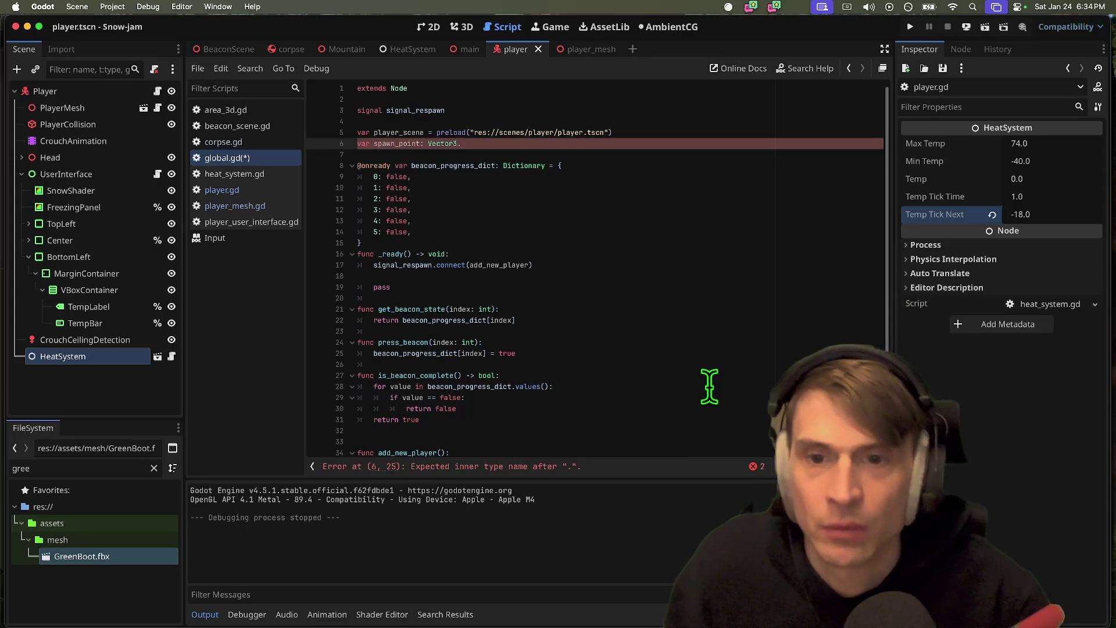
pyautogui.scroll(-4, 603, 219)
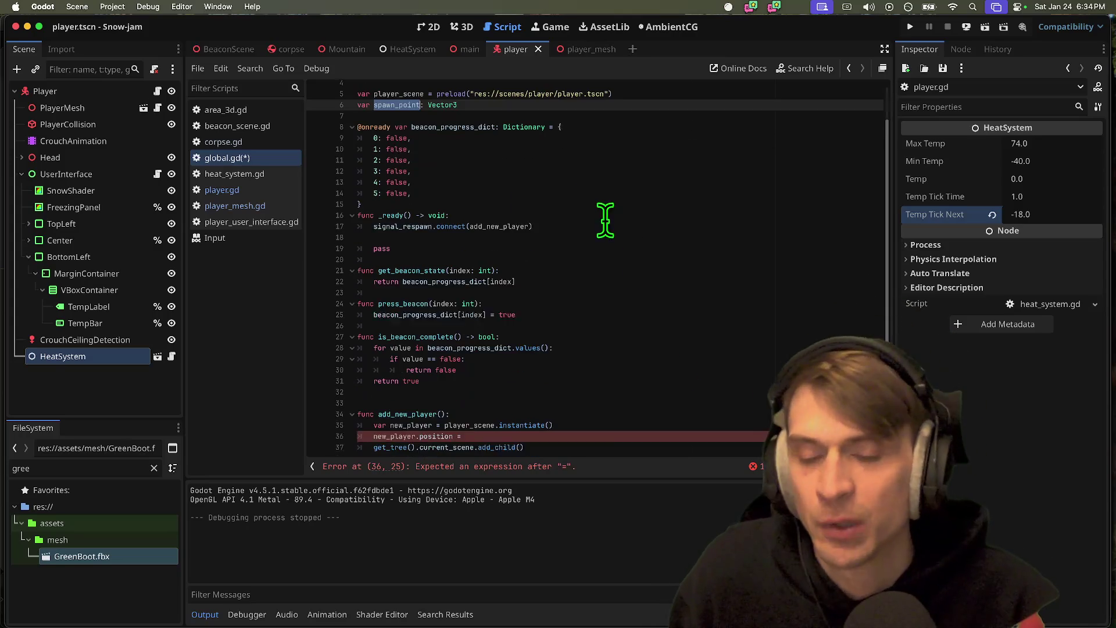
pyautogui.click(606, 432)
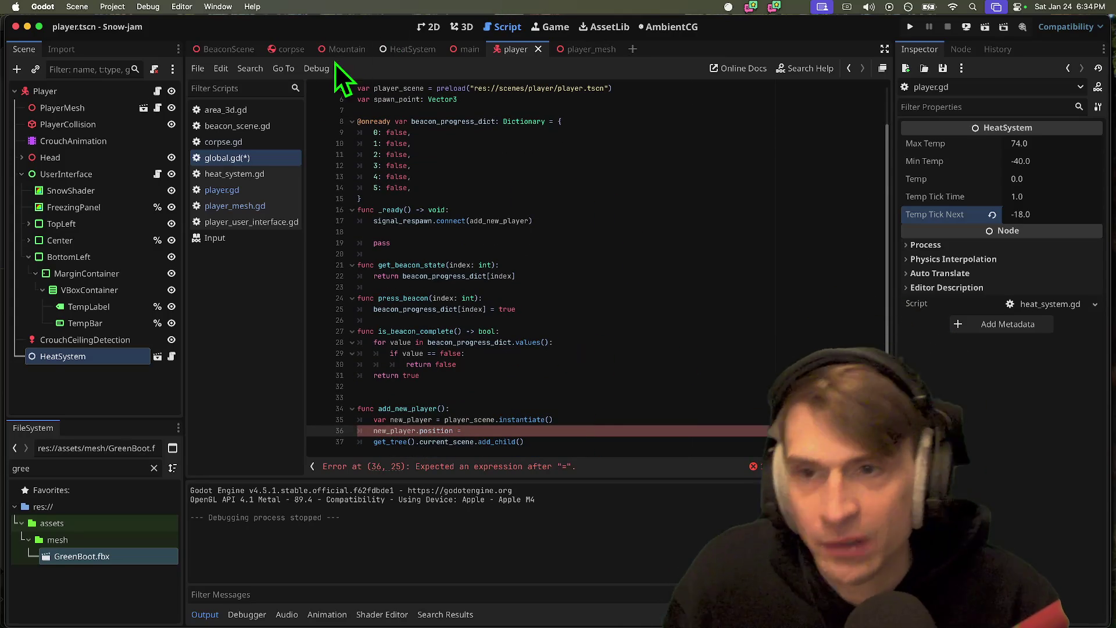
pyautogui.click(461, 25)
# - In main.tscn, select the Player and expand its Transform to read the position
pyautogui.click(334, 49)
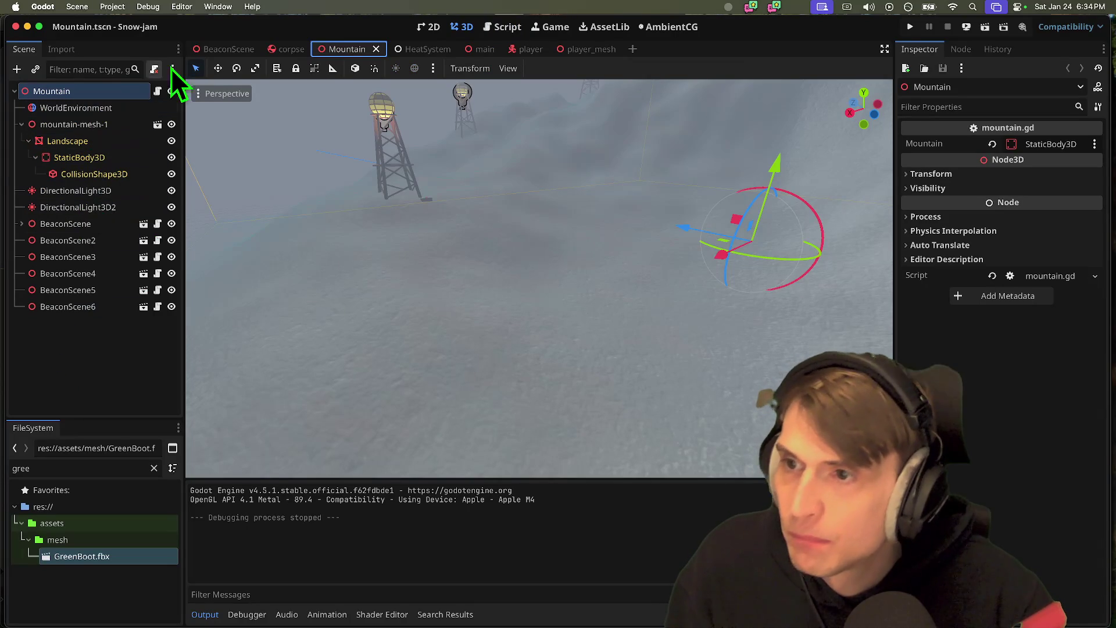
pyautogui.click(481, 48)
pyautogui.click(86, 125)
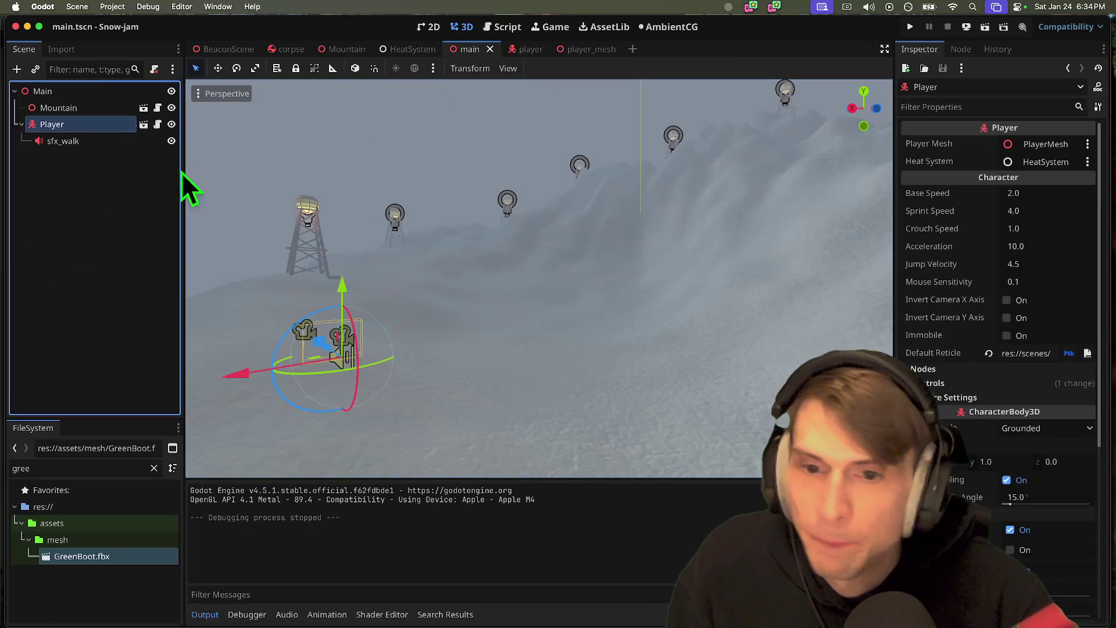
pyautogui.scroll(-5, 1032, 541)
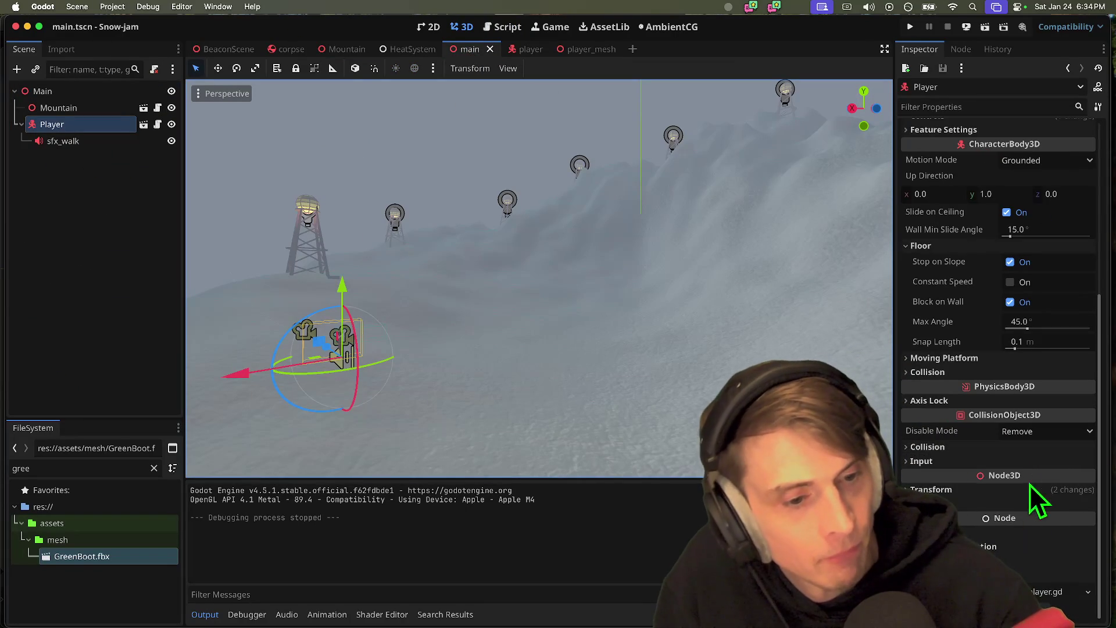
pyautogui.click(1034, 489)
pyautogui.rightClick(1035, 499)
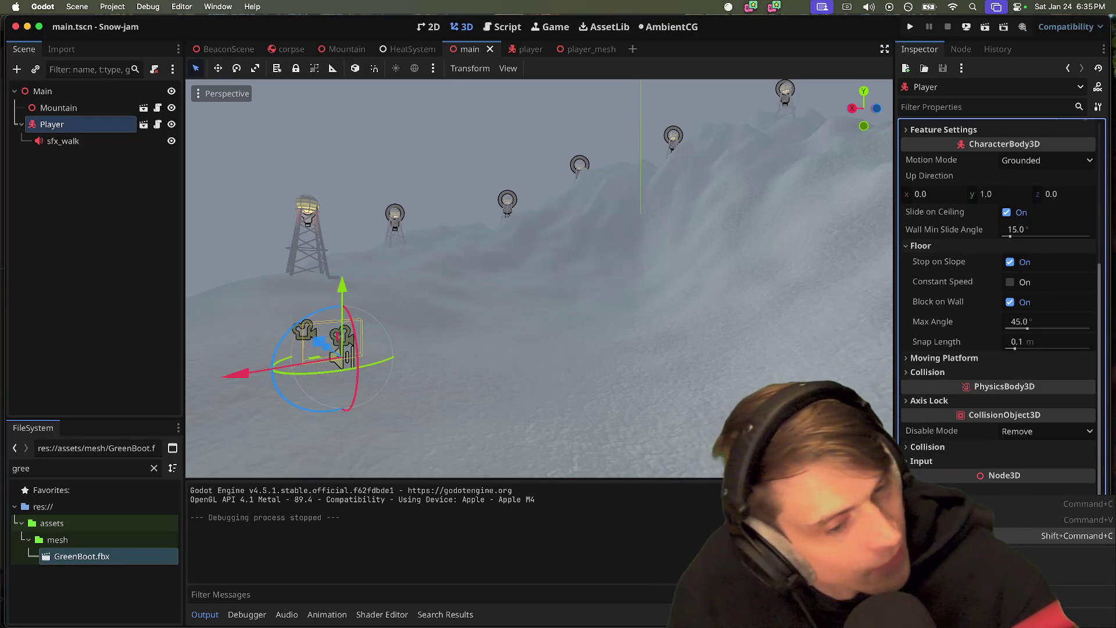
# - Replace the unfinished value on line 36 with Vector3(105.381, 13.302, in global.gd
pyautogui.click(504, 27)
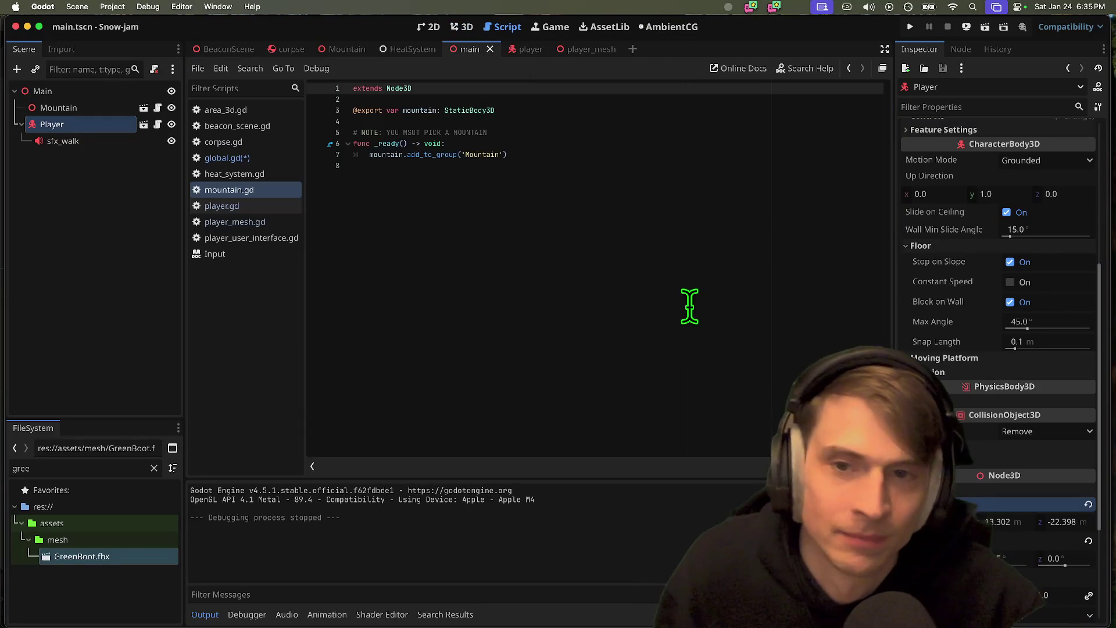
pyautogui.hotkey('alt', 'Left')
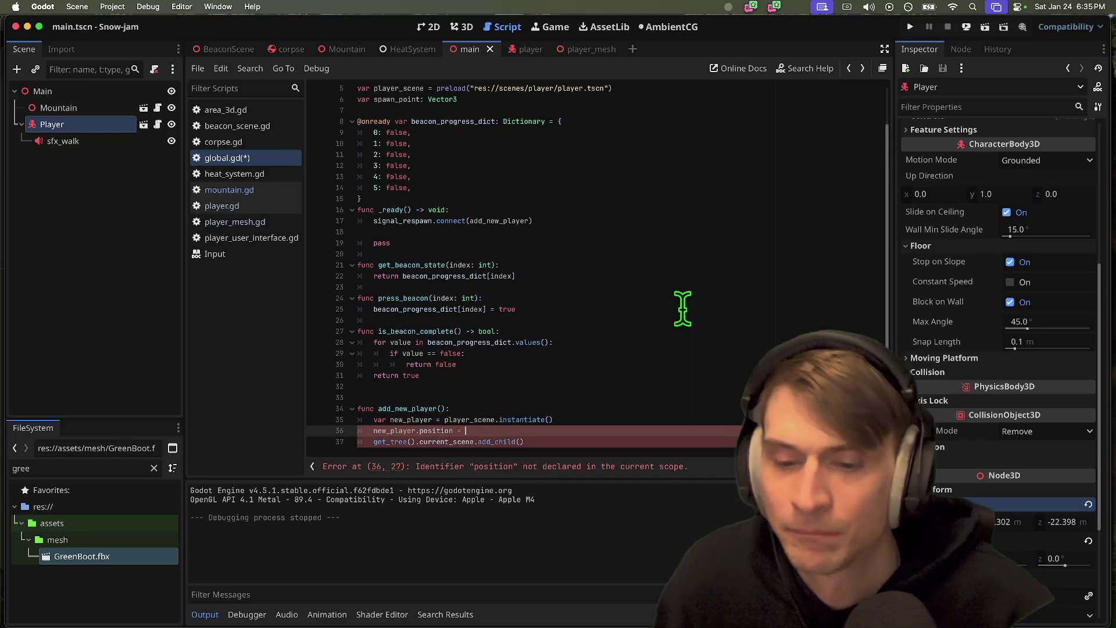
pyautogui.hotkey('alt', 'BackSpace')
pyautogui.hotkey('alt', 'Left')
pyautogui.hotkey('alt', 'Right')
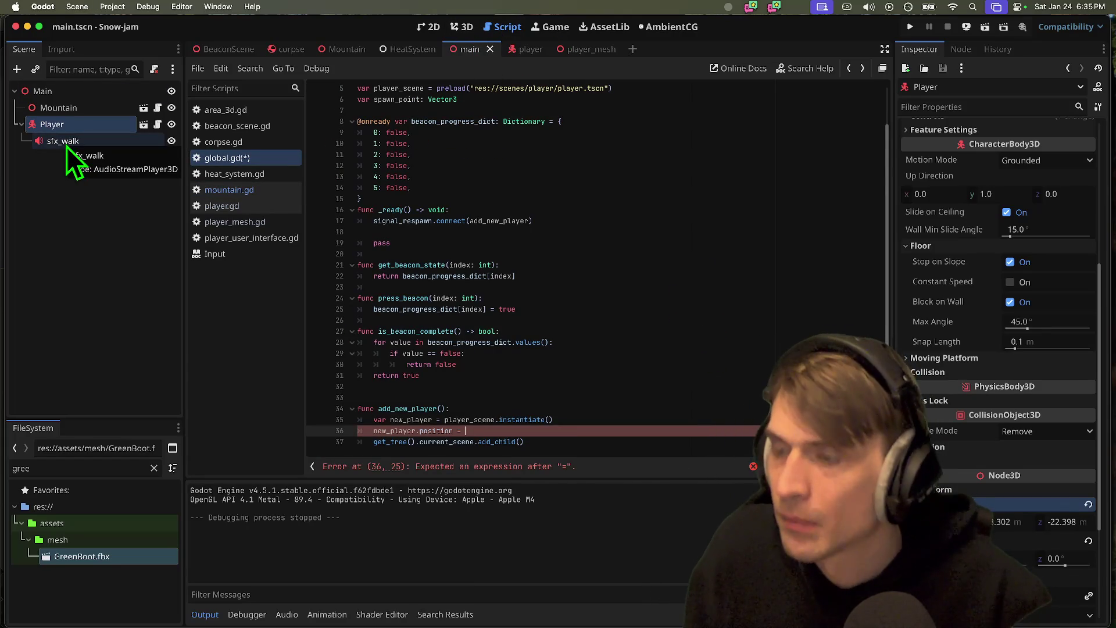
pyautogui.rightClick(1001, 509)
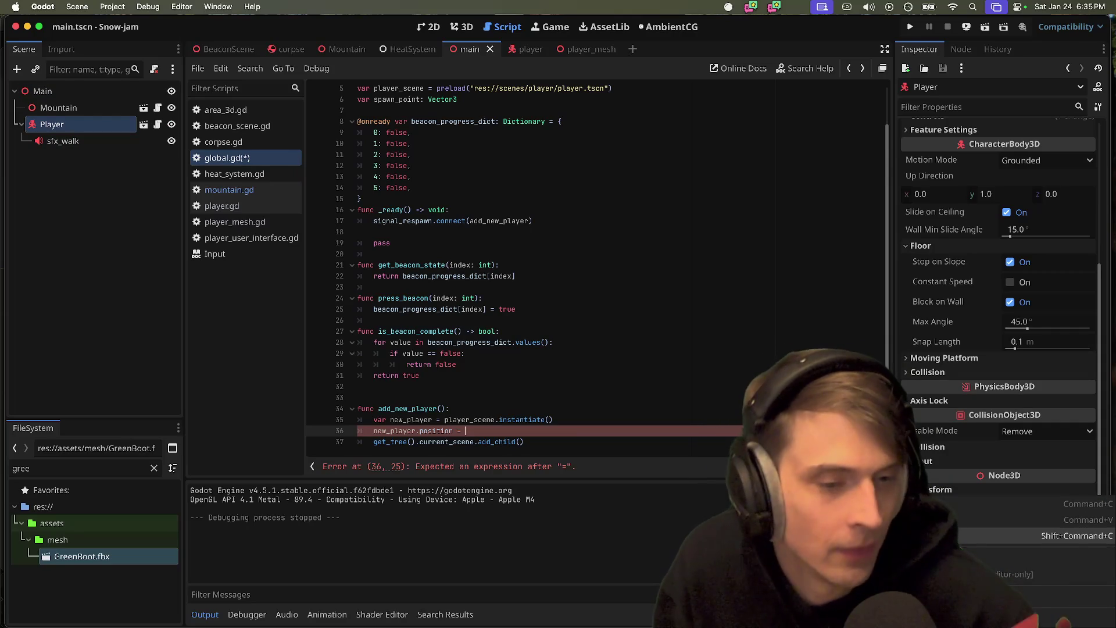
pyautogui.click(962, 523)
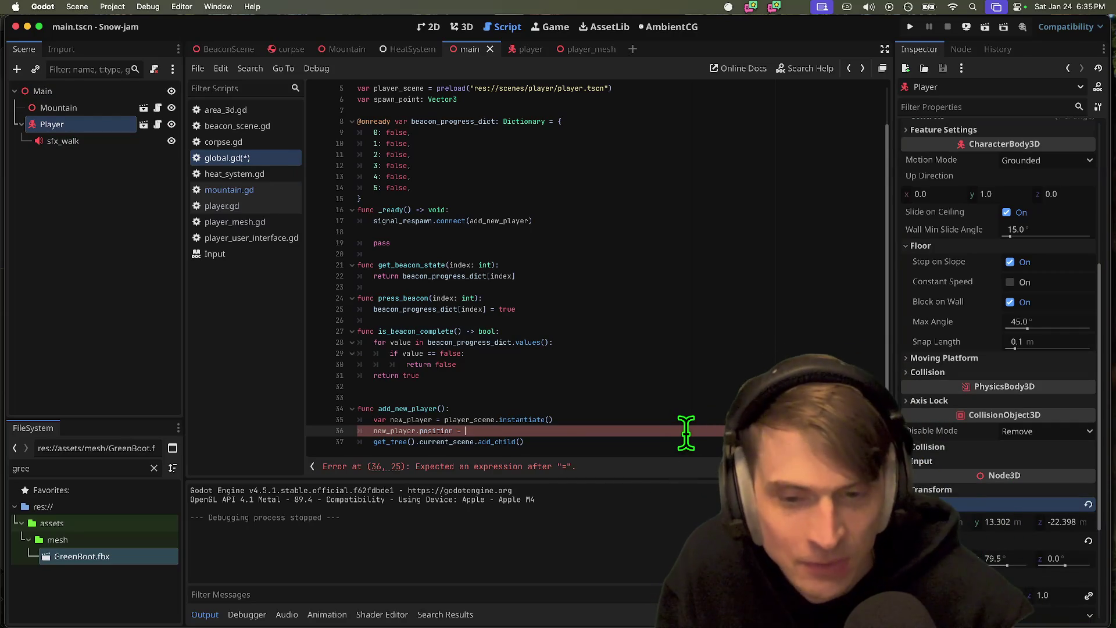
pyautogui.write('Vector3')
pyautogui.press('Return')
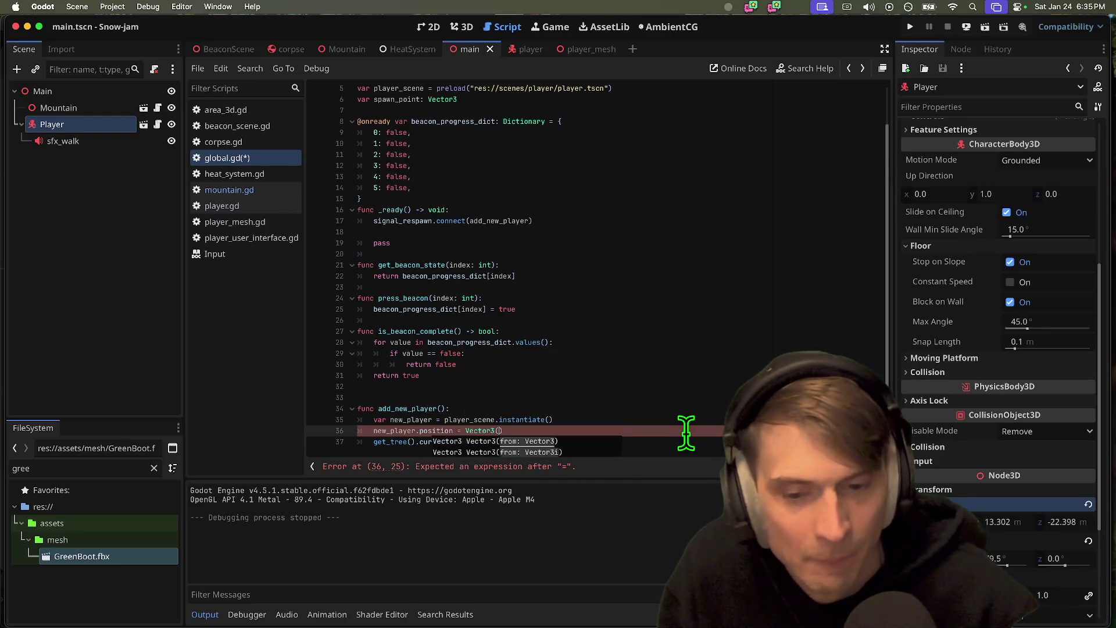
pyautogui.write('105.381, ')
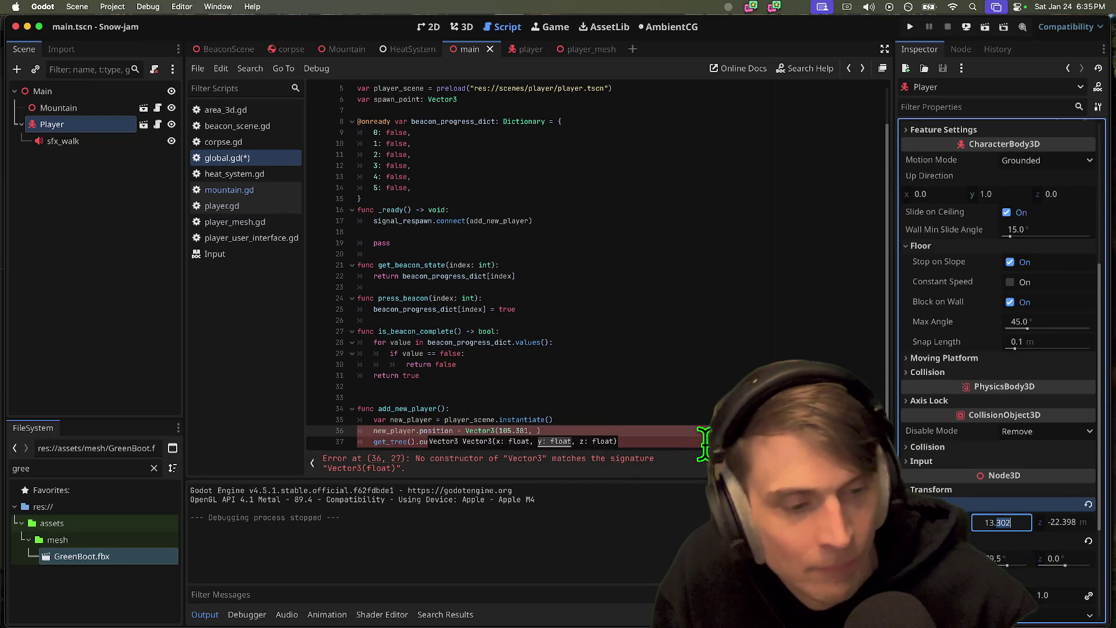
pyautogui.write('13.302')
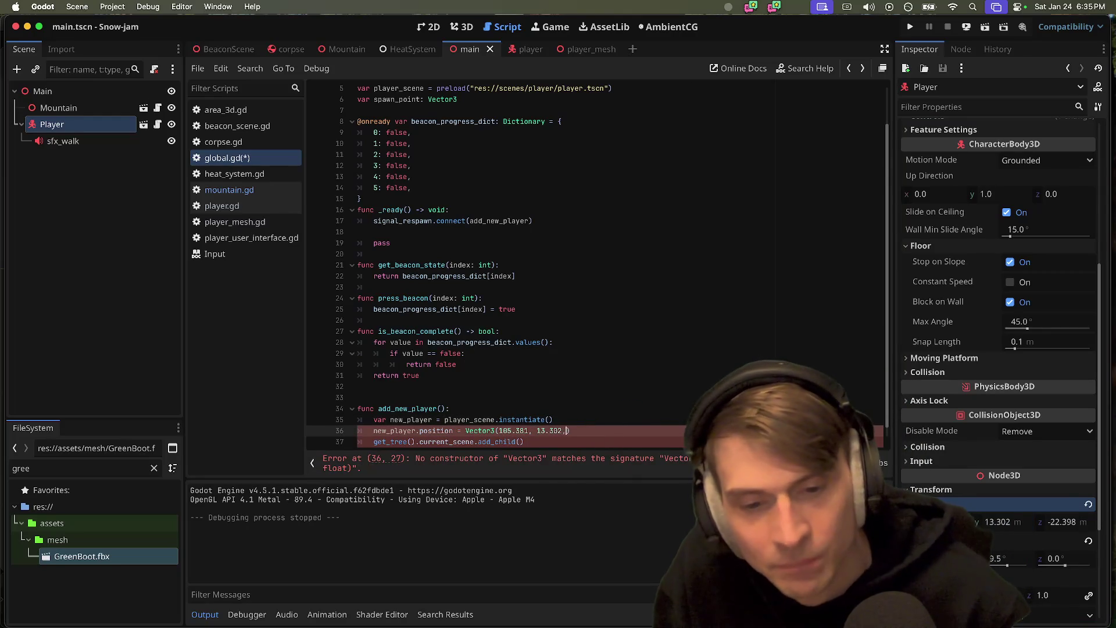
pyautogui.write(',')
# - Finish the position with z -22.398, complete add_child(new_player, true), and select the coordinates
pyautogui.click(1069, 522)
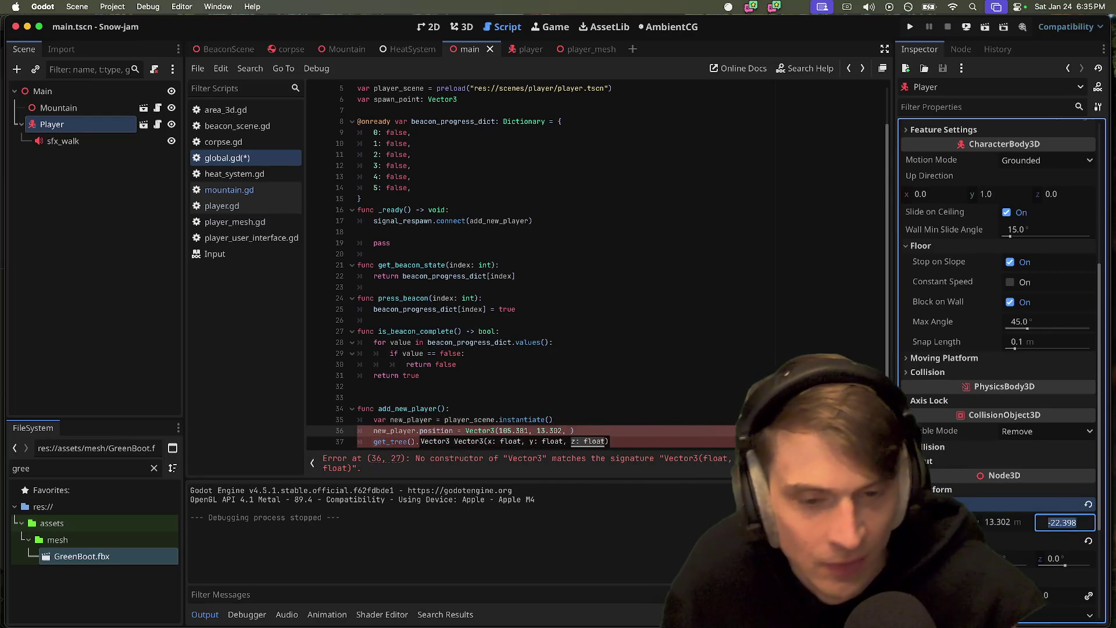
pyautogui.click(536, 431)
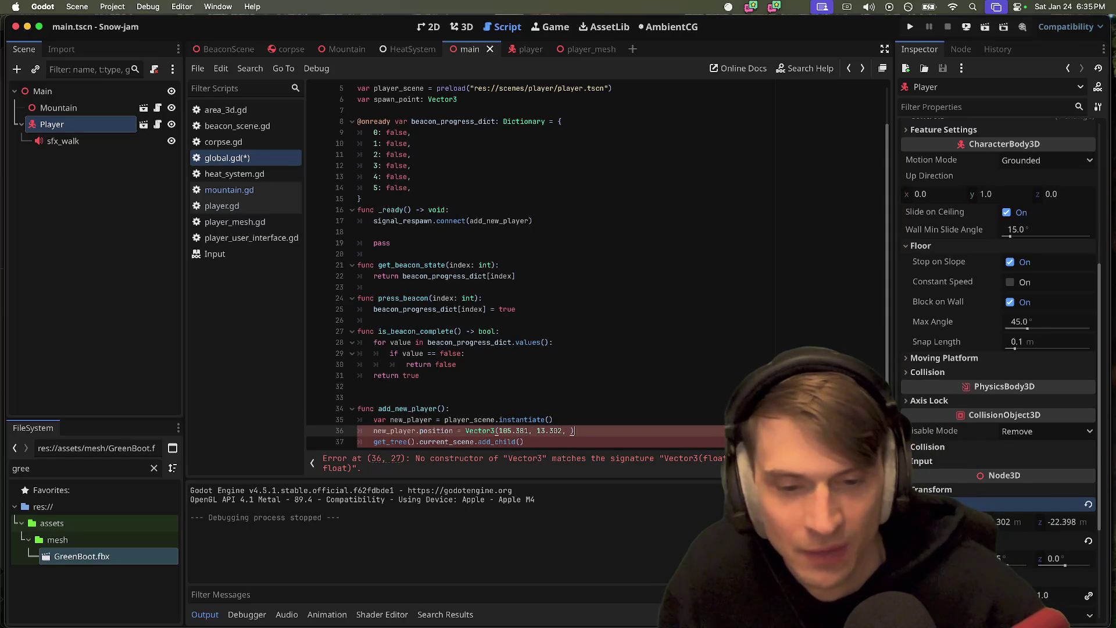
pyautogui.press('Right')
pyautogui.press('Right')
pyautogui.press('Right')
pyautogui.write('-22.398')
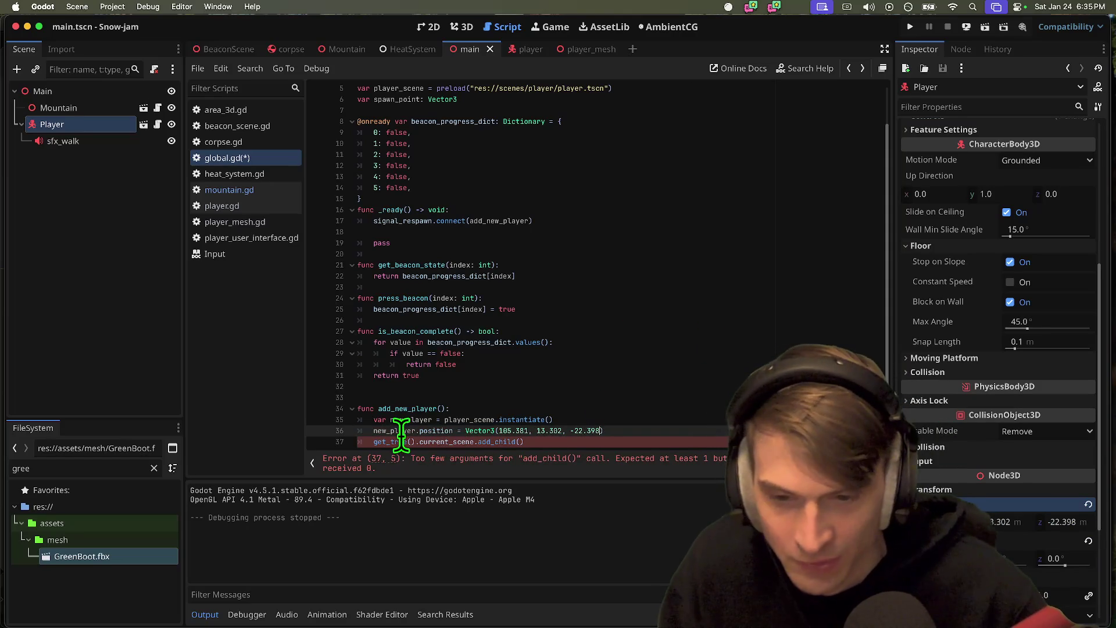
pyautogui.press('Down')
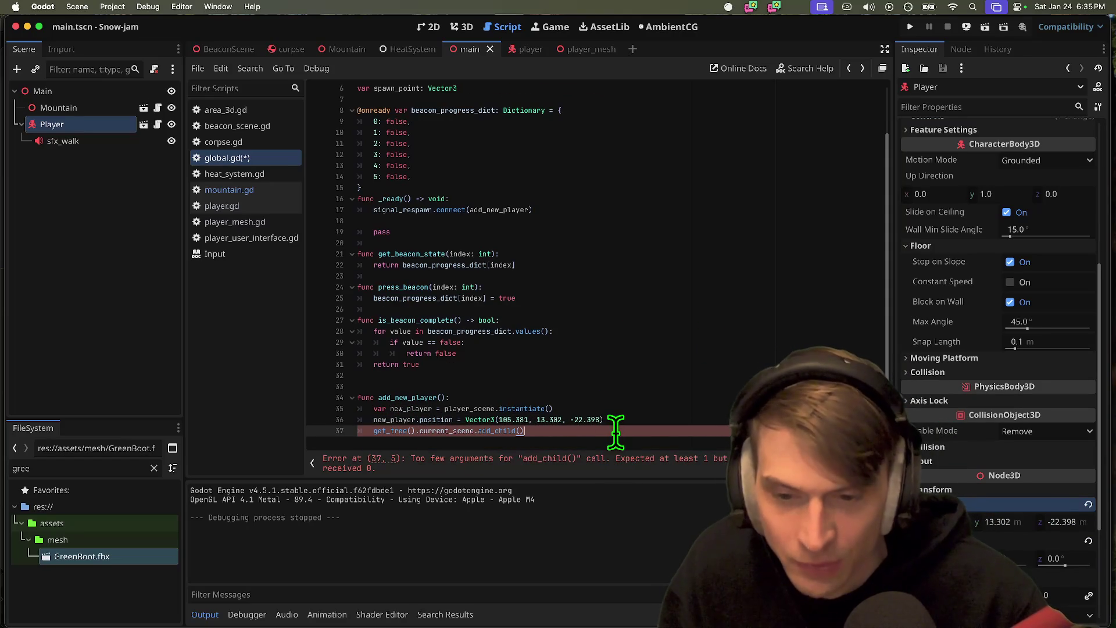
pyautogui.write('e)')
pyautogui.press('Return')
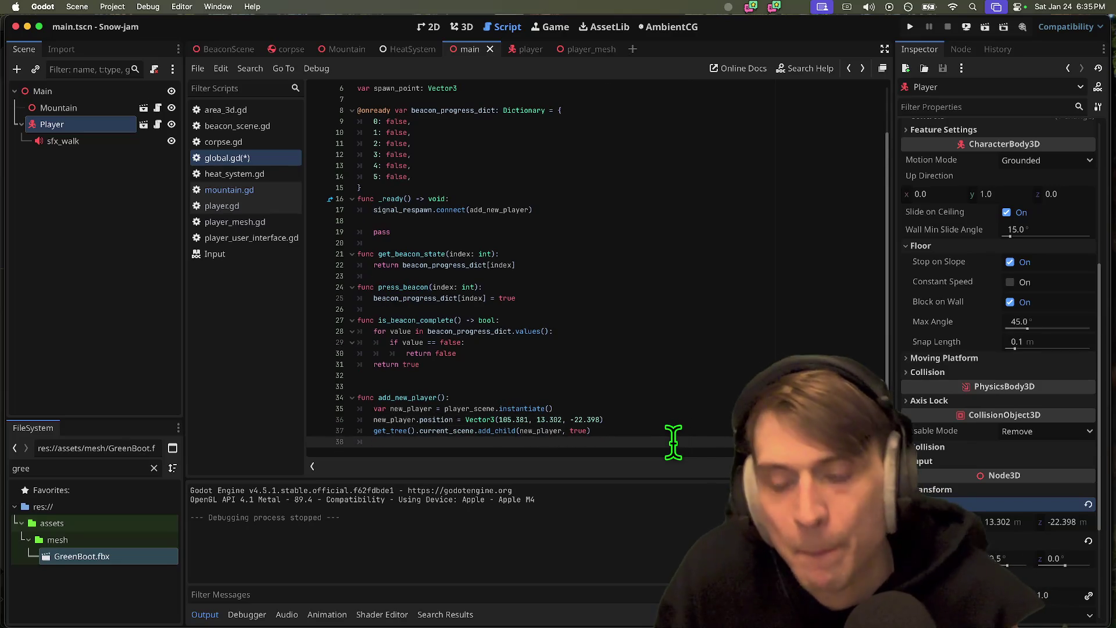
pyautogui.click(416, 387)
pyautogui.moveTo(498, 420); pyautogui.dragTo(593, 420)
pyautogui.hotkey('ctrl', 'c')
pyautogui.scroll(3, 612, 346)
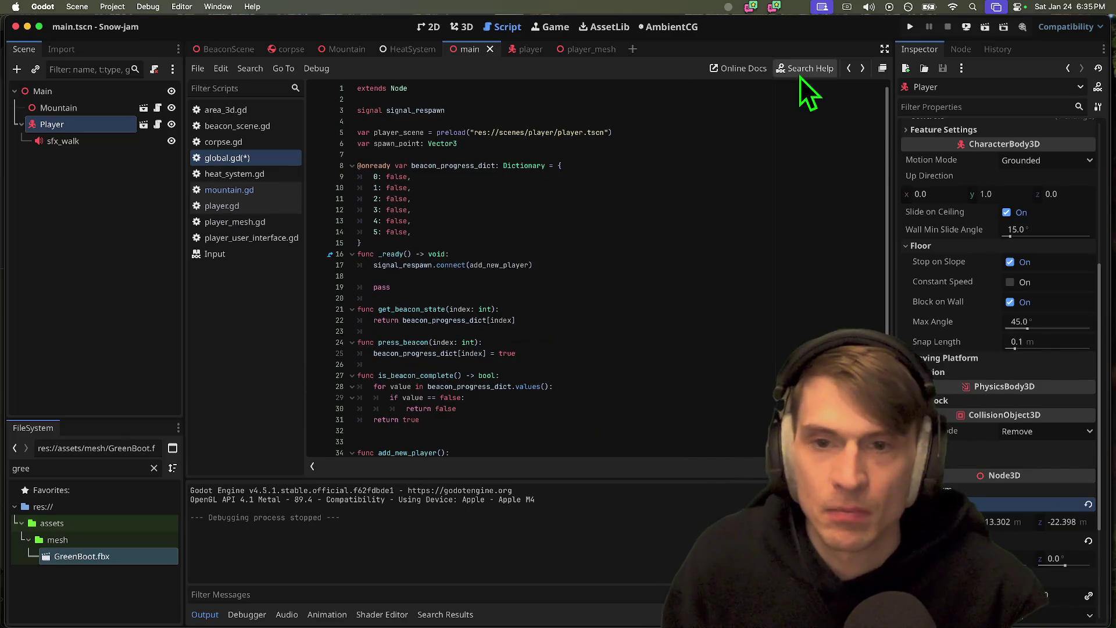
# - Declare a spawn_points: Array[Vector3] variable near the top and paste the coordinates into its list
pyautogui.click(743, 157)
pyautogui.press('Return')
pyautogui.press('Return')
pyautogui.press('Return')
pyautogui.press('Up')
pyautogui.press('Up')
pyautogui.write('va')
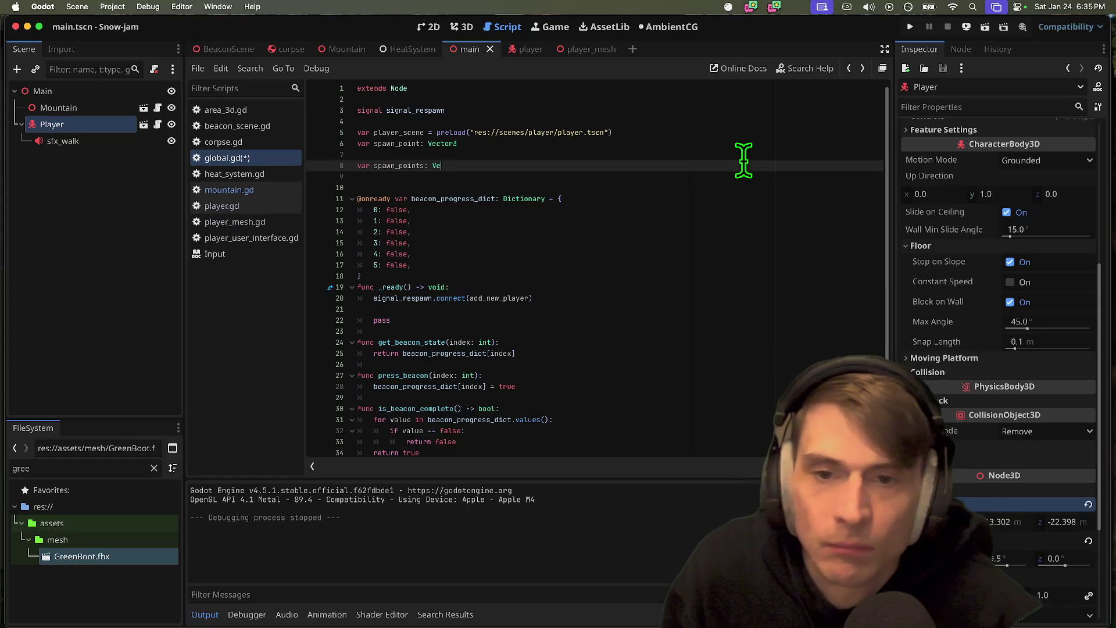
pyautogui.write('3[')
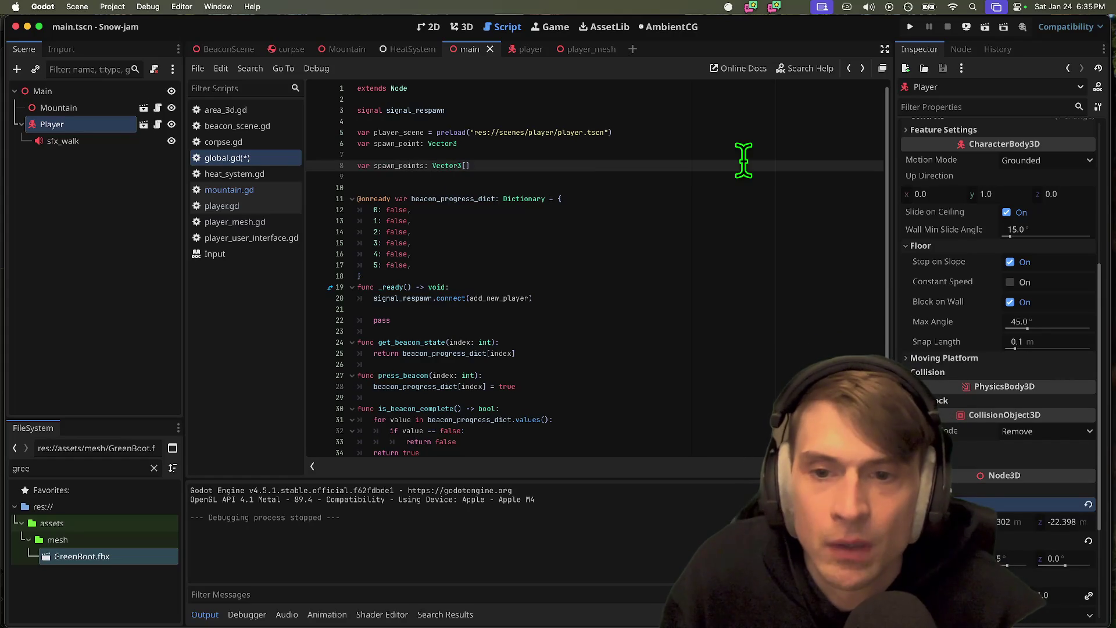
pyautogui.write('y')
pyautogui.press('Return')
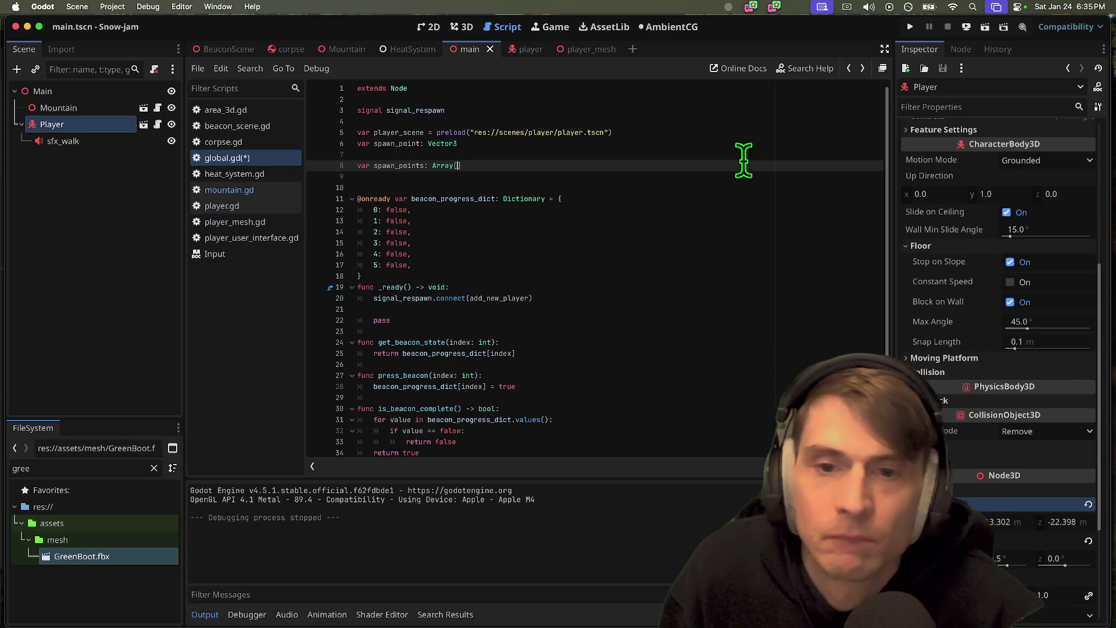
pyautogui.press('BackSpace')
pyautogui.write('Ver')
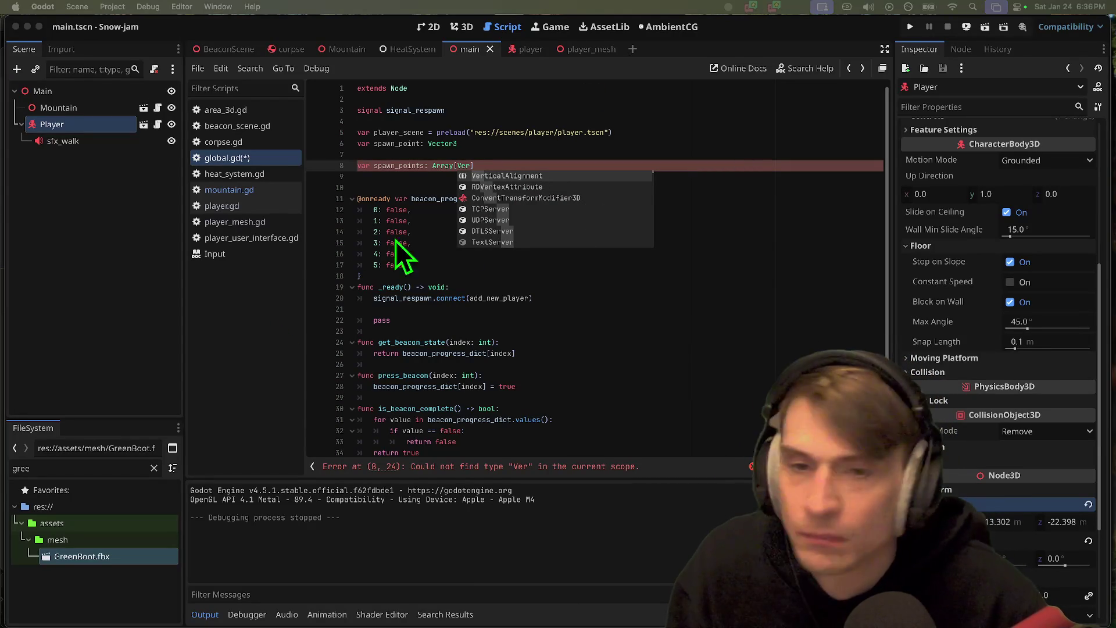
pyautogui.click(501, 166)
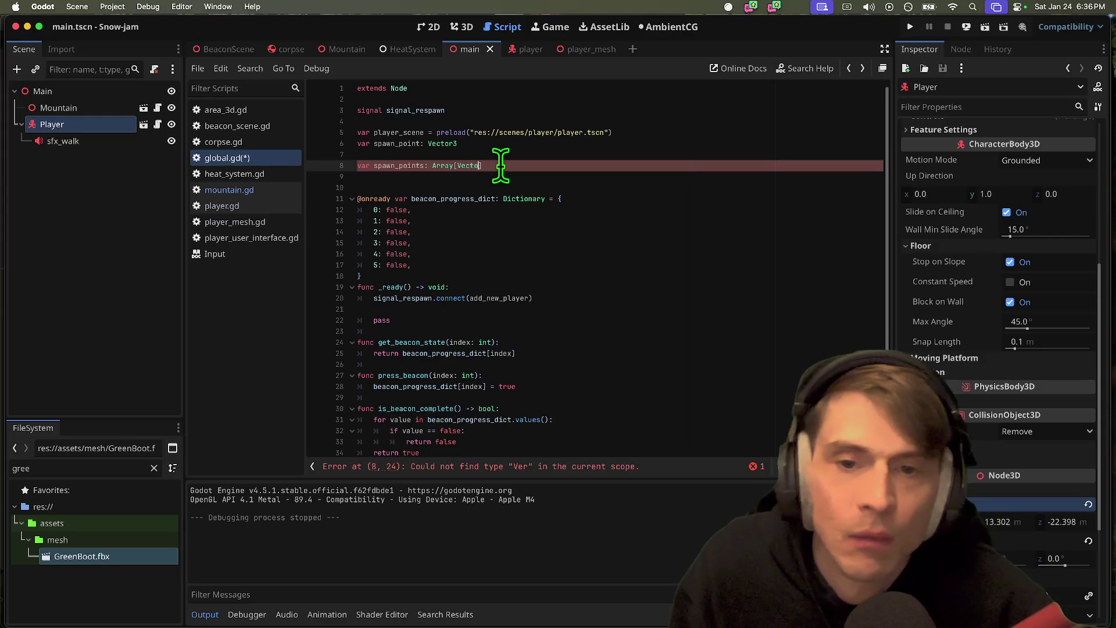
pyautogui.write('or2i')
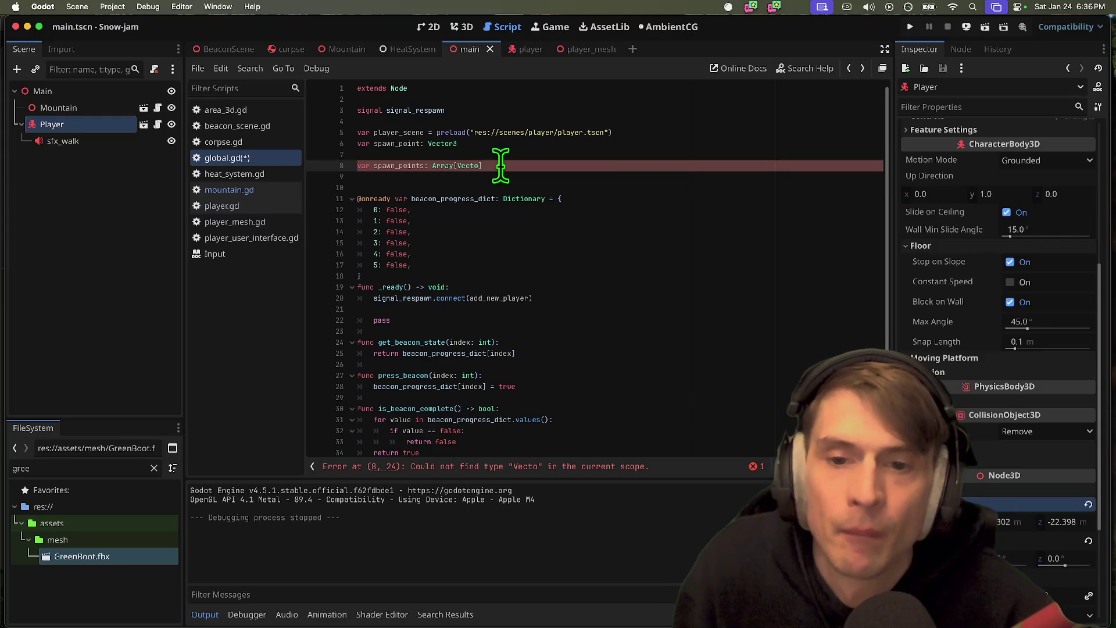
pyautogui.write('r3')
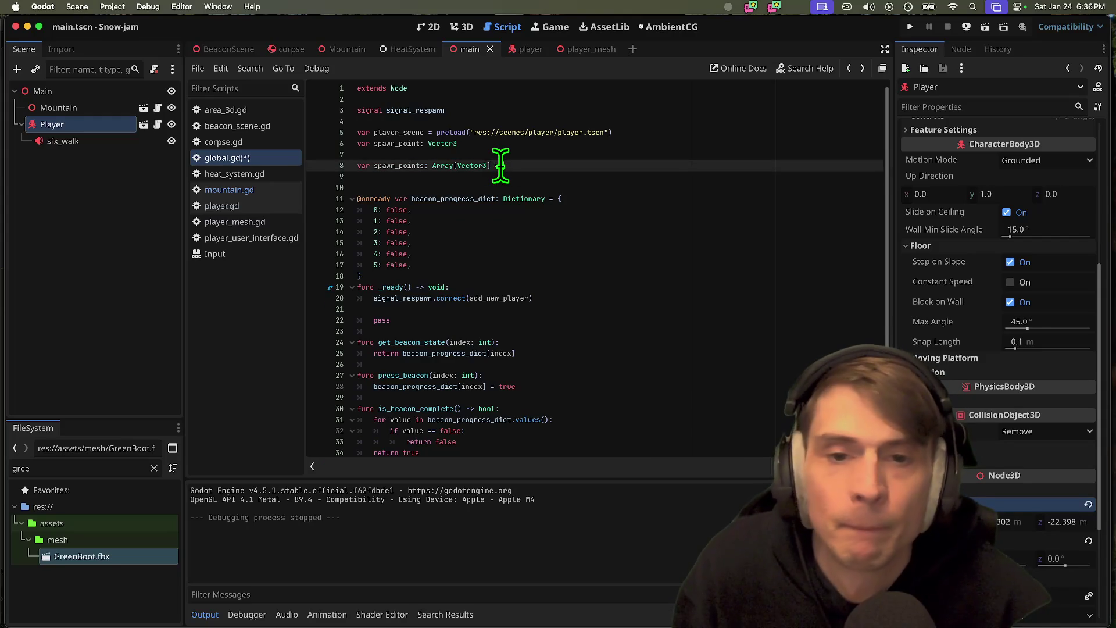
pyautogui.write('[')
pyautogui.press('Return')
pyautogui.press('Up')
pyautogui.hotkey('ctrl', 'v')
pyautogui.press('Down')
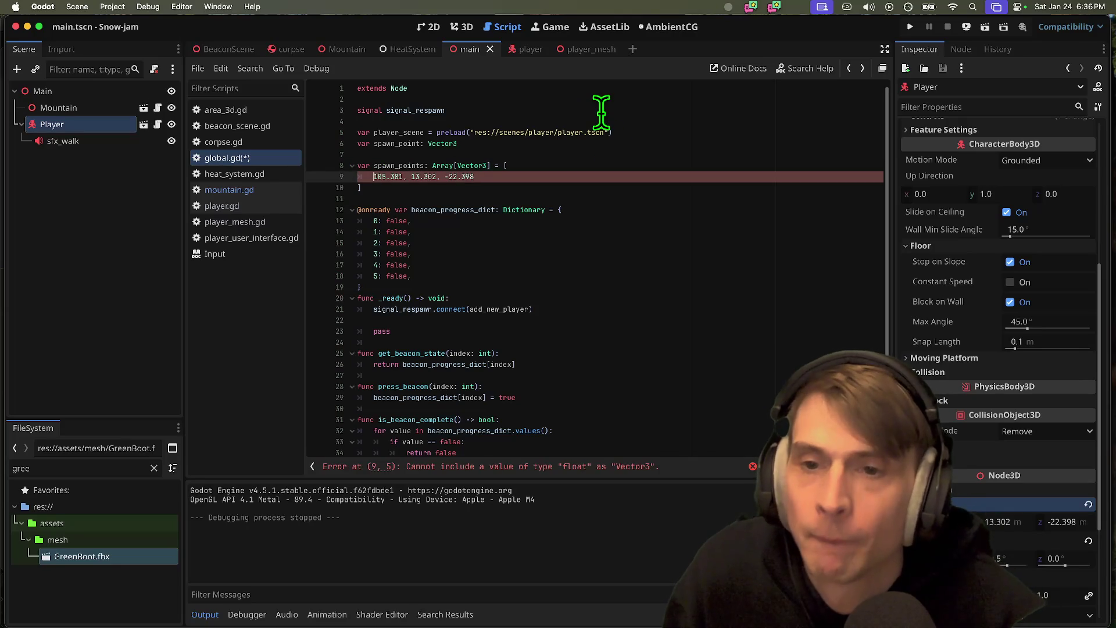
pyautogui.write('tor3')
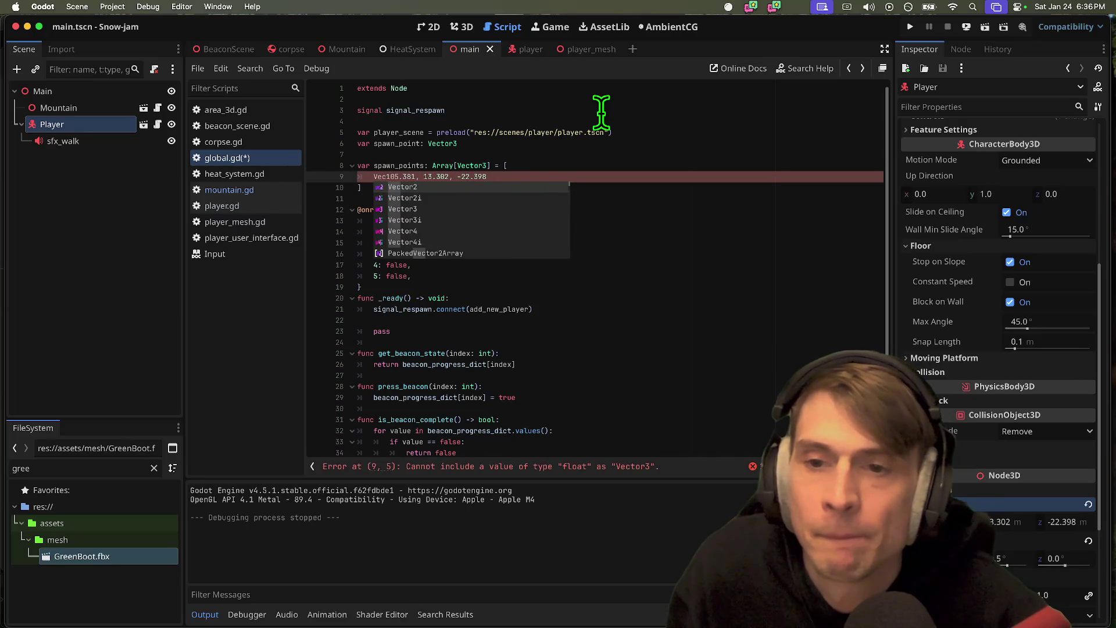
pyautogui.press('Return')
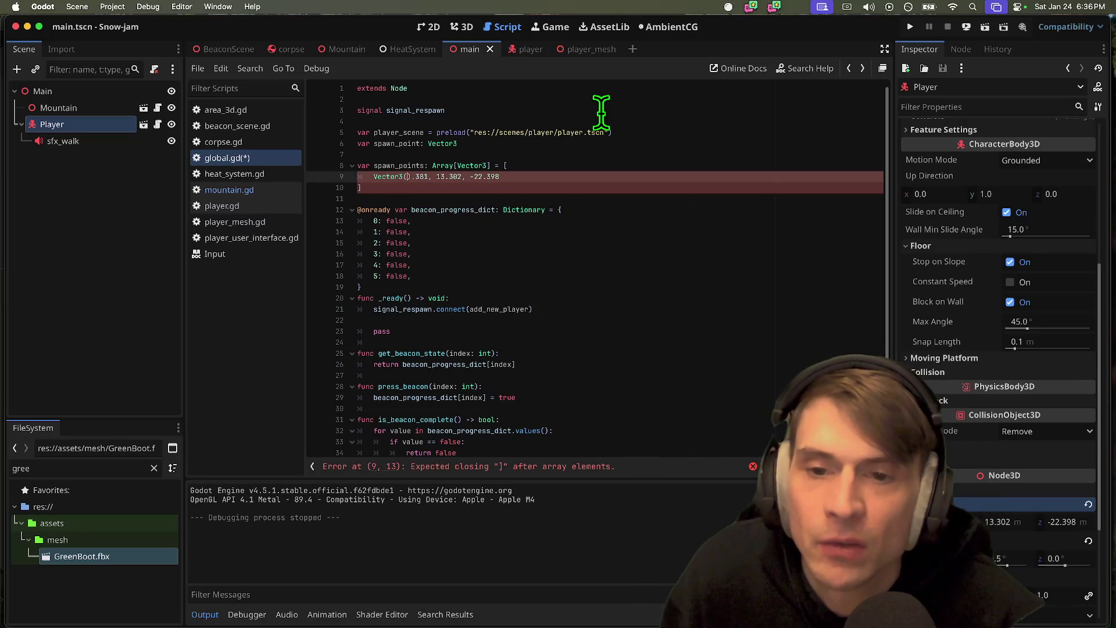
# - Undo the pasted Vector3 coordinates, leaving spawn_points empty, and return to the Mountain scene
pyautogui.press('super+z')
pyautogui.press('super+z')
pyautogui.press('super+z')
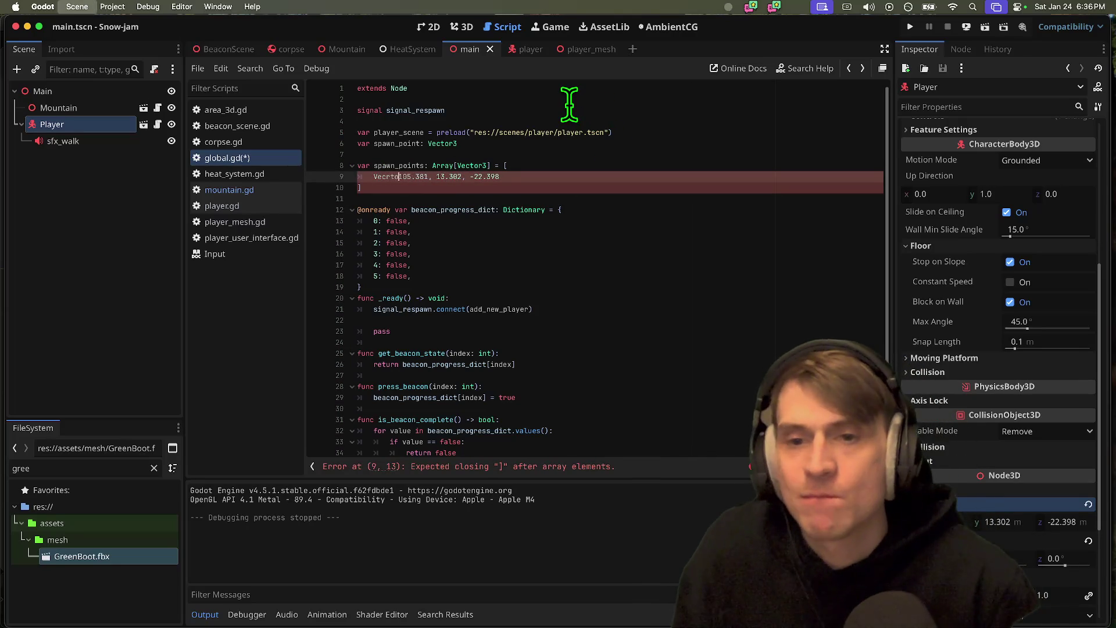
pyautogui.press('super+z')
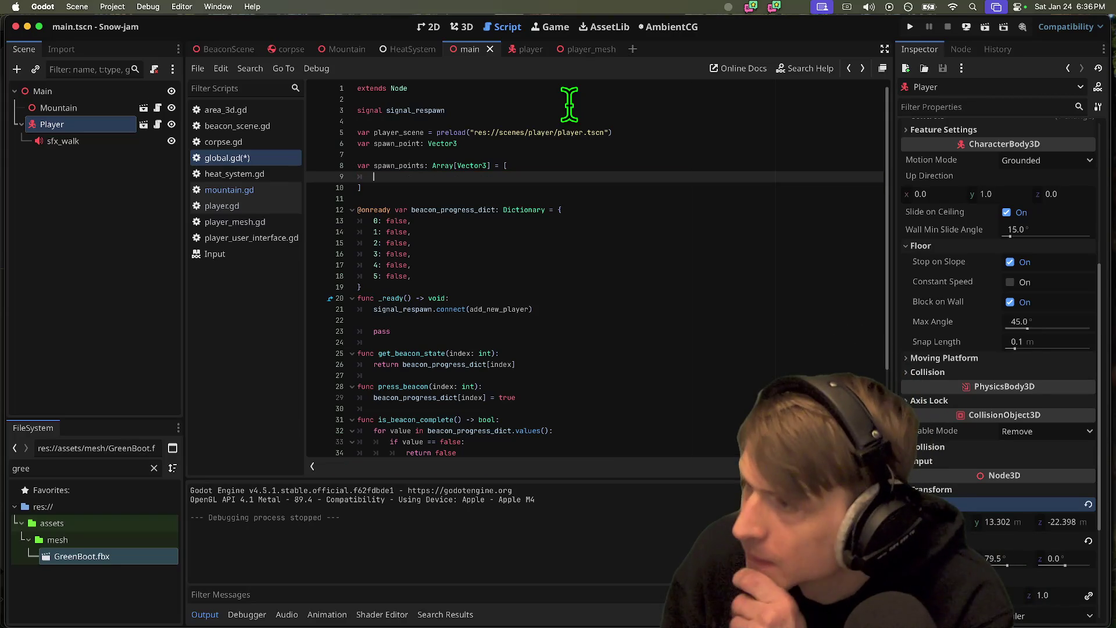
pyautogui.click(357, 49)
# - Create a top-level Node3D named Node3D in Mountain's 3D view, then open the RVA Local Jam 2026 chat
pyautogui.click(462, 27)
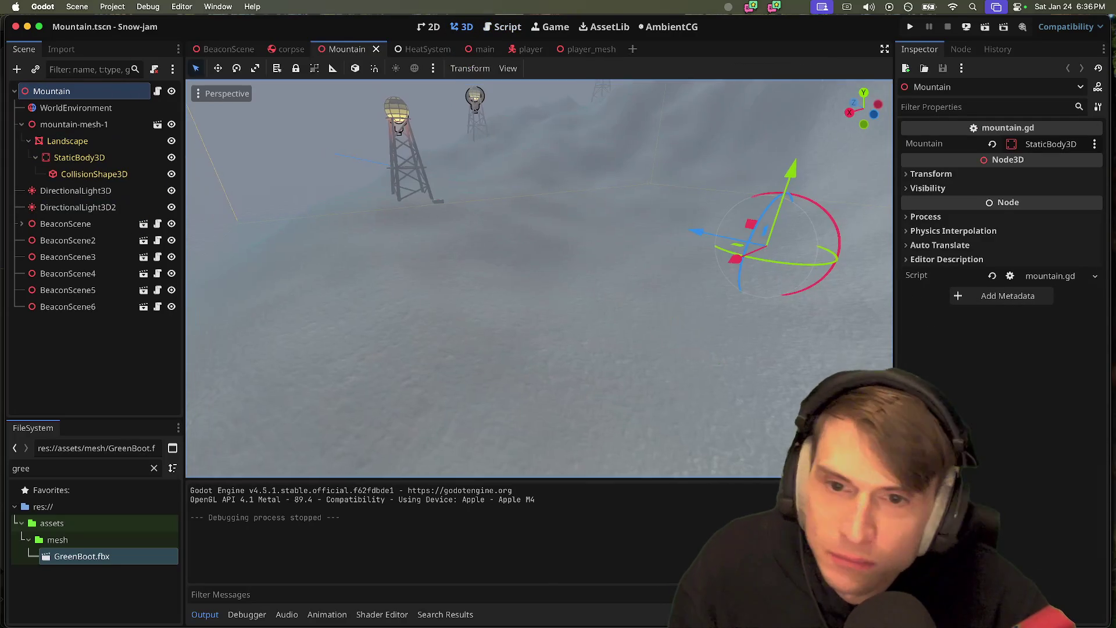
pyautogui.press('s')
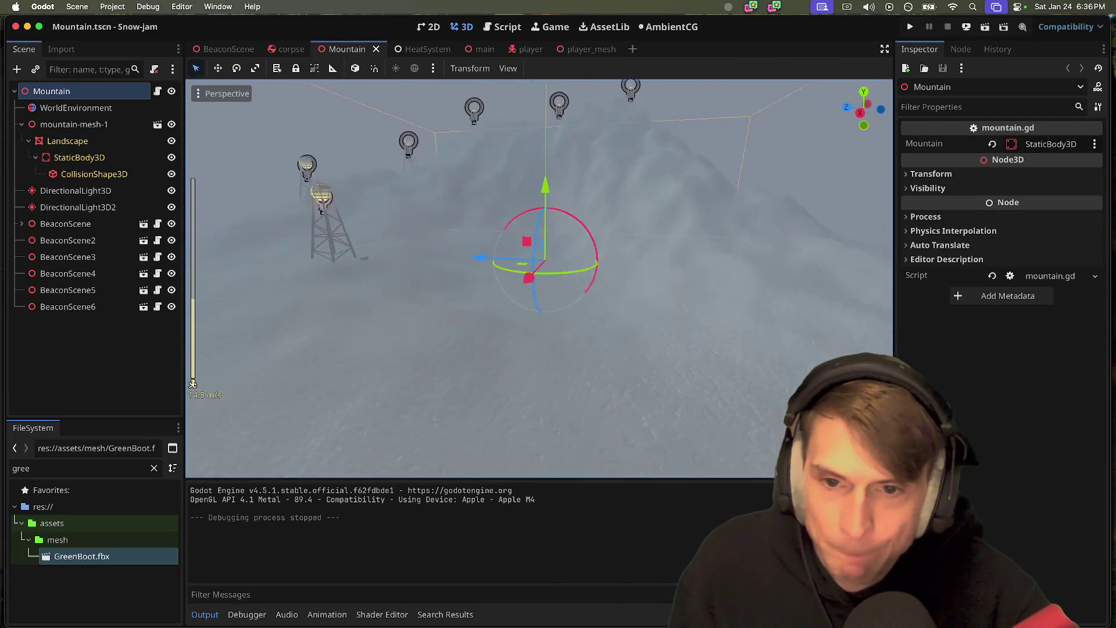
pyautogui.press('d')
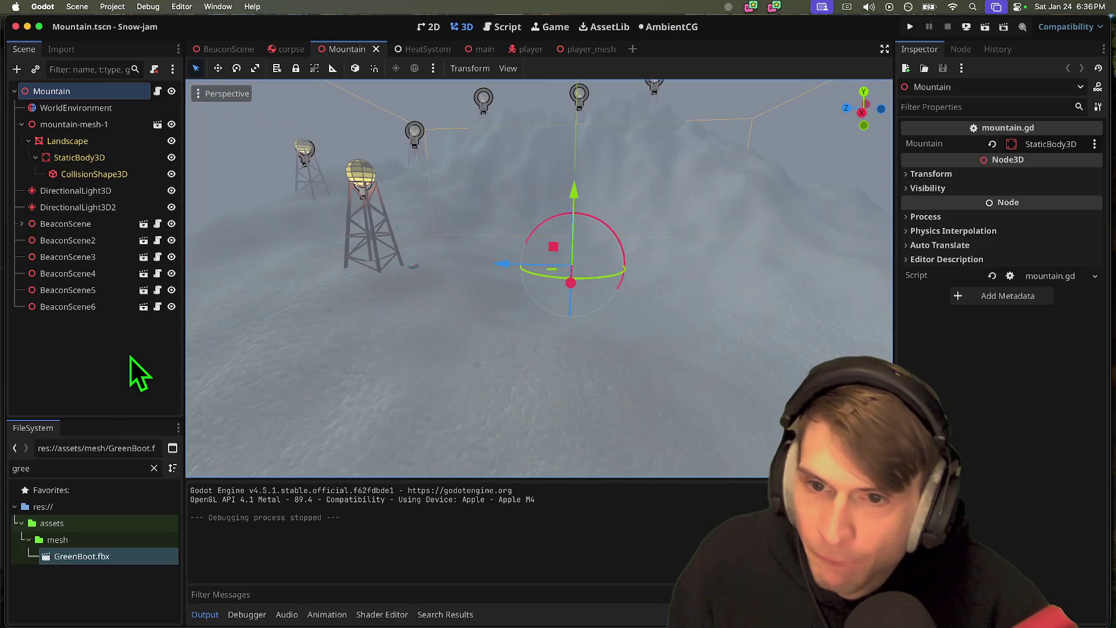
pyautogui.click(130, 357)
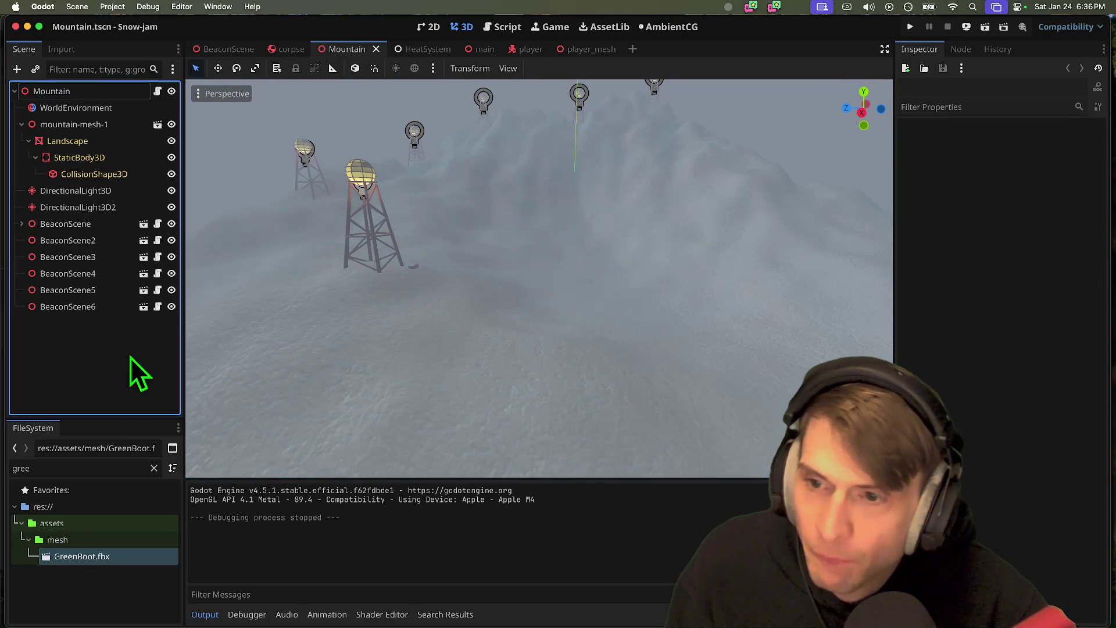
pyautogui.press('super+a')
pyautogui.press('Escape')
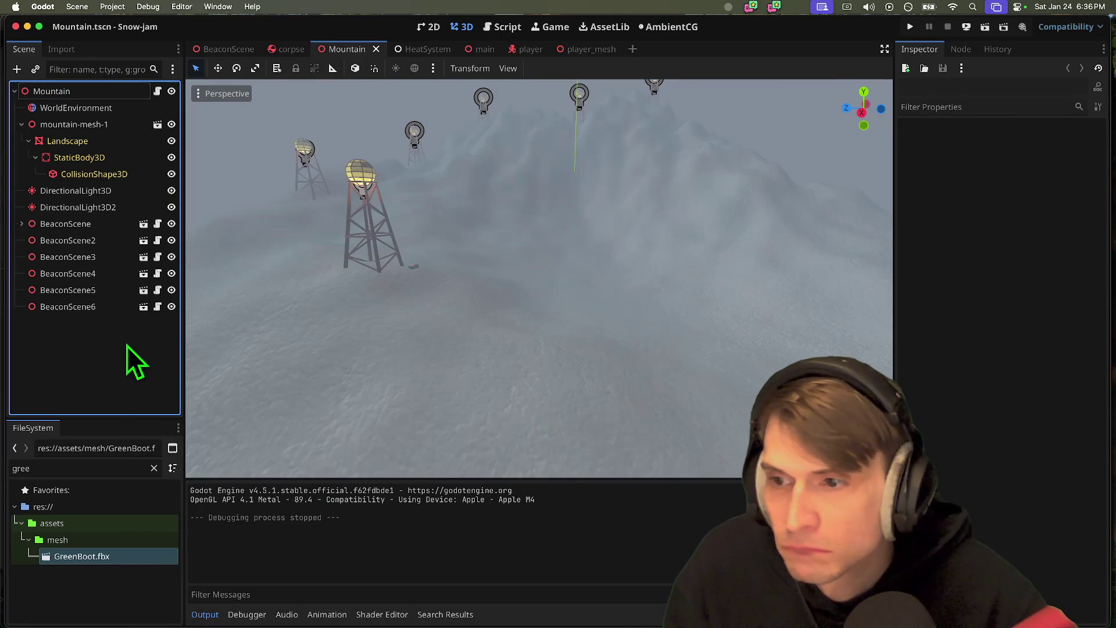
pyautogui.press('super+a')
pyautogui.write('node')
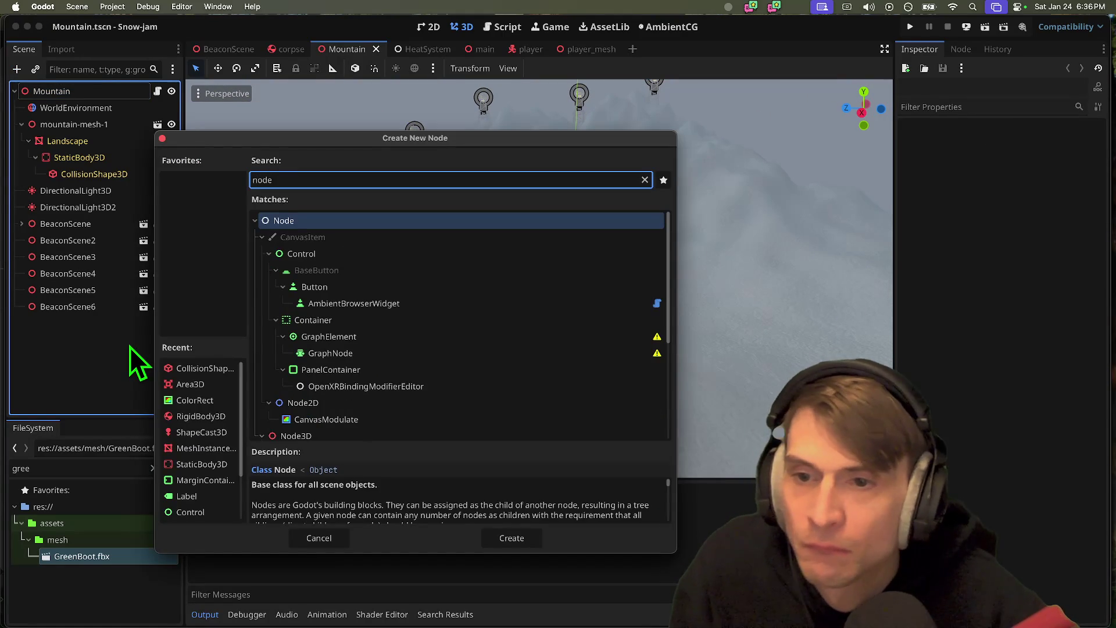
pyautogui.write('3d')
pyautogui.press('Return')
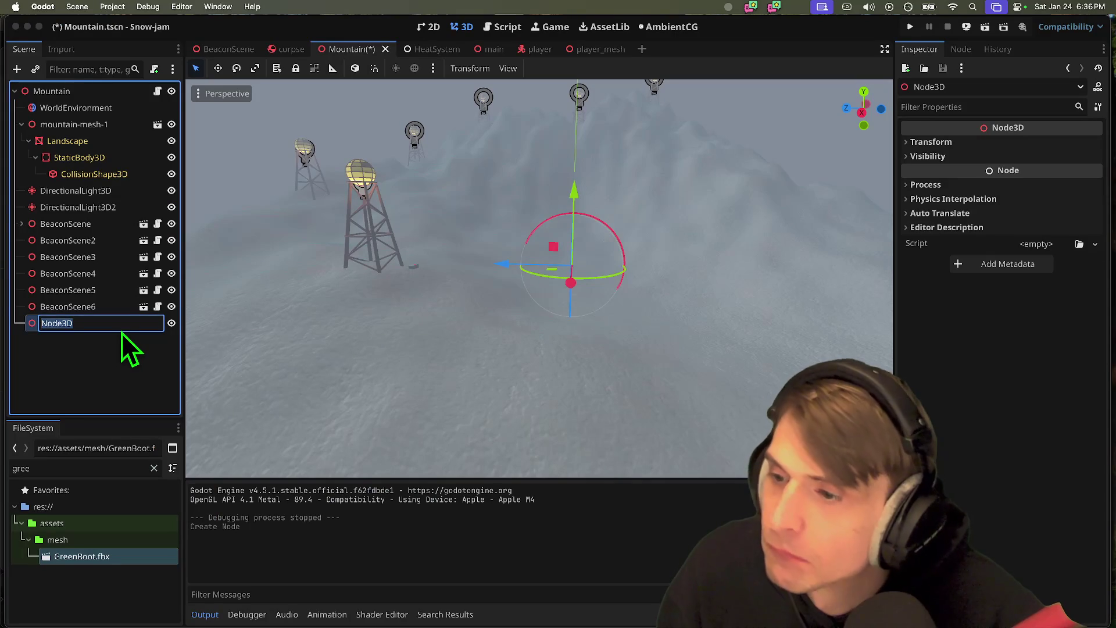
pyautogui.press('Return')
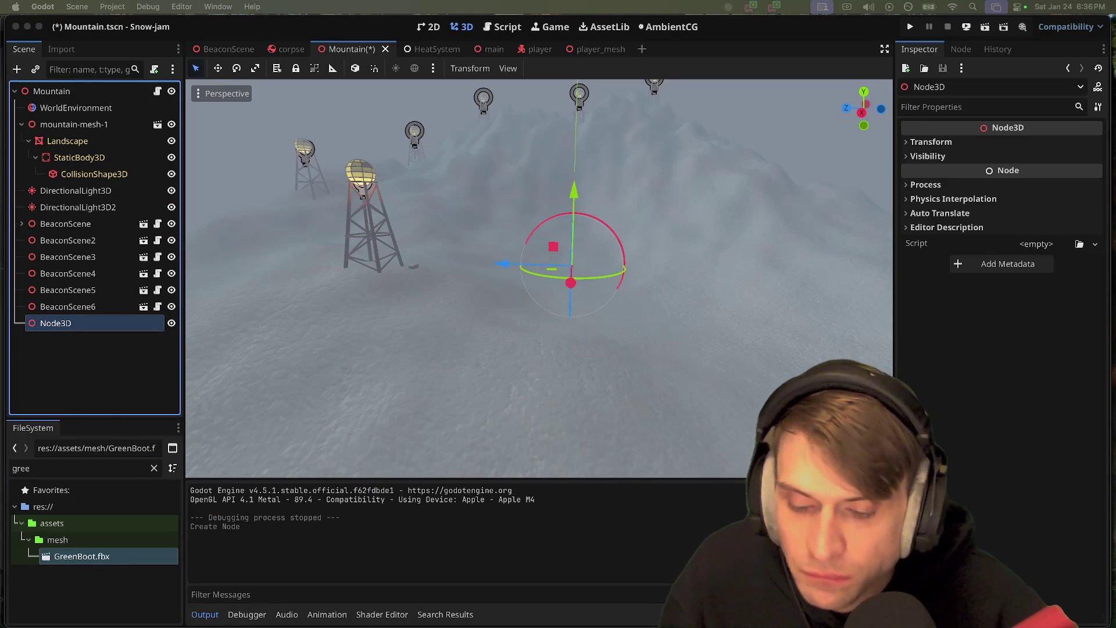
pyautogui.click(422, 593)
pyautogui.click(25, 74)
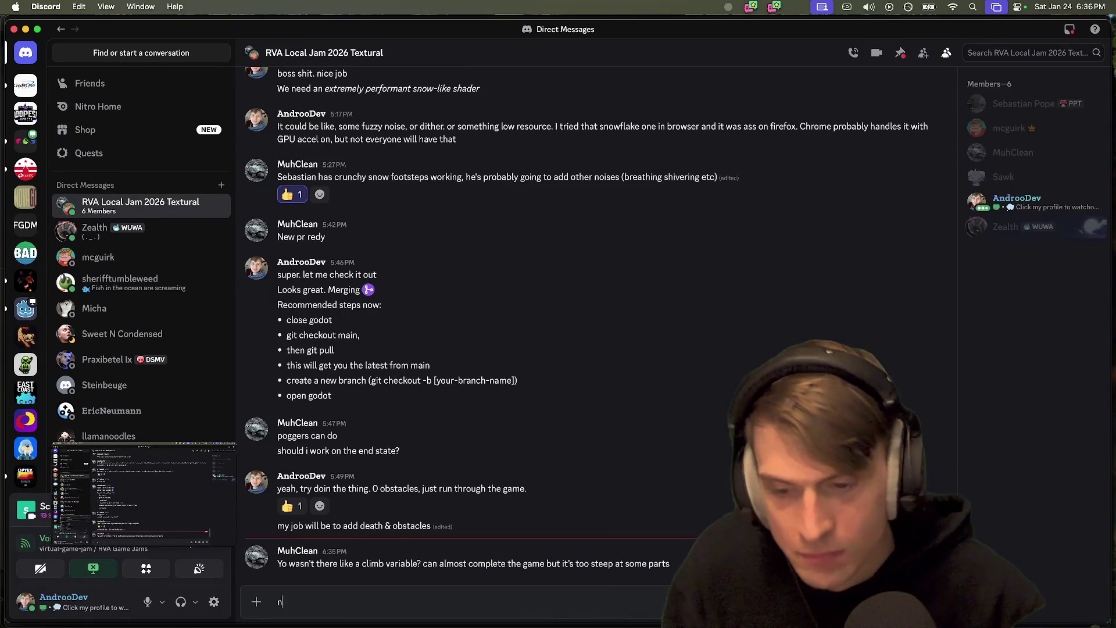
# - Reply about the built-in slope setting and react 👀 to the climb question
pyautogui.write('yahah')
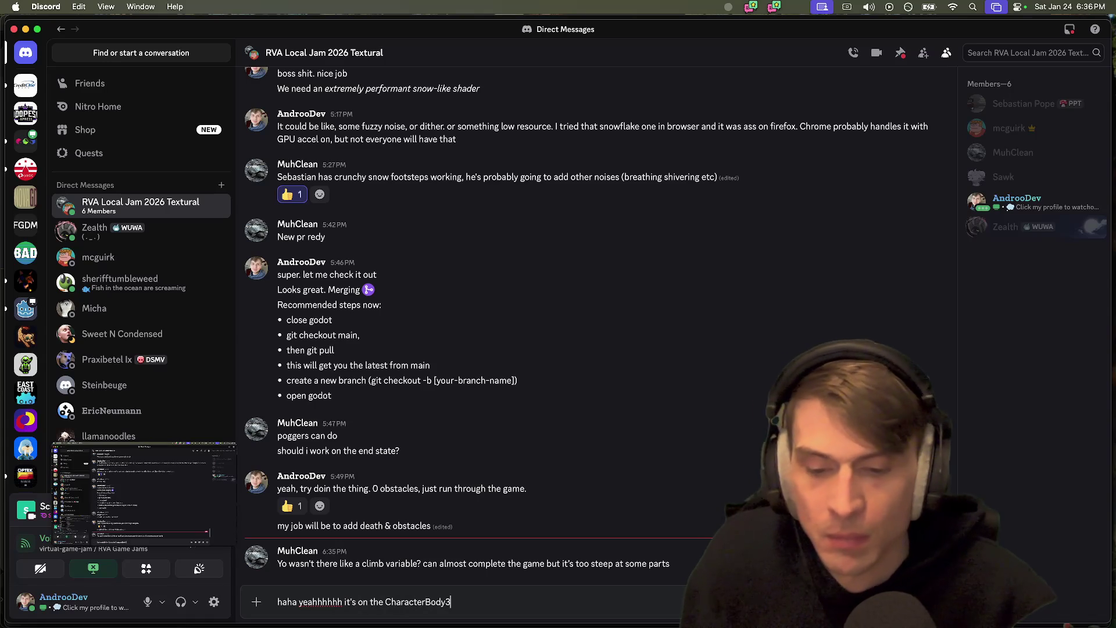
pyautogui.write('top')
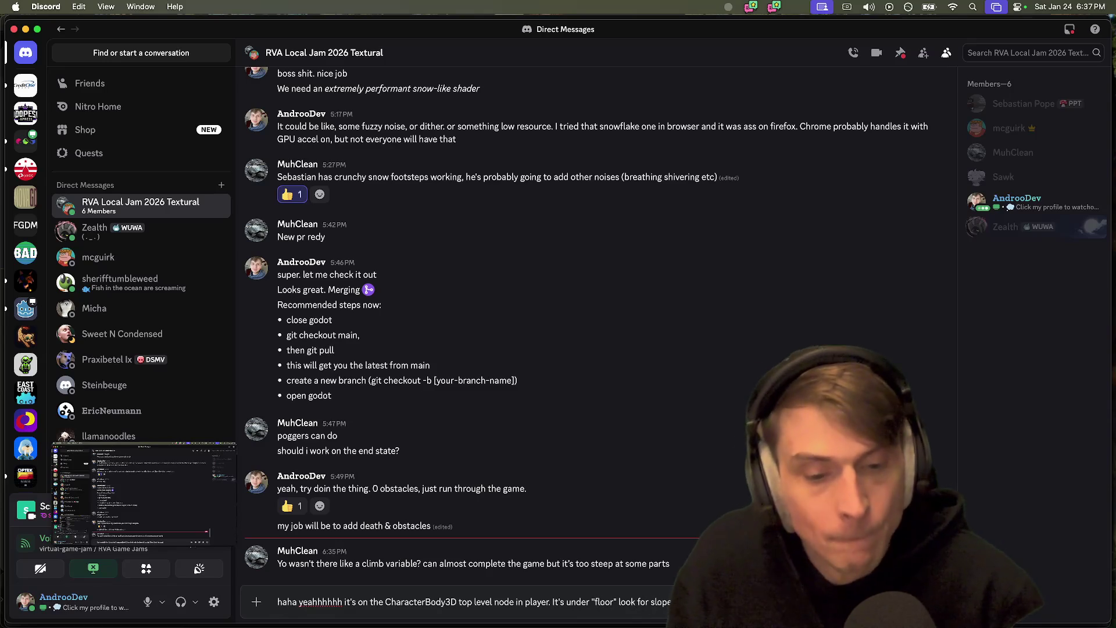
pyautogui.press('Return')
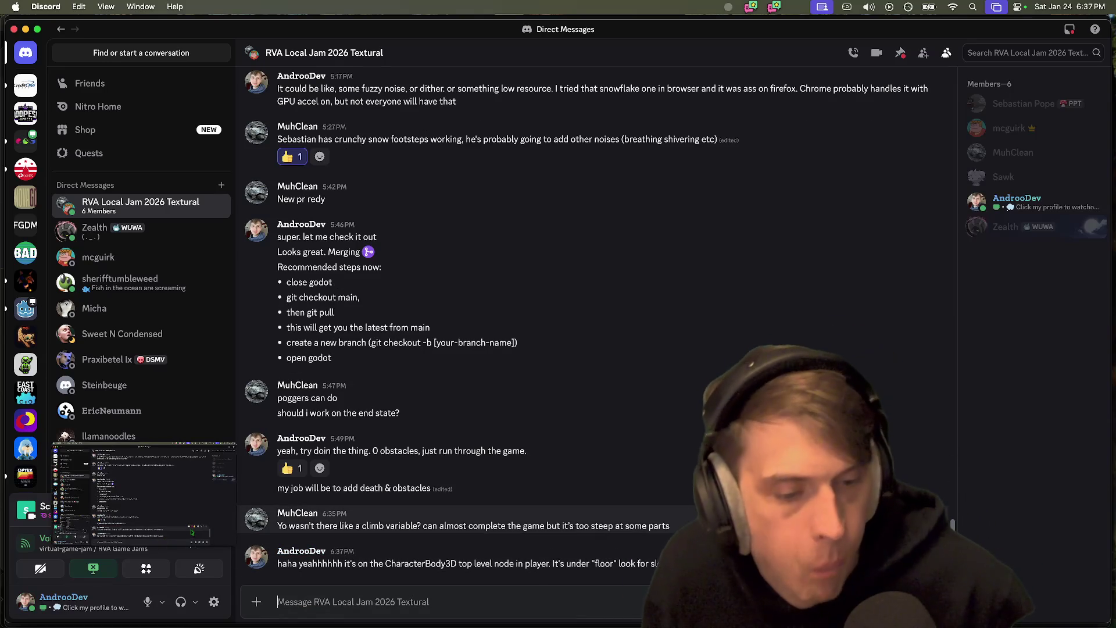
pyautogui.click(849, 505)
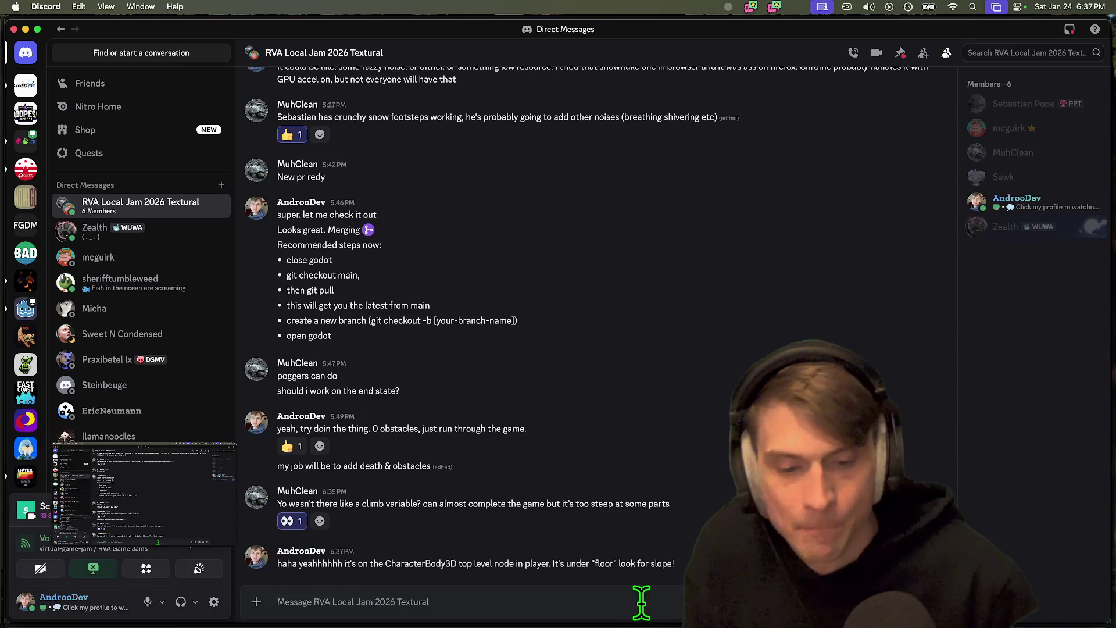
# - Send a follow-up that it's built in, and edit 'floor' to 'Floor' in the reply
pyautogui.write("it's a default var, built in")
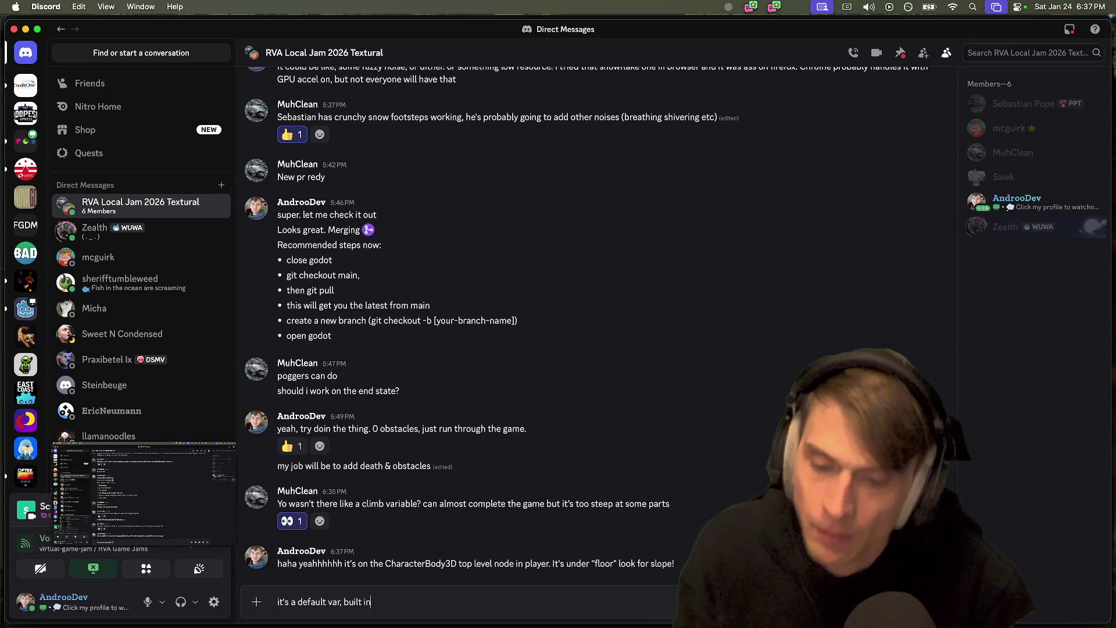
pyautogui.press('Return')
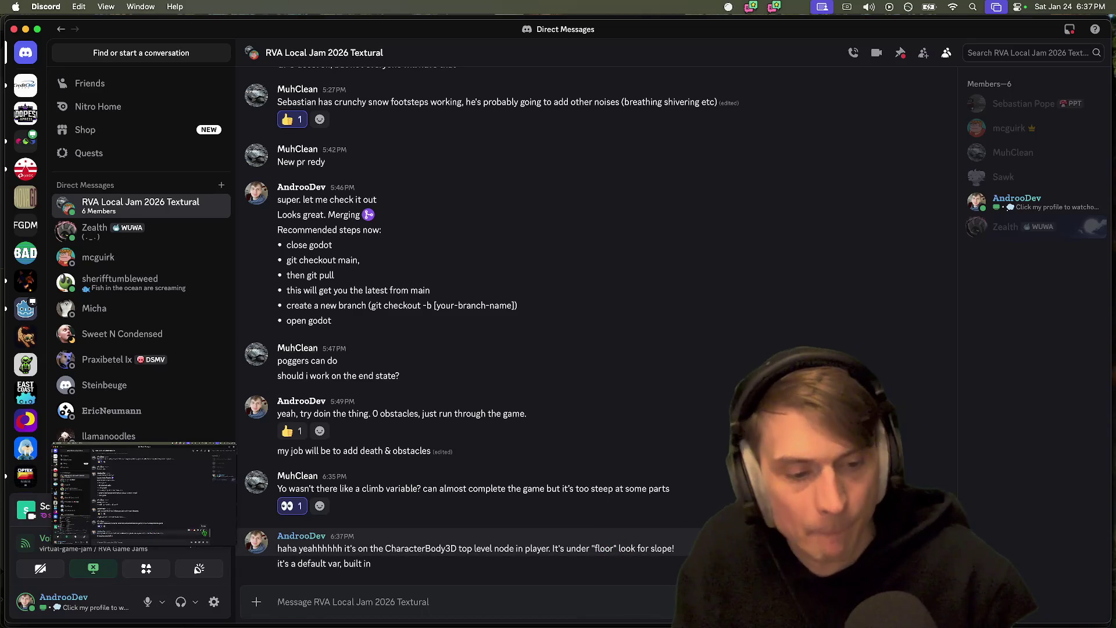
pyautogui.doubleClick(625, 548)
pyautogui.doubleClick(615, 522)
pyautogui.write('Floor')
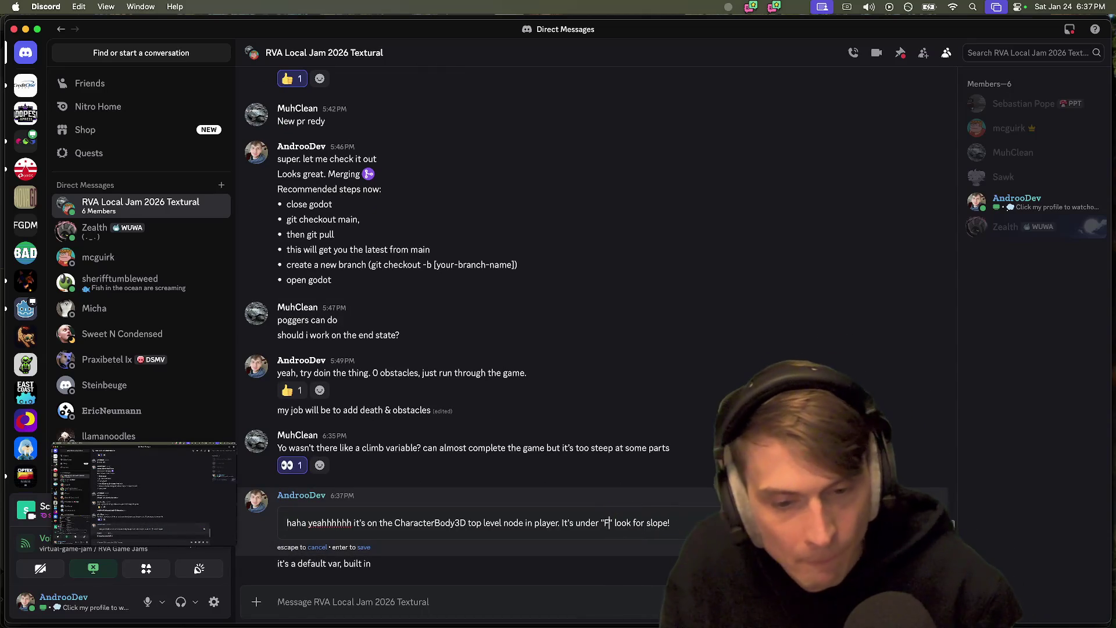
pyautogui.press('Return')
pyautogui.press('super+Tab')
pyautogui.press('super+Tab')
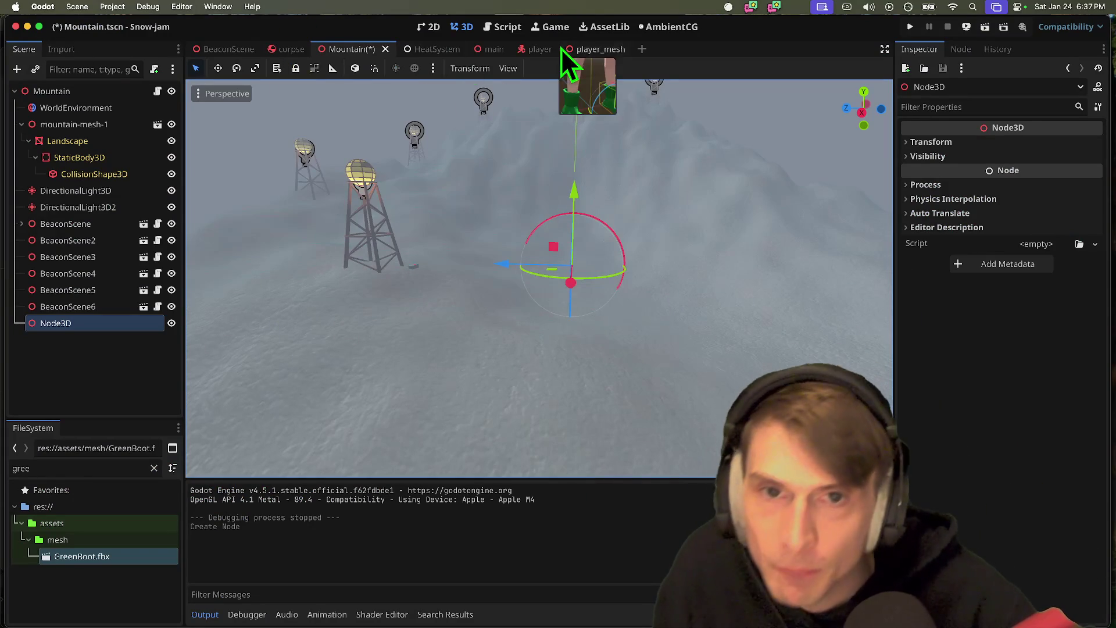
# - Open the player scene and bring up CharacterBody3D's Floor section showing Max Angle 45° in the Inspector
pyautogui.click(540, 49)
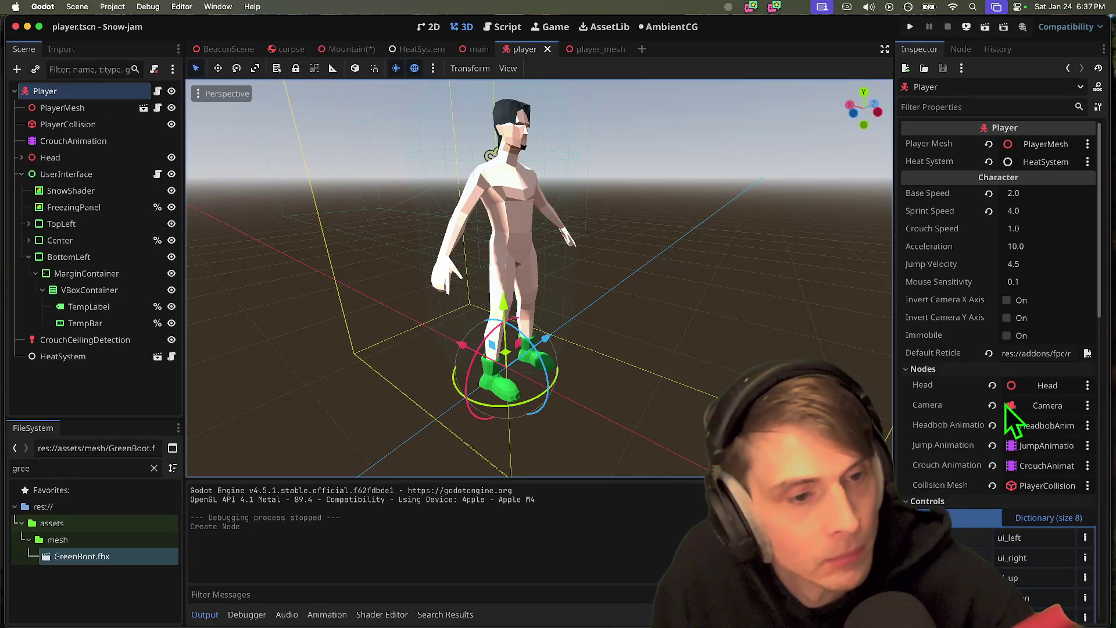
pyautogui.moveTo(895, 396); pyautogui.dragTo(864, 395)
pyautogui.scroll(-10, 953, 412)
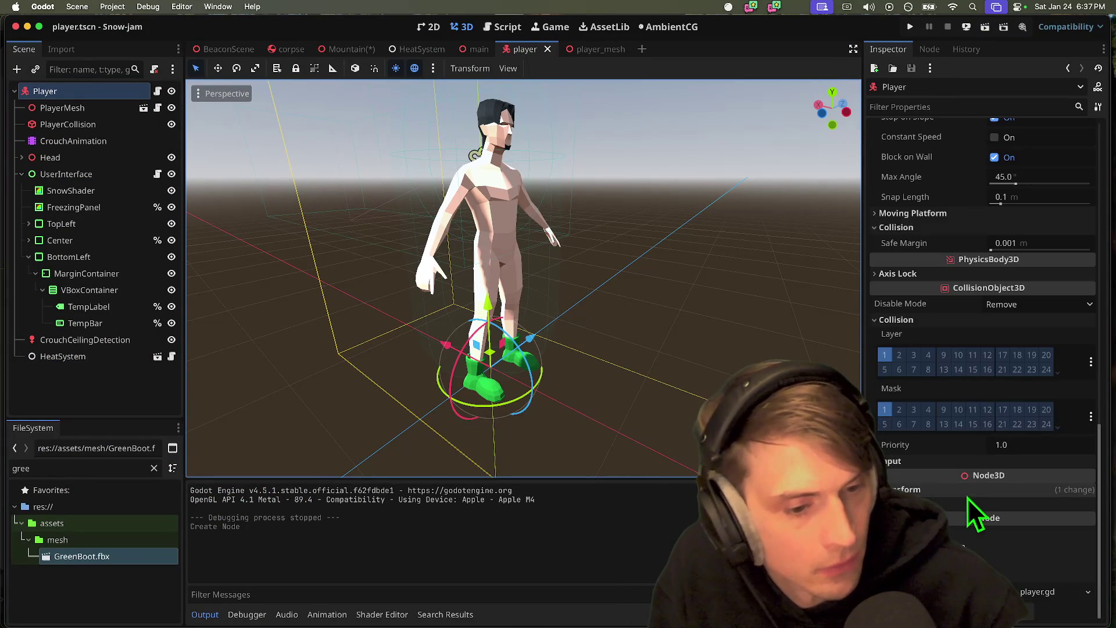
pyautogui.scroll(4, 959, 482)
pyautogui.scroll(4, 967, 399)
pyautogui.click(968, 359)
pyautogui.click(974, 359)
pyautogui.click(978, 370)
pyautogui.click(975, 359)
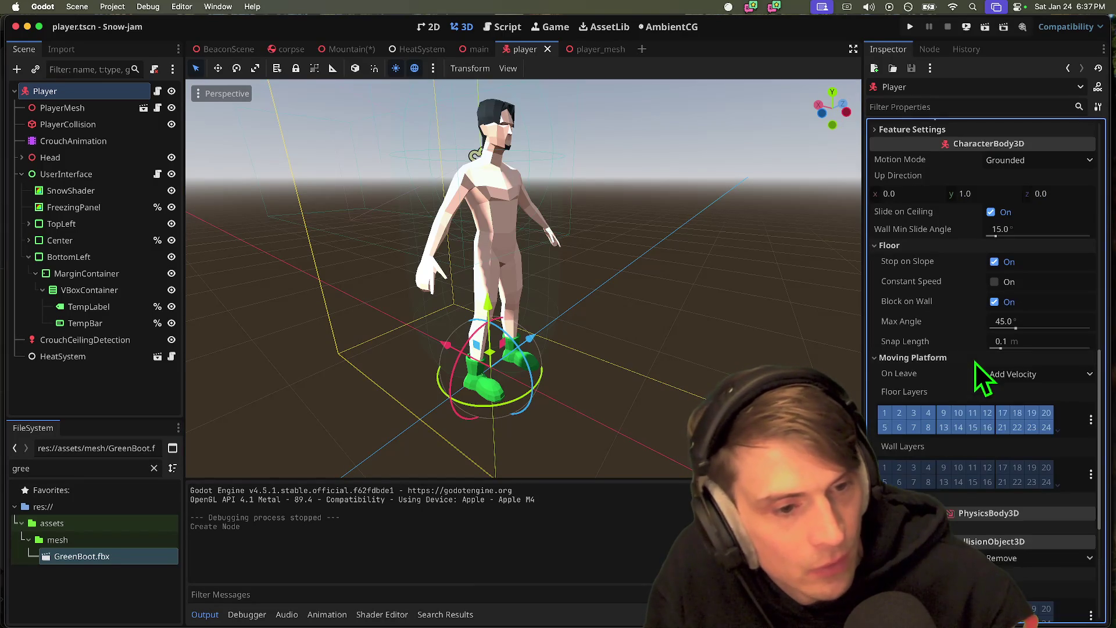
pyautogui.click(988, 359)
pyautogui.scroll(4, 994, 434)
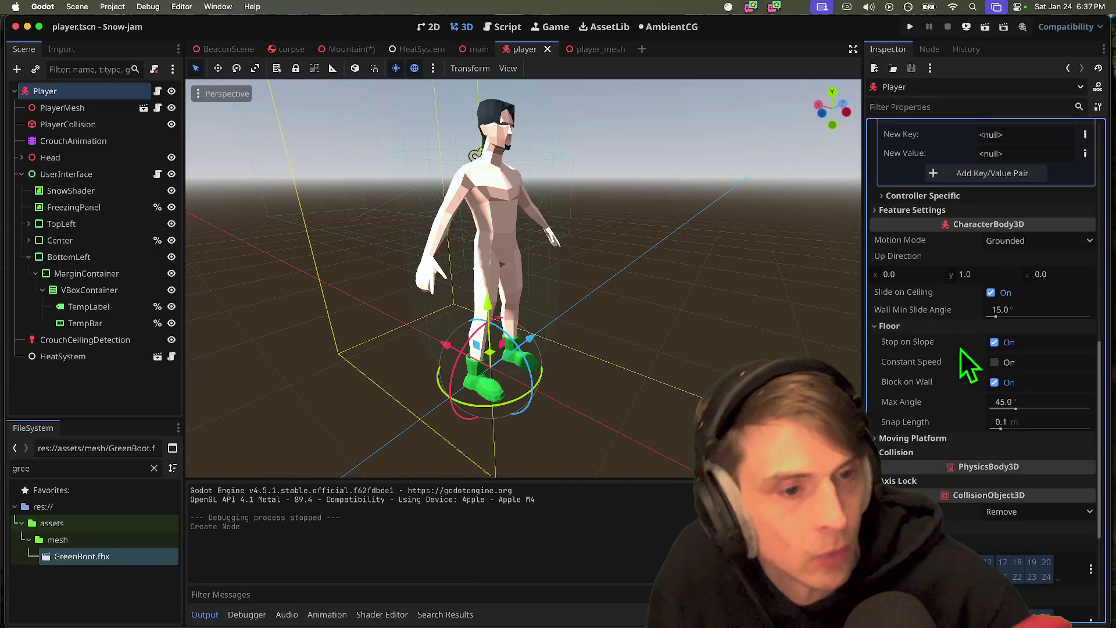
pyautogui.moveTo(954, 309)
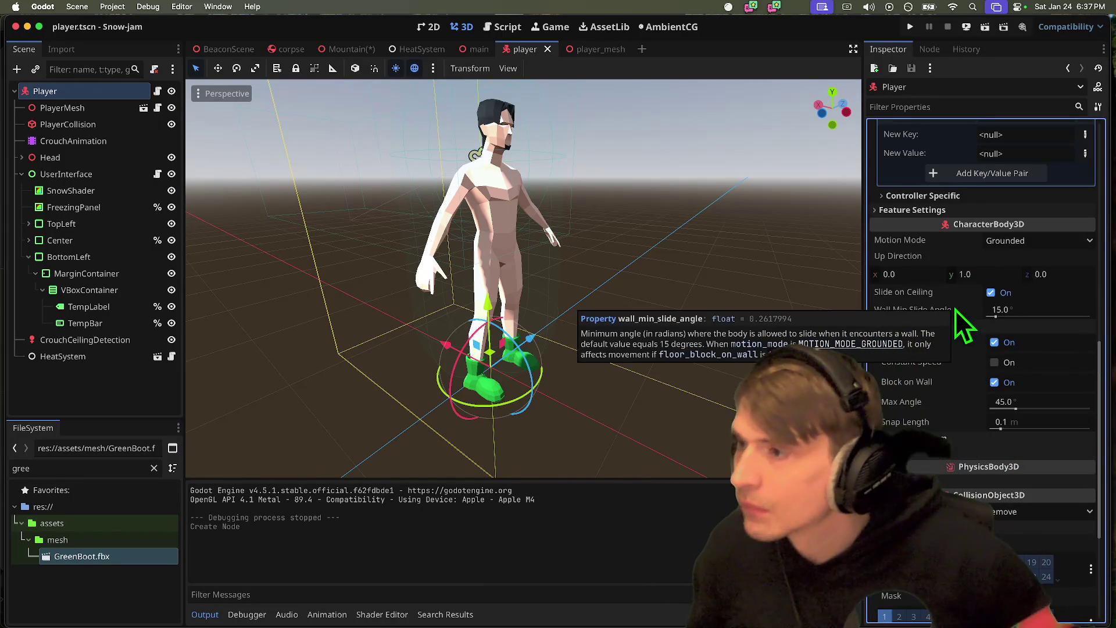